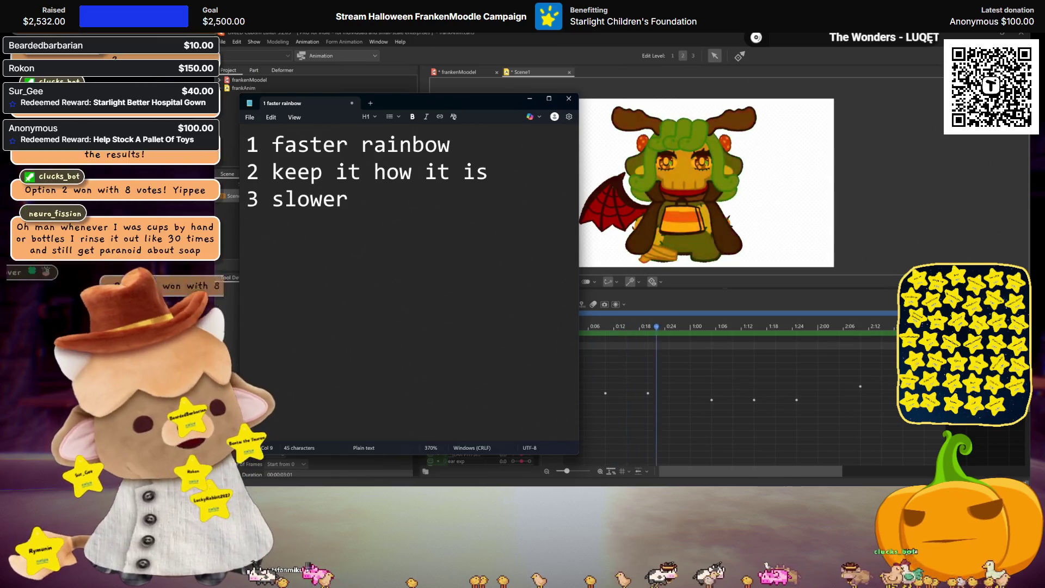
Step: Close the poll notes without saving, stop playback, and return the timeline to frame 0
click(569, 98)
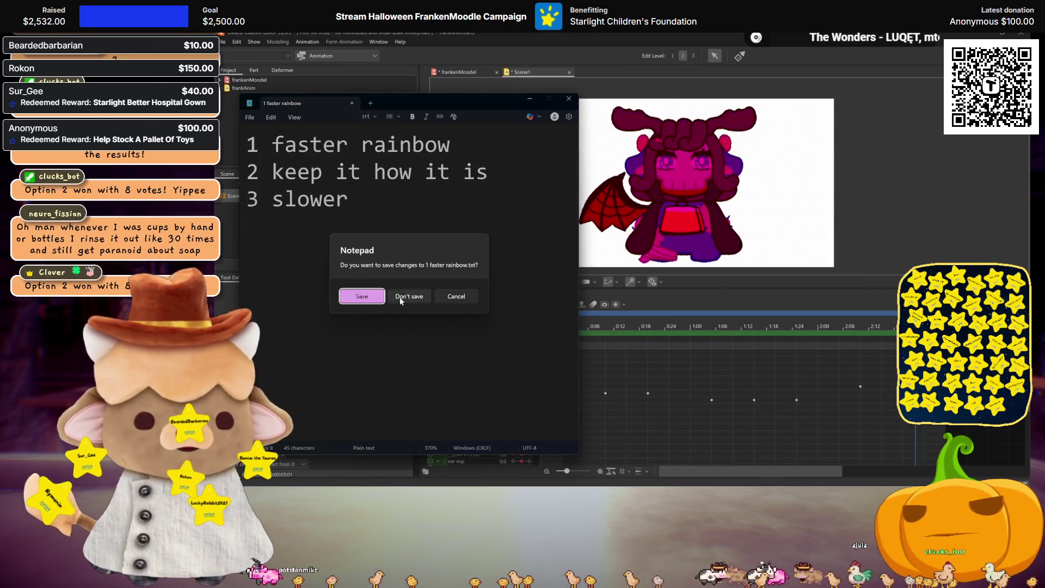
click(409, 296)
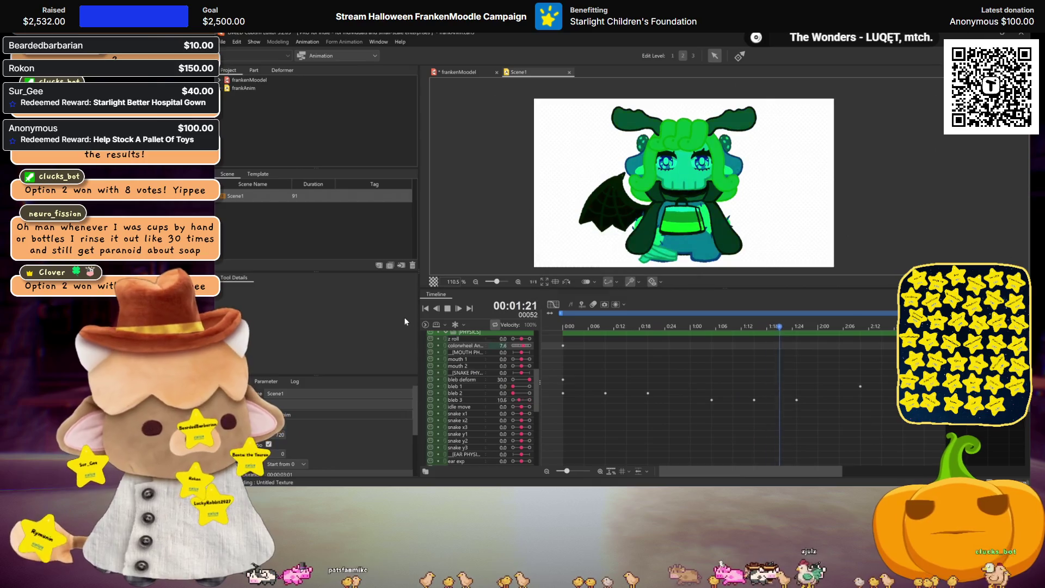
key(space)
click(563, 346)
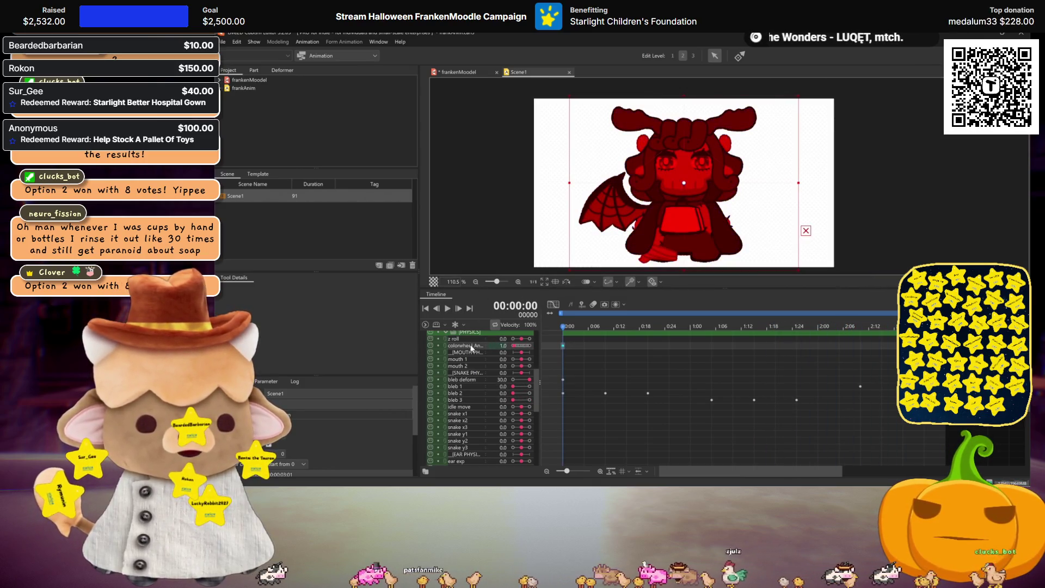
Step: Reset the colorwheel parameter to 0 and switch to the Modeling workspace
scroll(474, 345, up, 3)
scroll(481, 345, up, 3)
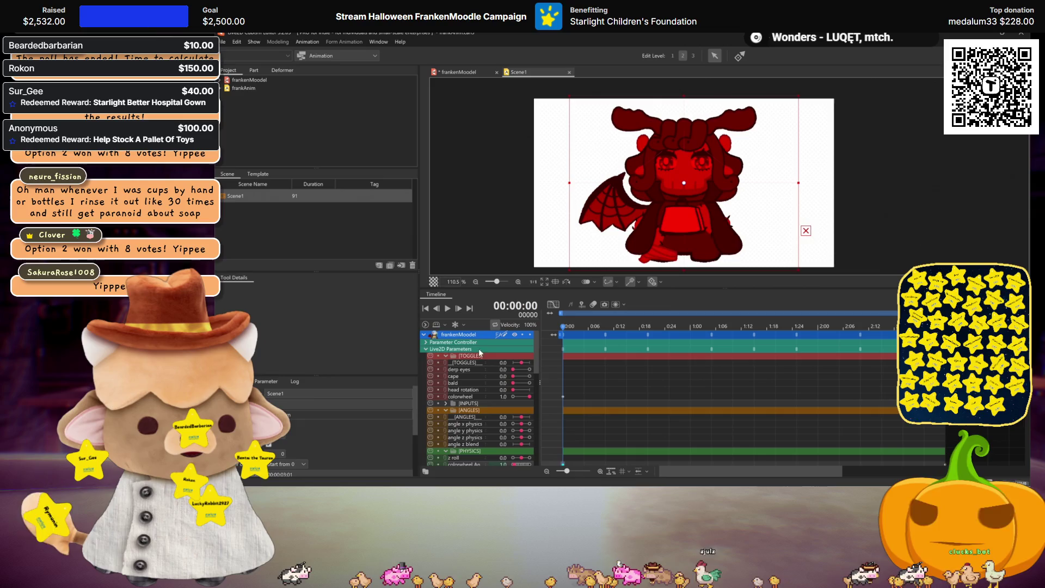
right_click(462, 399)
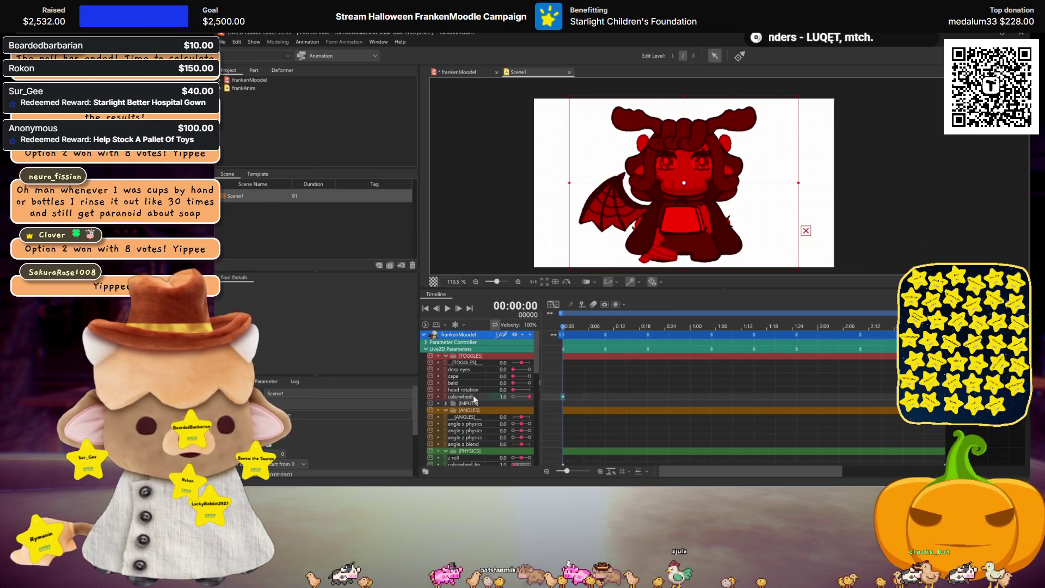
key(Delete)
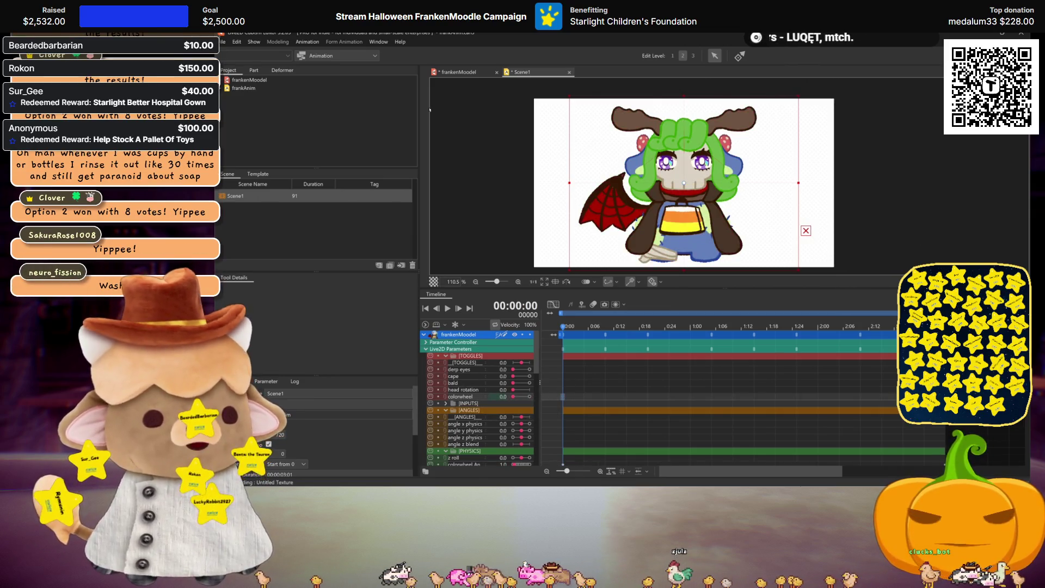
click(460, 72)
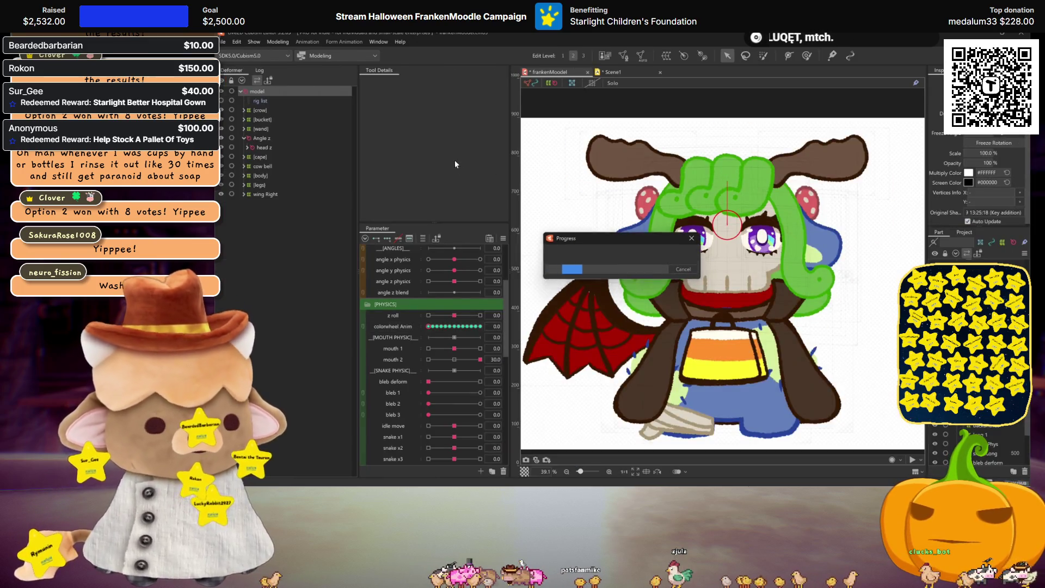
Step: Open Modeling > Physics Settings, push head rotation and colorwheel to maximum, and play the preview
click(273, 42)
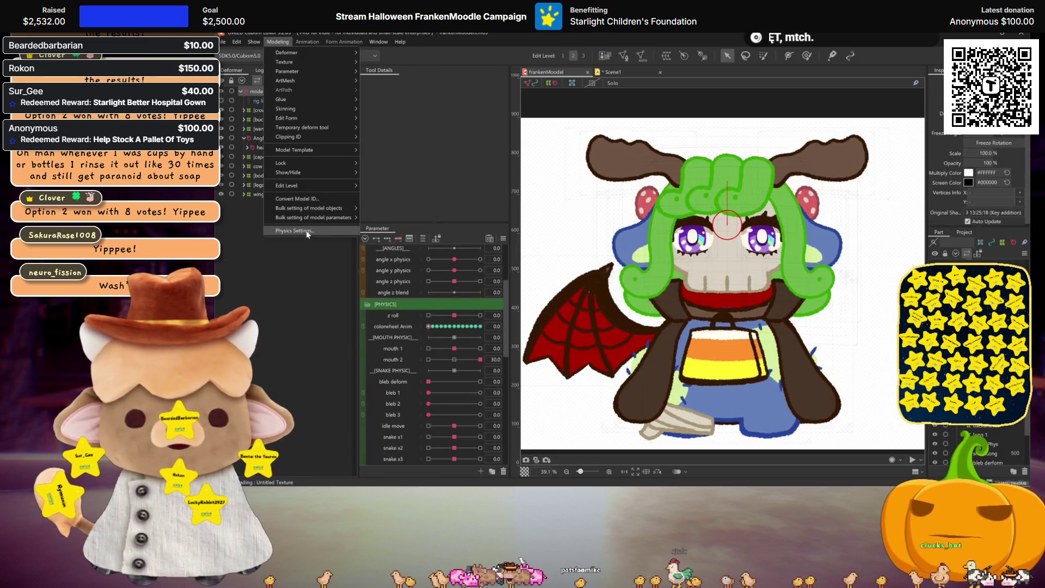
click(327, 232)
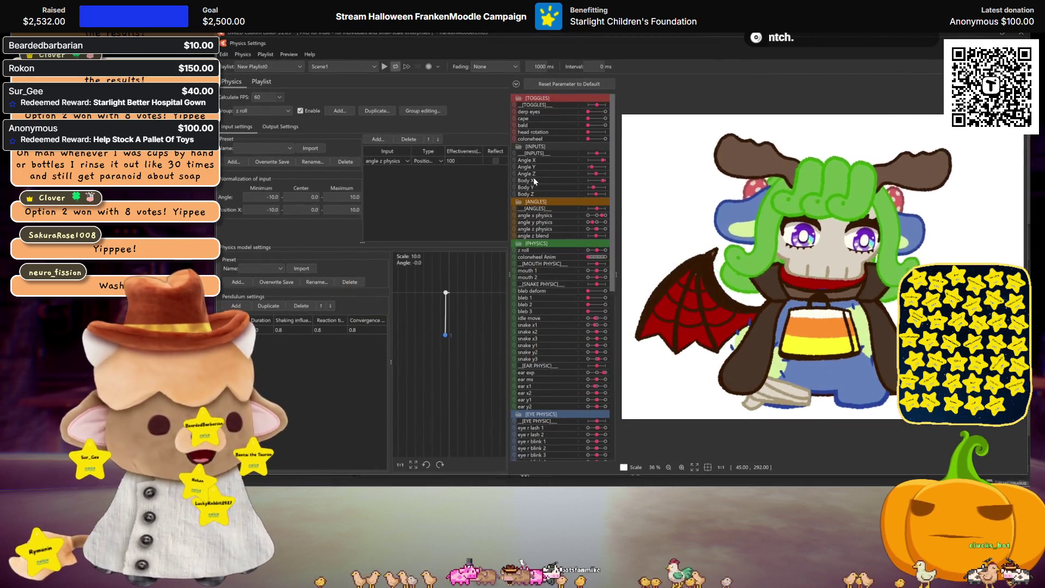
drag(592, 132, 641, 138)
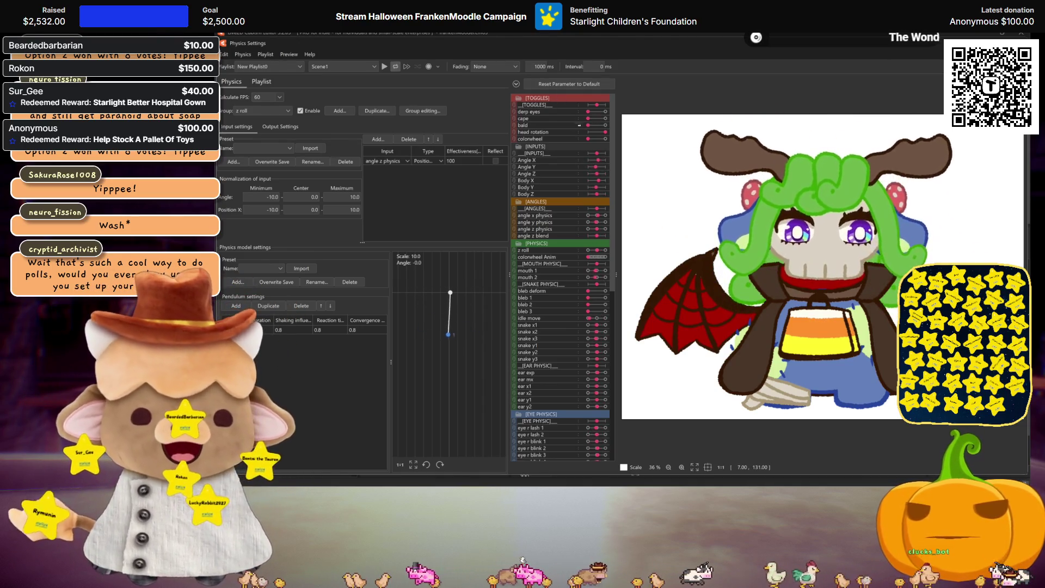
drag(588, 139, 635, 140)
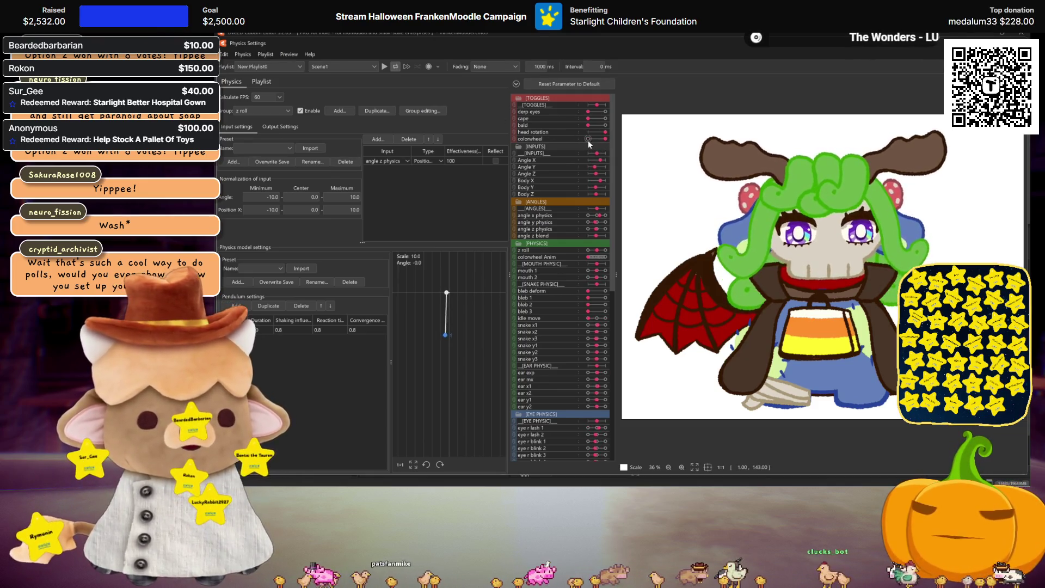
click(385, 67)
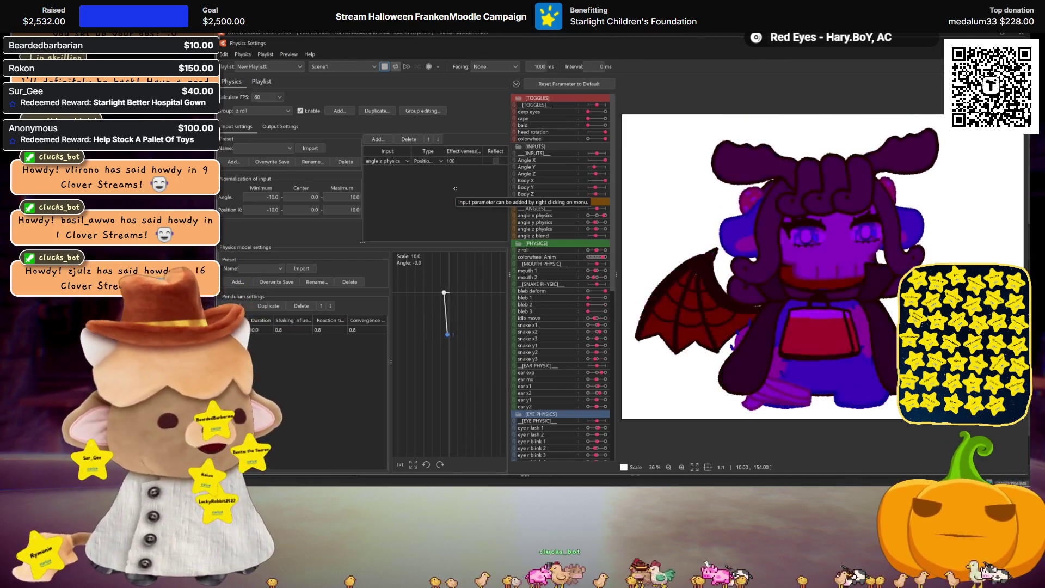
Step: Reposition the physics preview, set head rotation to maximum, then close Physics Settings
scroll(825, 257, up, 3)
mouse_move(818, 270)
mouse_down()
mouse_move(731, 280)
mouse_move(777, 289)
mouse_up()
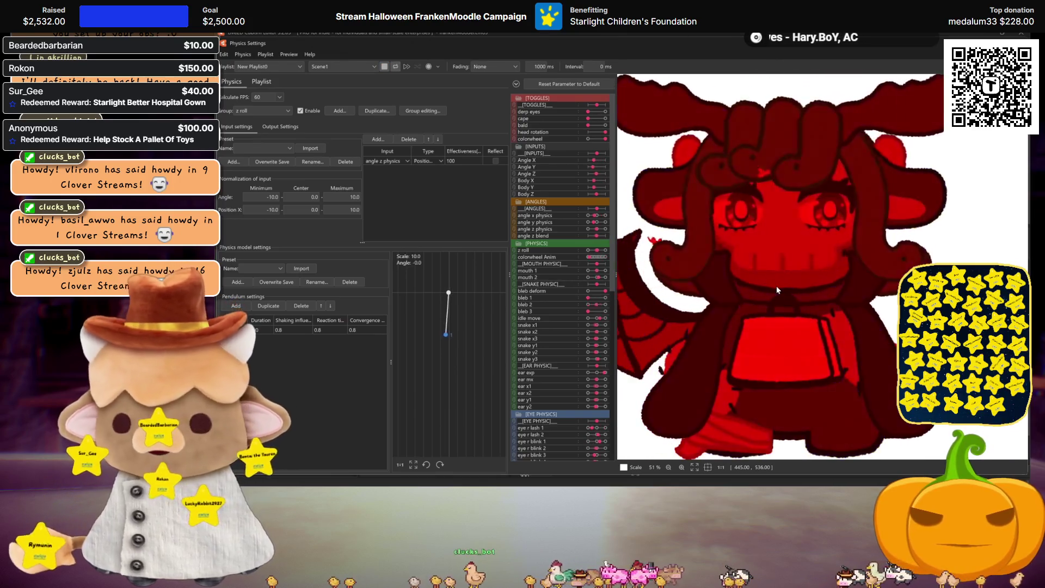
scroll(777, 286, down, 3)
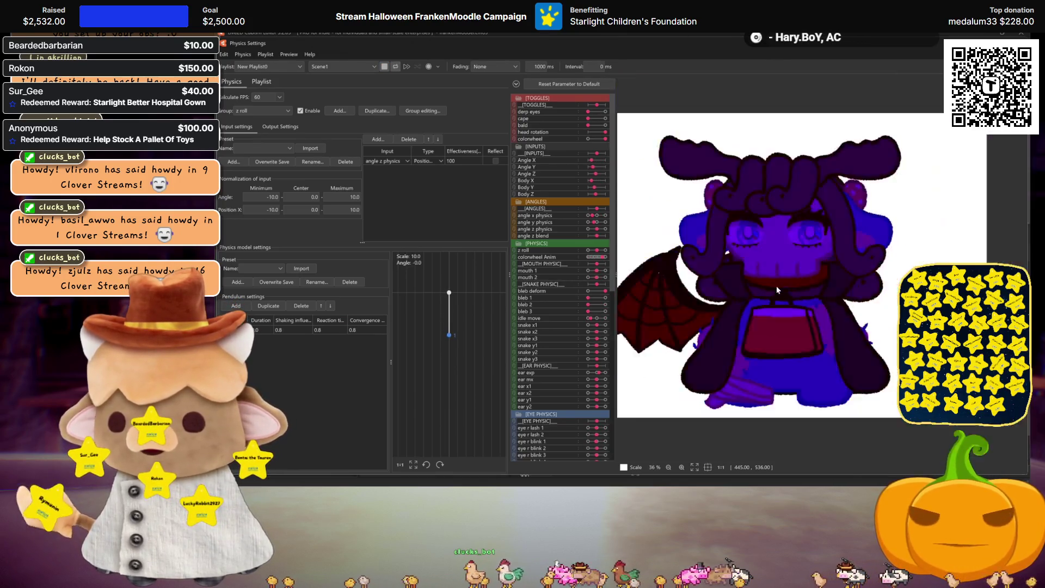
mouse_move(814, 222)
mouse_down()
mouse_move(742, 380)
mouse_move(769, 260)
mouse_up()
mouse_move(697, 204)
mouse_down()
mouse_move(702, 335)
mouse_move(858, 255)
mouse_up()
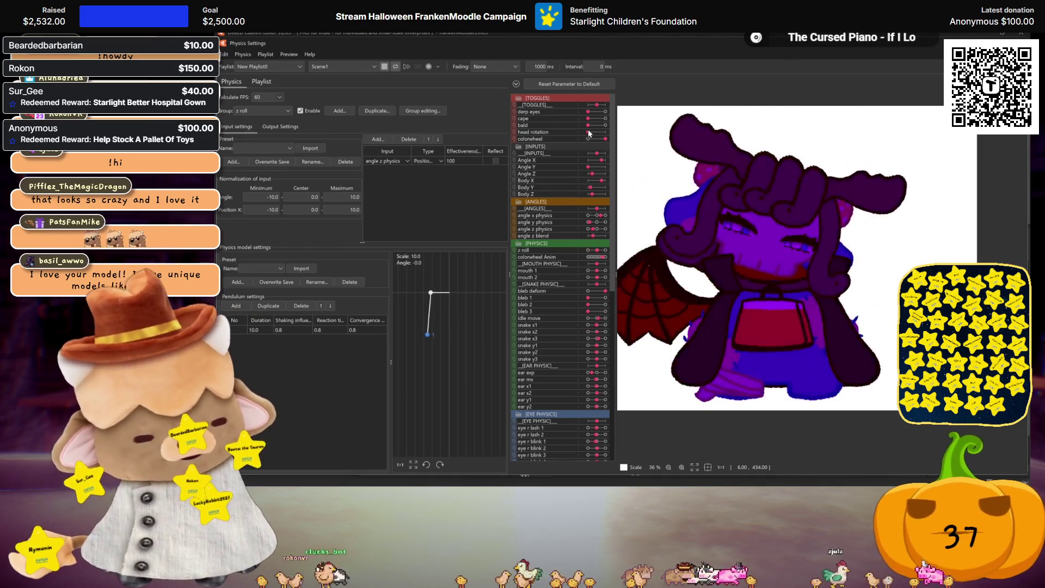
drag(589, 133, 606, 132)
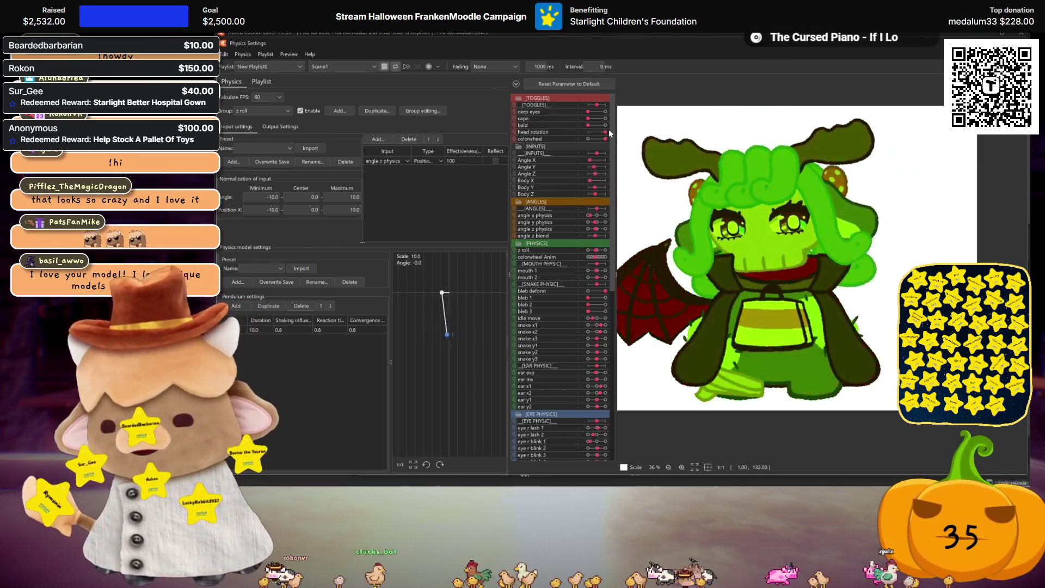
key(Escape)
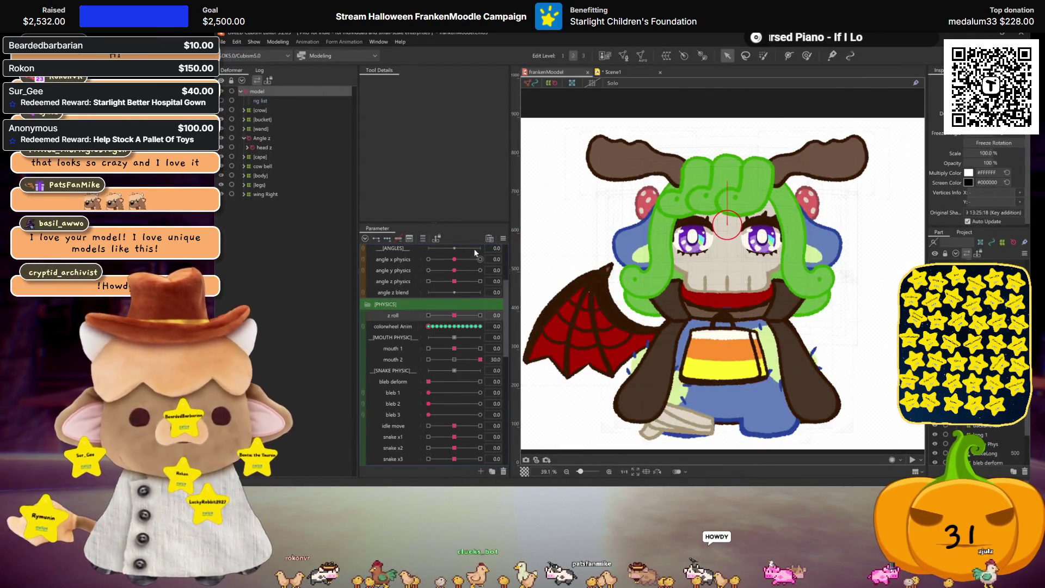
Step: Apply the Line2 weight-limit preset to head z's z roll blend shape, then reopen Physics Settings
click(267, 147)
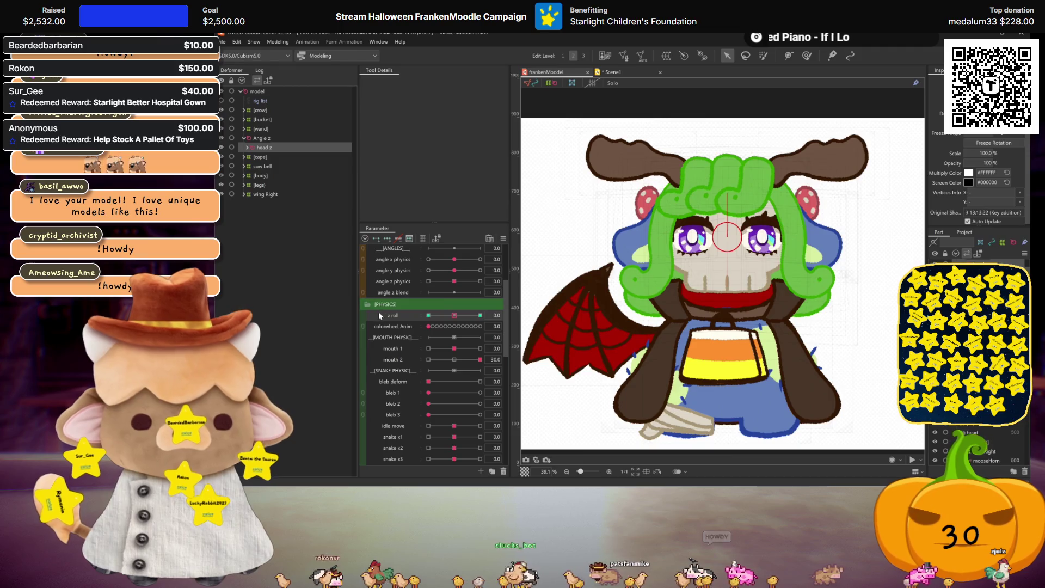
click(504, 238)
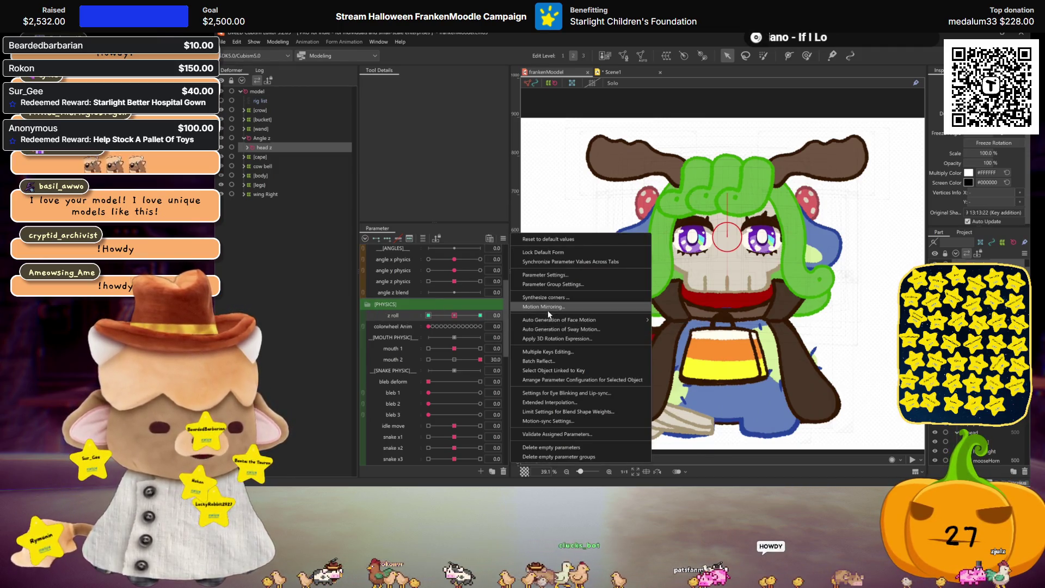
click(539, 412)
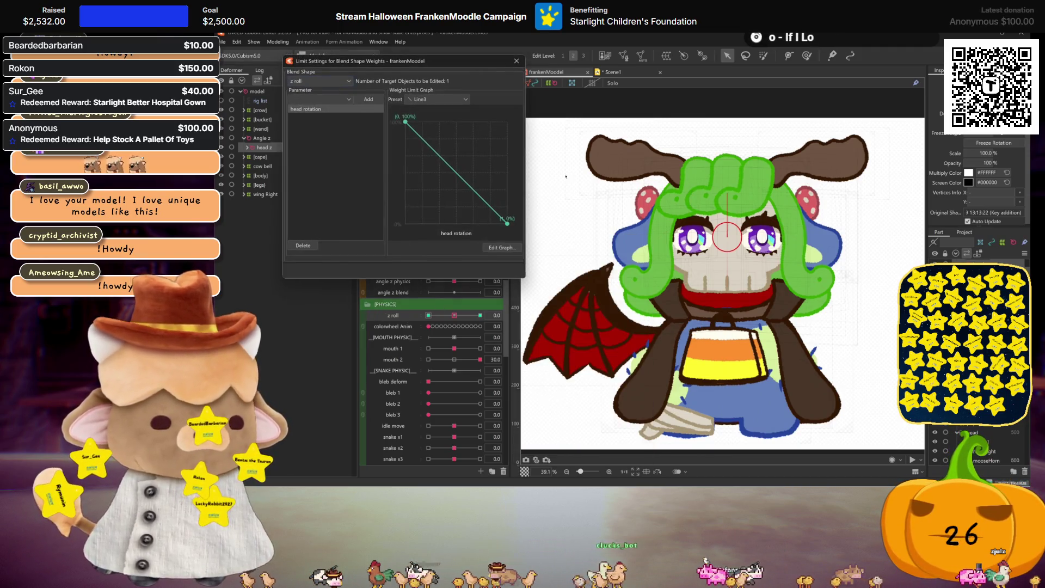
click(428, 100)
click(428, 117)
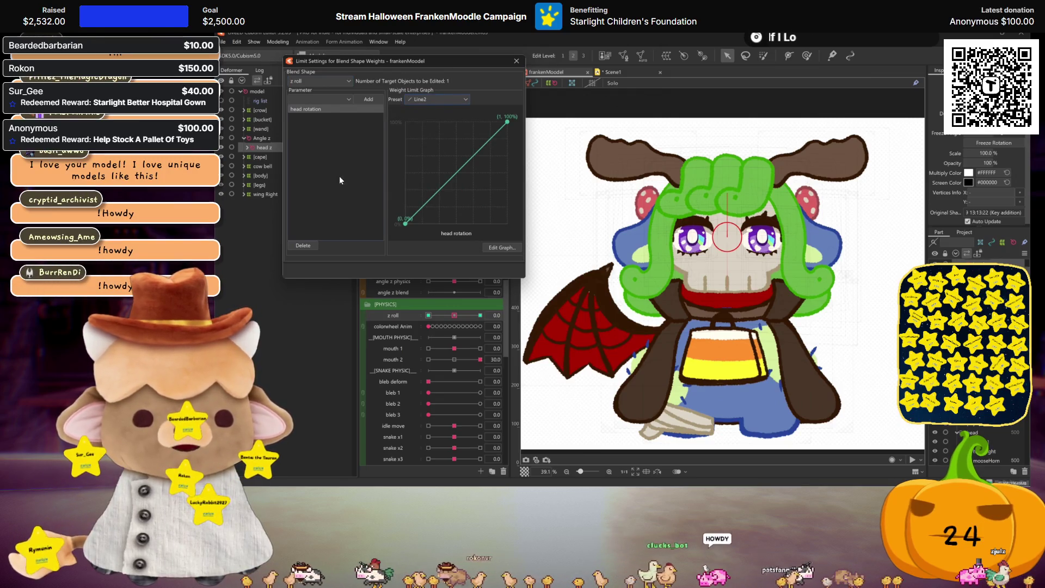
click(514, 62)
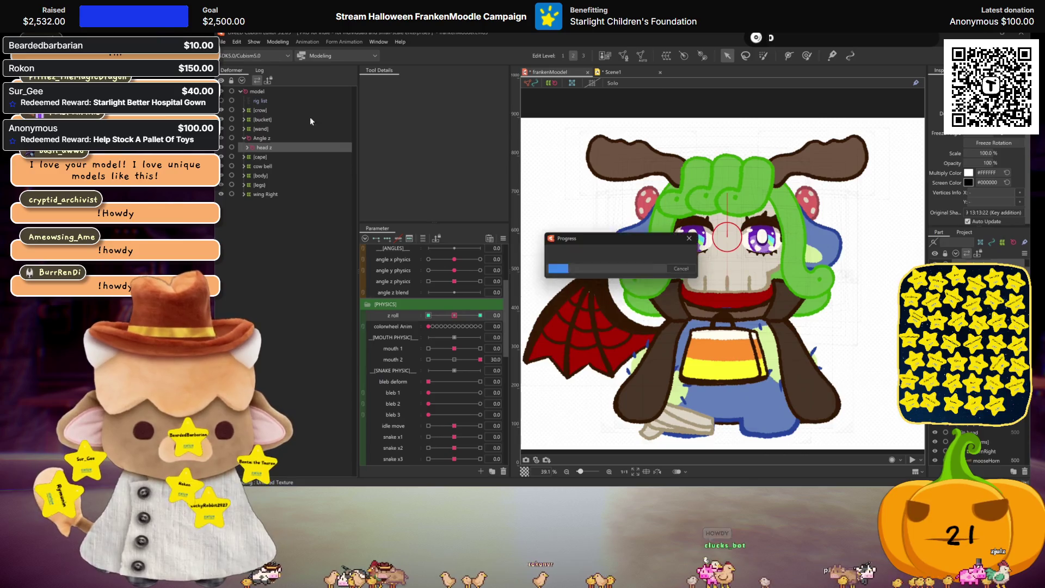
click(282, 44)
click(289, 228)
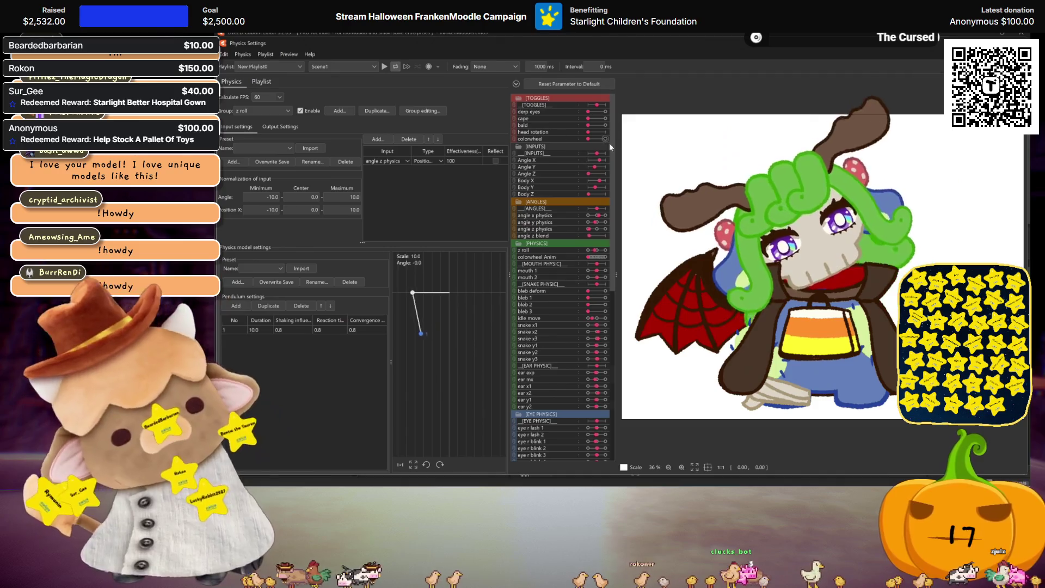
Step: Preview the physics with head rotation at maximum and bald on, then close Physics Settings
drag(597, 132, 620, 156)
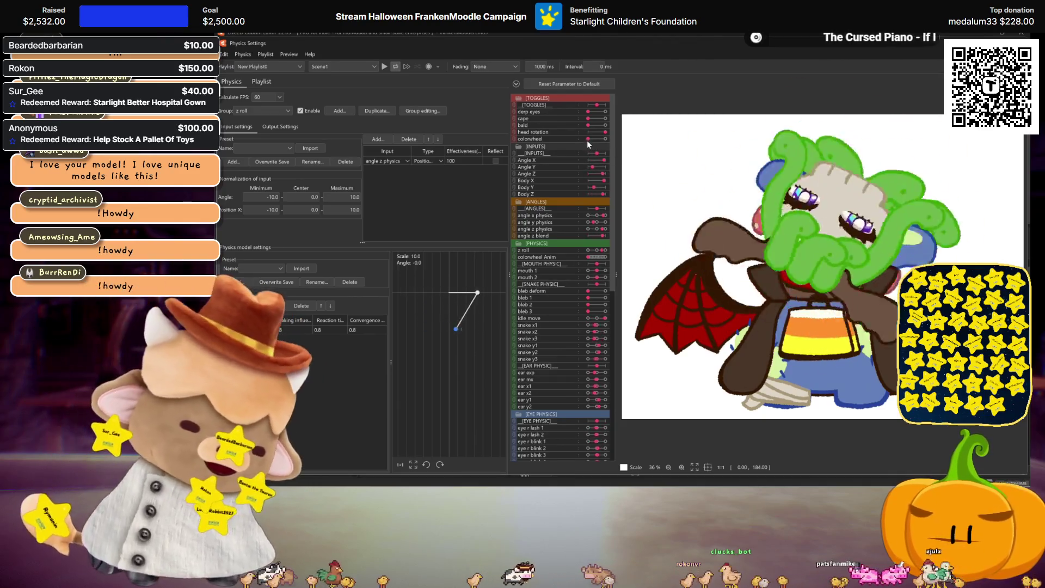
click(384, 66)
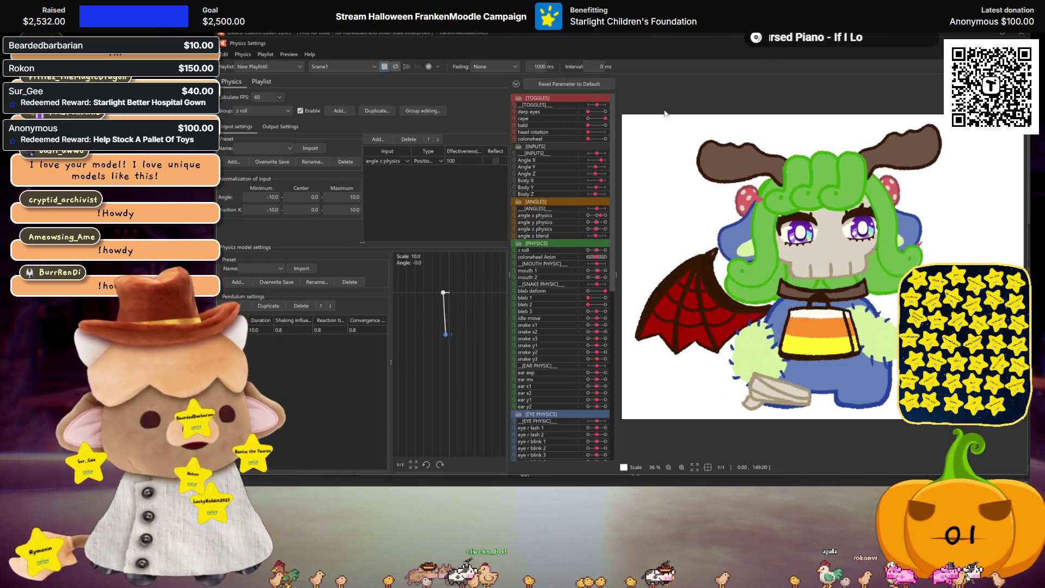
drag(589, 127, 606, 126)
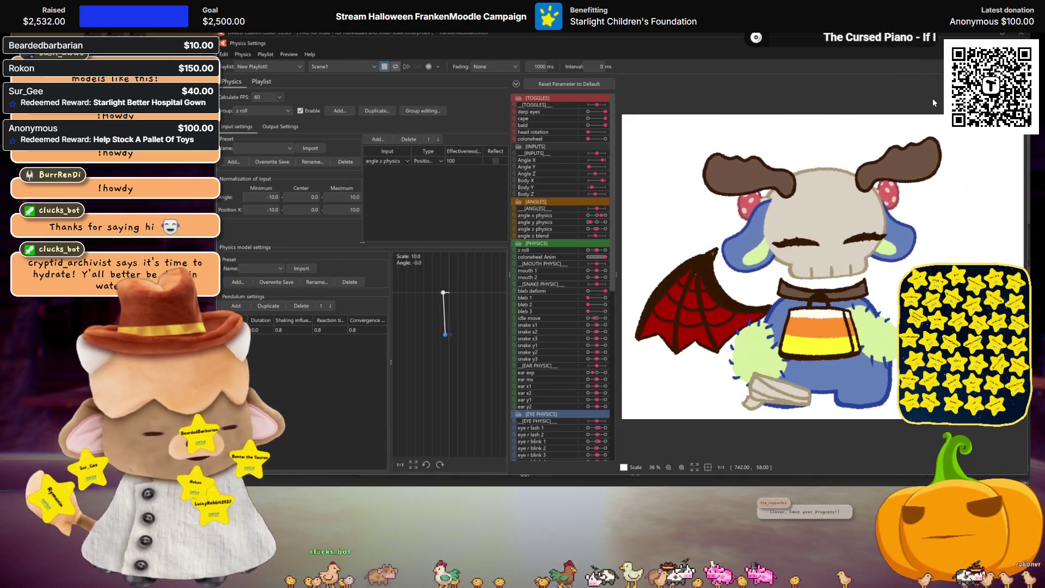
key(Escape)
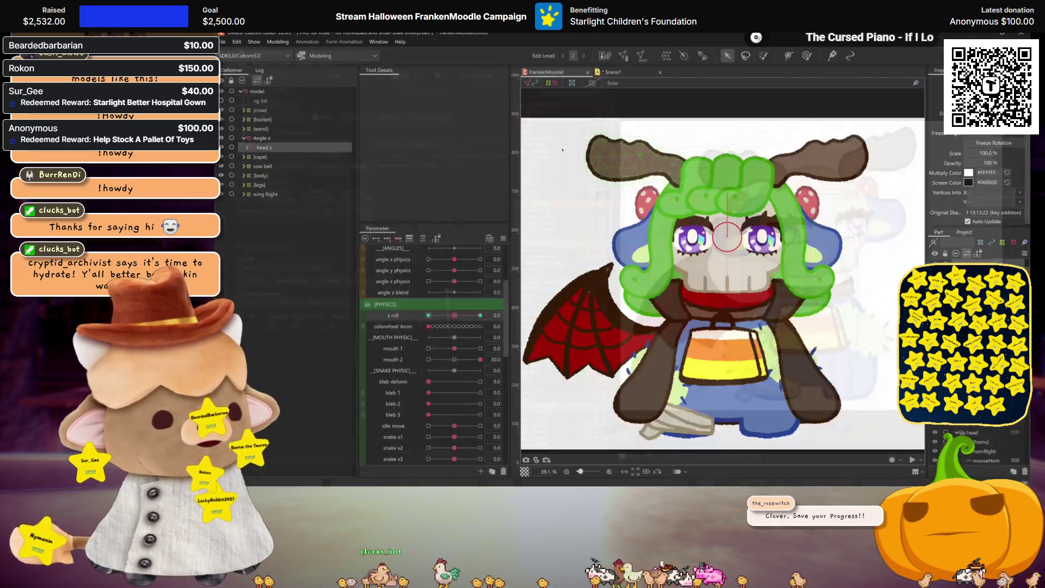
Step: Save the model, expand head z, and select the deformers from [hair] through [skull]
key(ctrl+s)
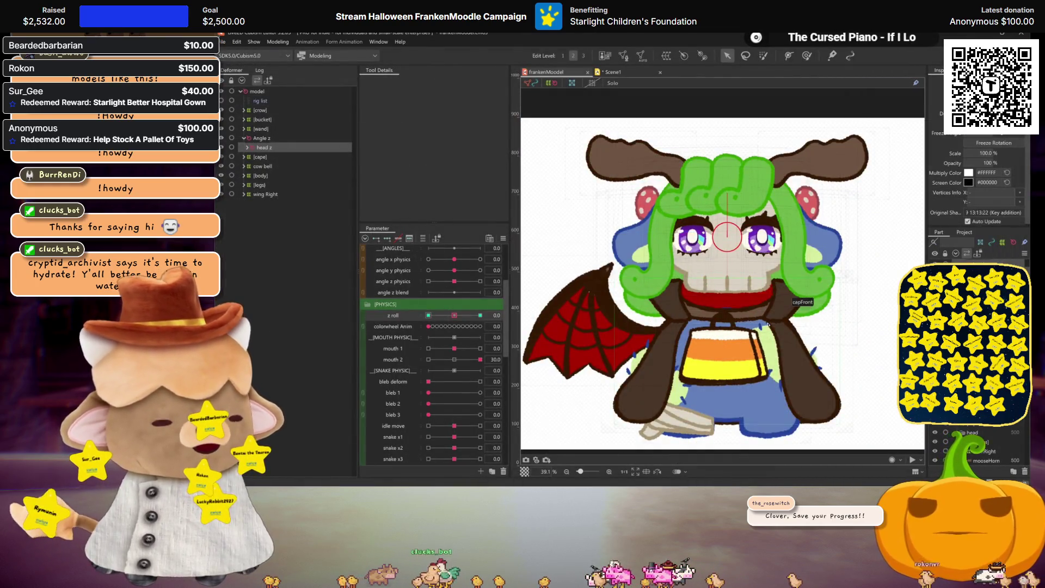
scroll(752, 240, down, 2)
scroll(768, 300, up, 2)
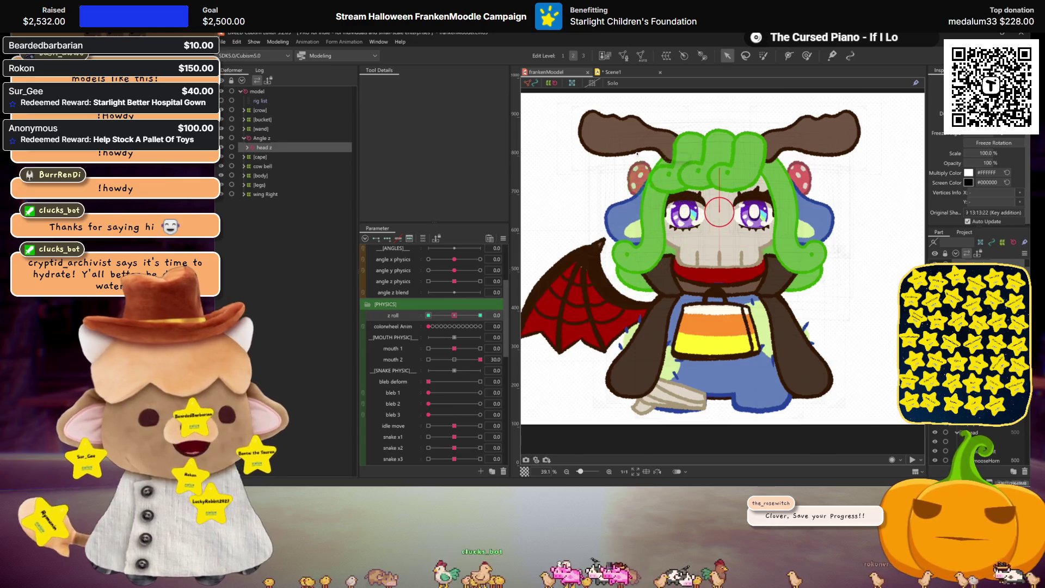
click(242, 139)
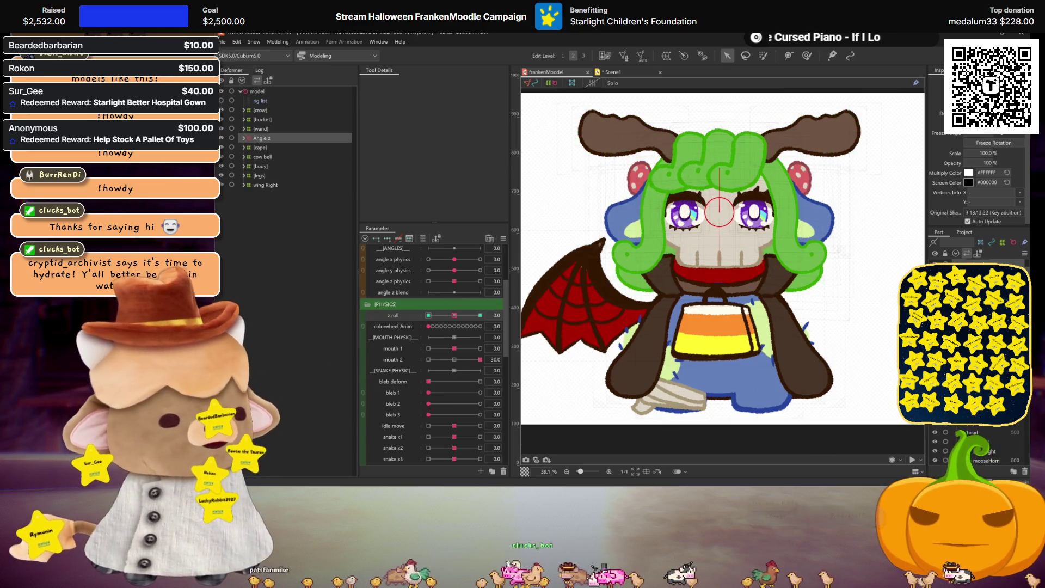
click(243, 139)
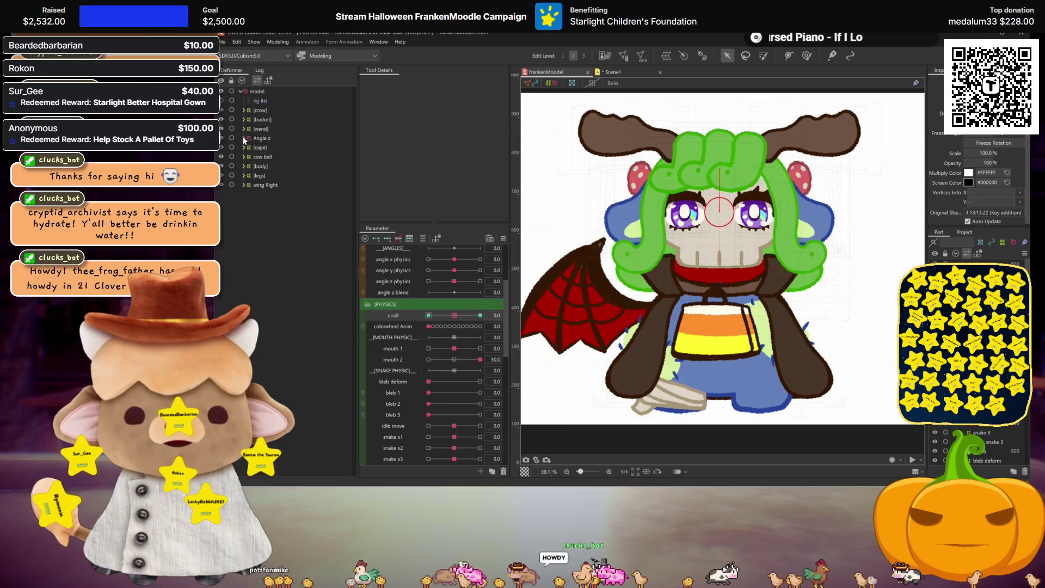
click(248, 148)
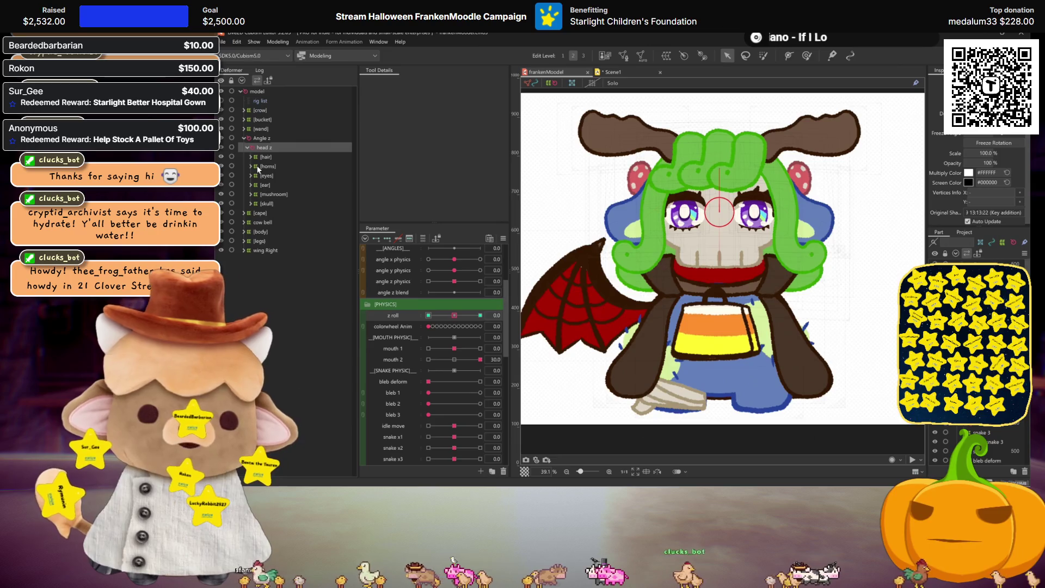
key(Down)
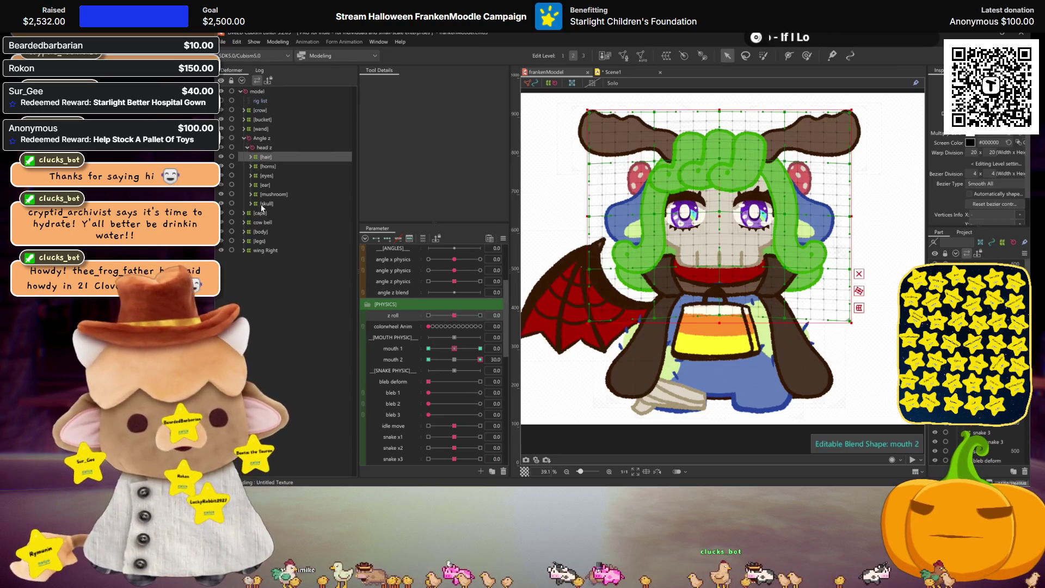
shift+click(266, 203)
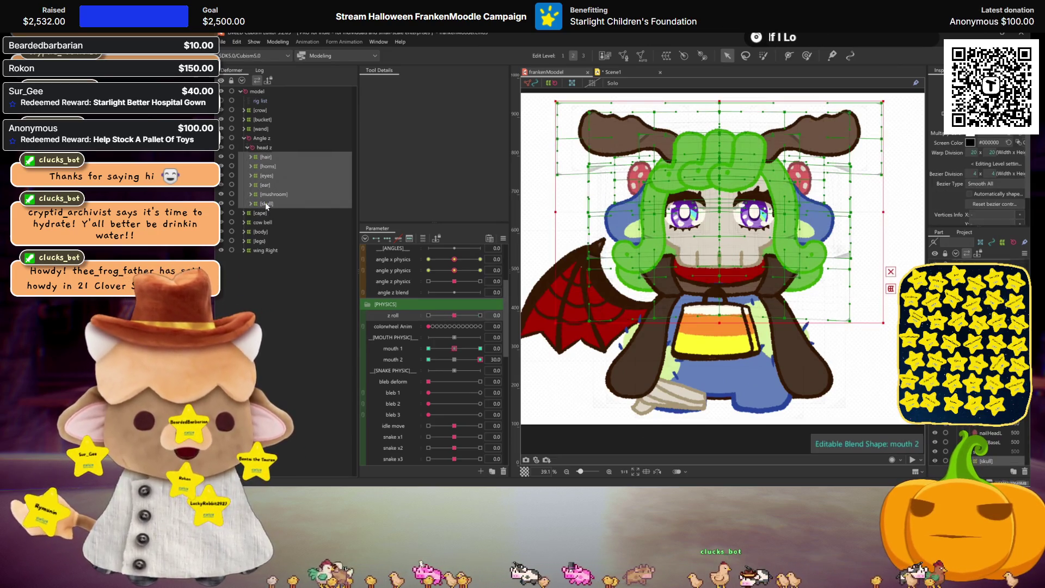
Step: Reset mouth 2 to 0 and bring up the actions for the [EAR PHYSIC] group
click(455, 359)
scroll(394, 334, down, 3)
scroll(396, 357, up, 2)
scroll(397, 365, up, 2)
scroll(399, 375, down, 2)
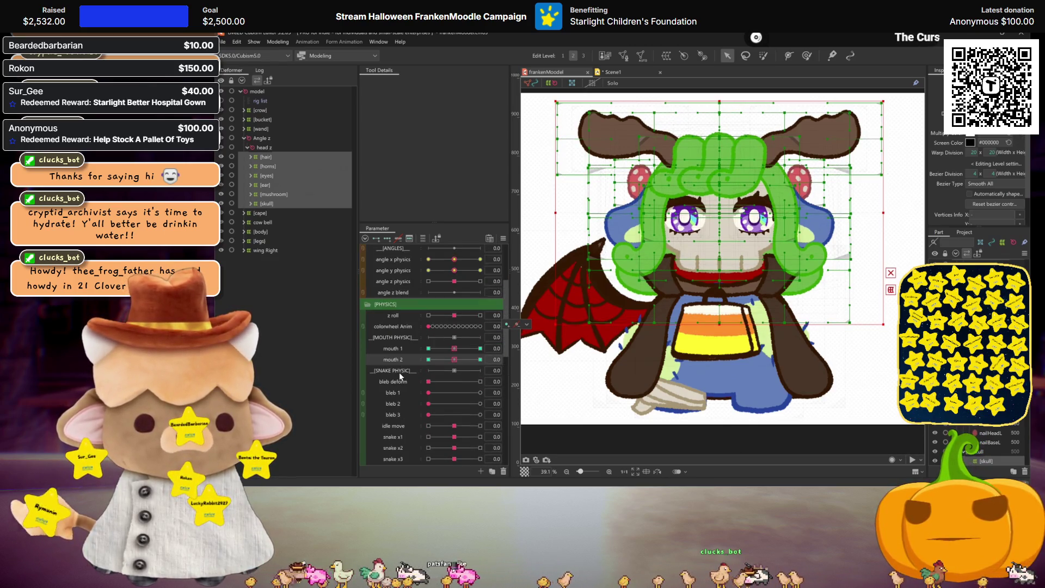
scroll(397, 380, down, 1)
scroll(395, 392, down, 1)
click(396, 400)
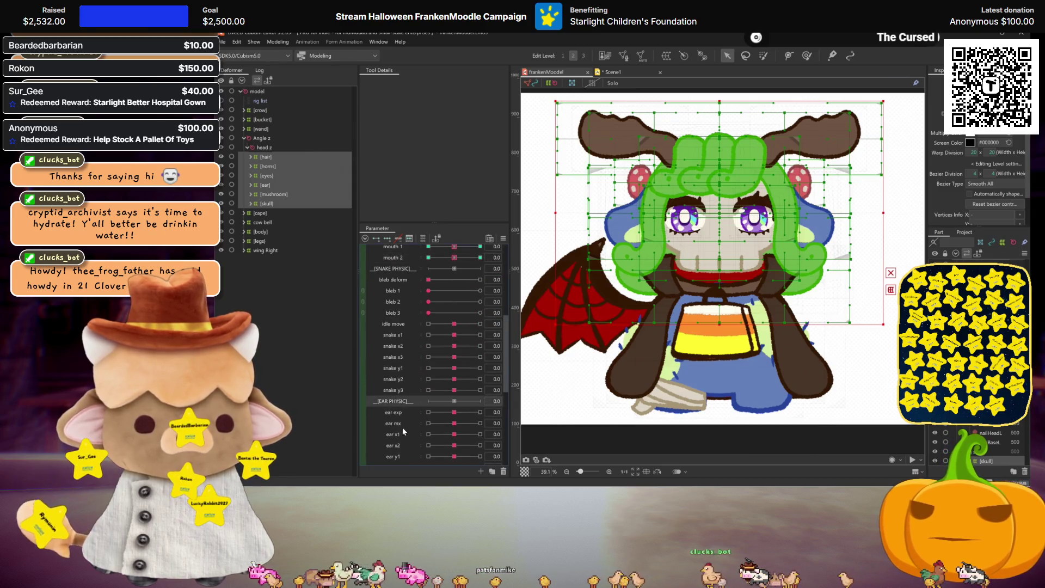
scroll(399, 431, down, 1)
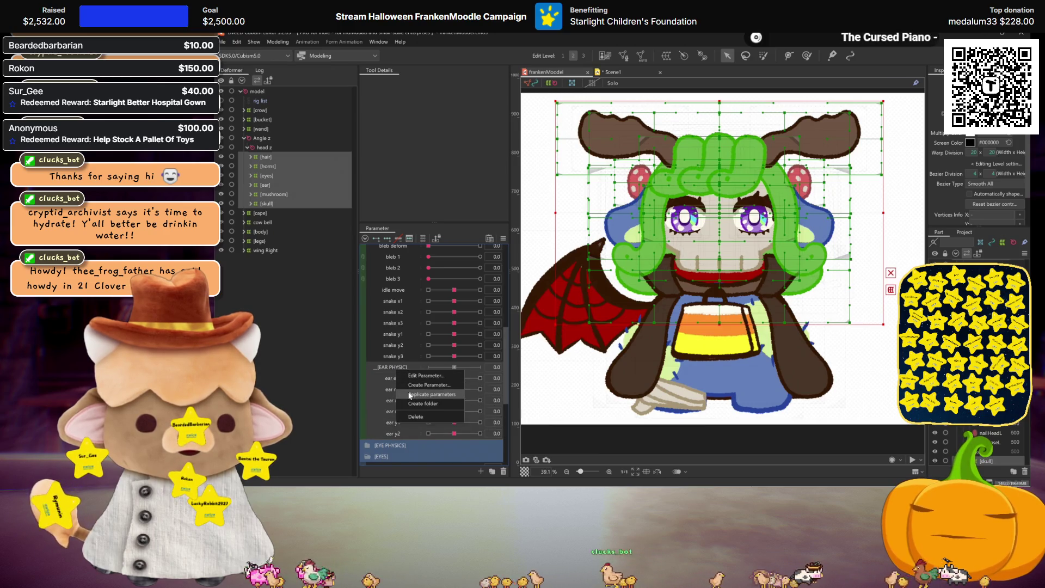
Step: Duplicate the [EAR PHYSIC] group, move the copy to the top, and rename it _[PHYSIC]_
click(410, 395)
mouse_move(397, 381)
mouse_down()
mouse_move(404, 244)
mouse_move(397, 312)
mouse_move(398, 276)
mouse_up()
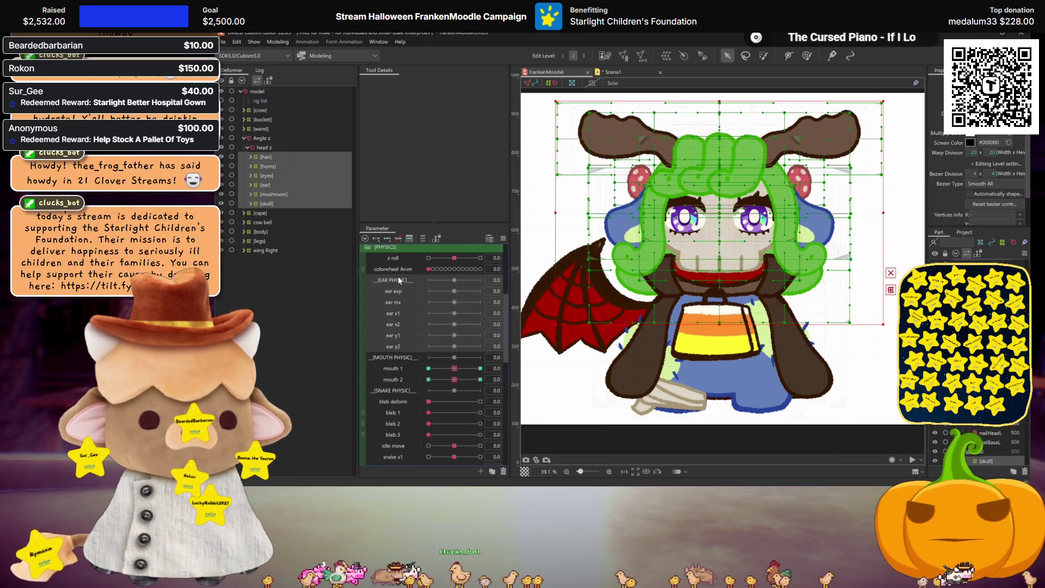
double_click(397, 278)
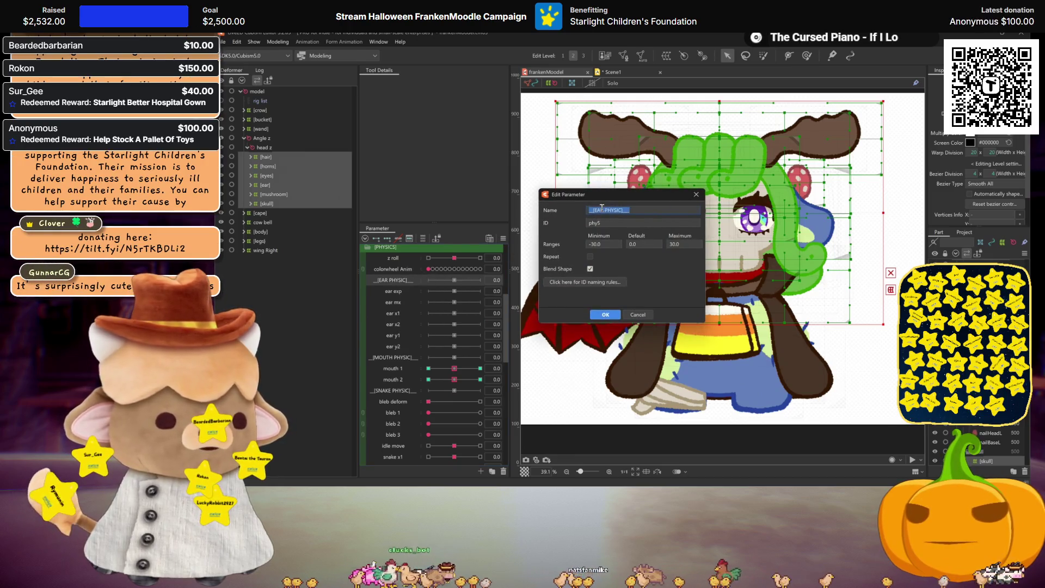
key(BackSpace)
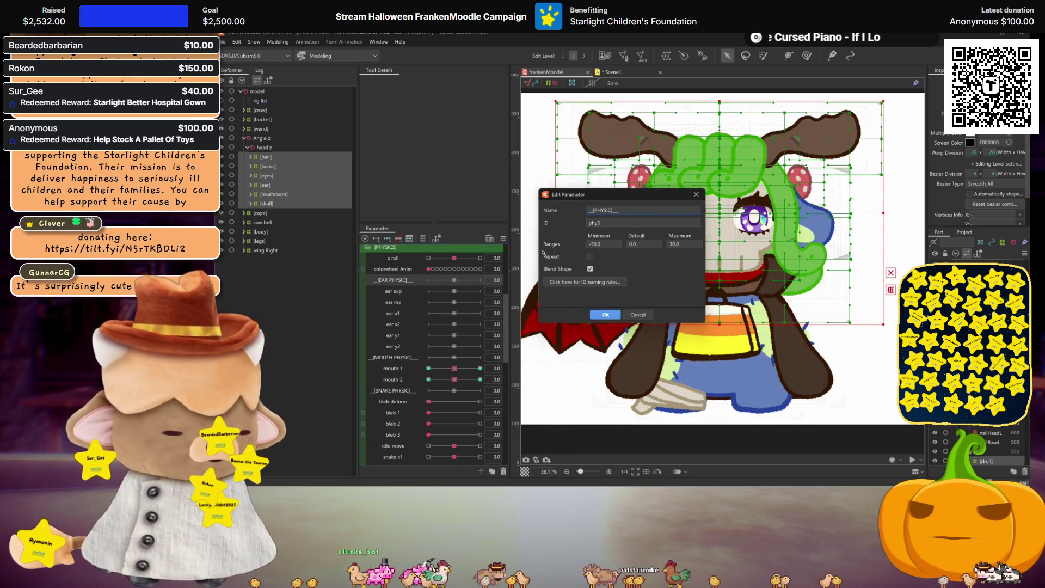
key(Return)
Step: Rename the parameters ear exp, ear mx and ear x1 to x1, x2 and x3
double_click(393, 293)
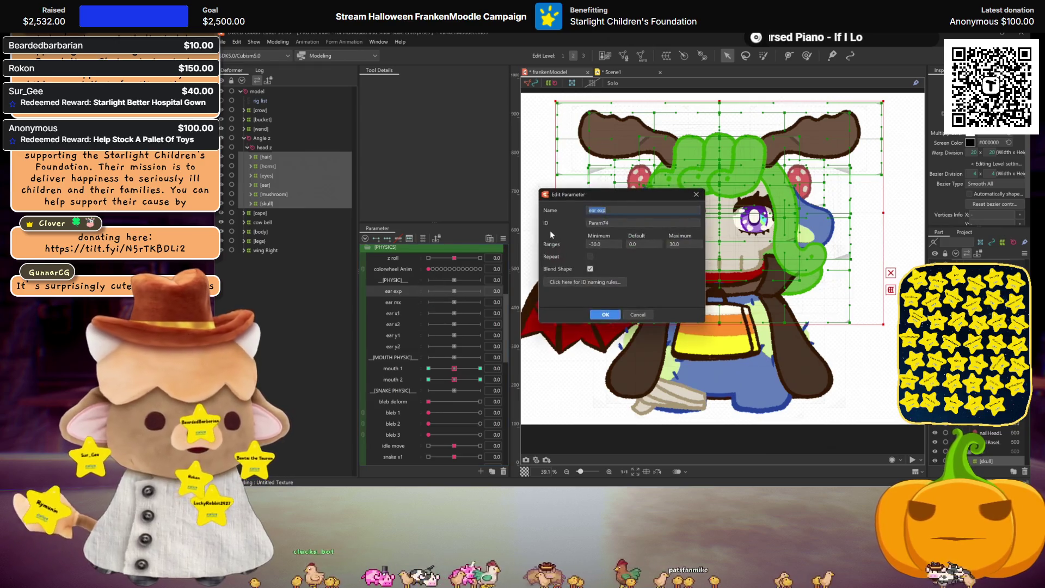
text(x 1)
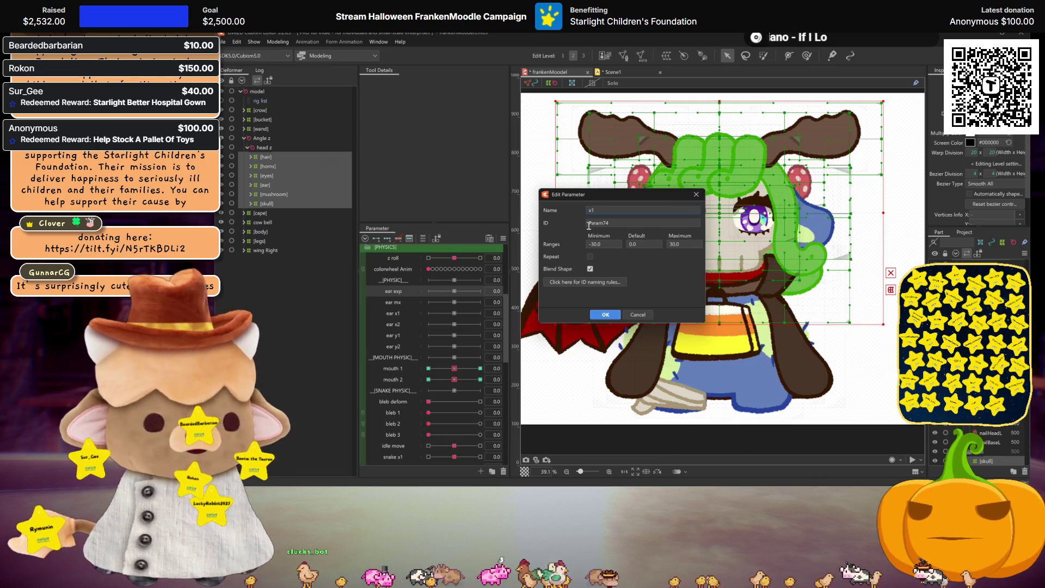
click(604, 314)
double_click(394, 302)
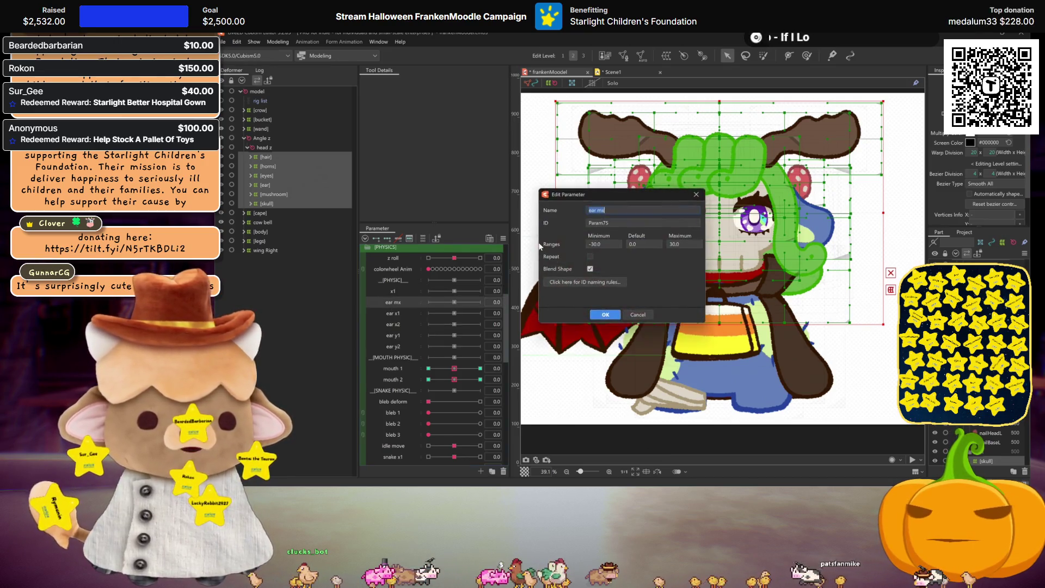
click(604, 315)
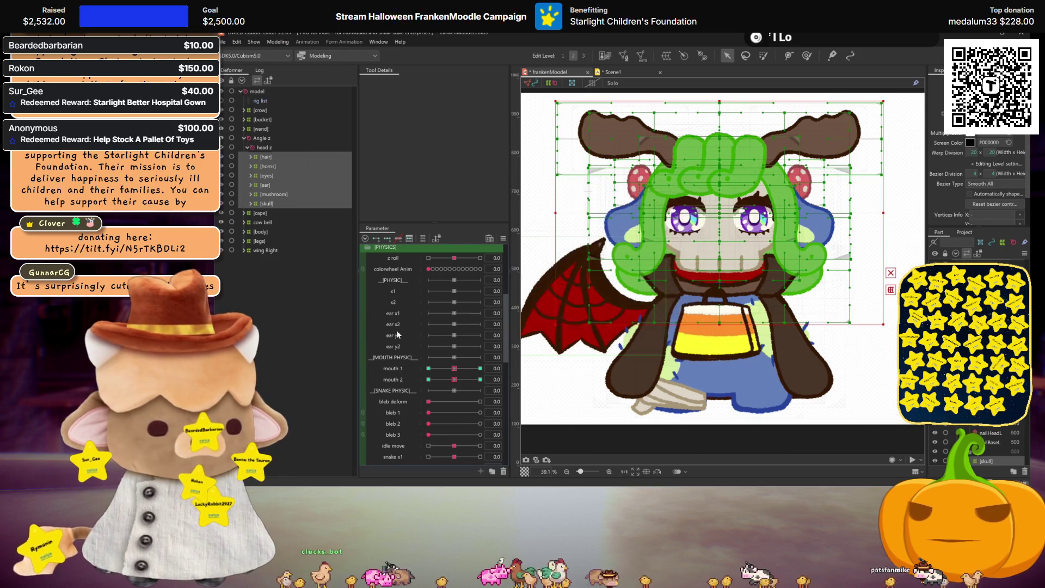
double_click(393, 313)
text(x3)
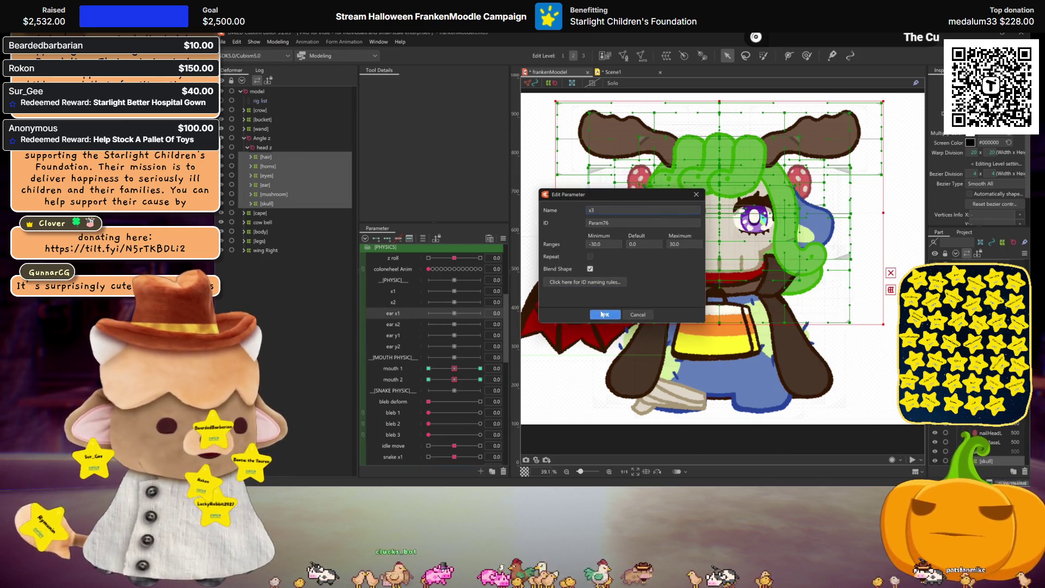
click(603, 314)
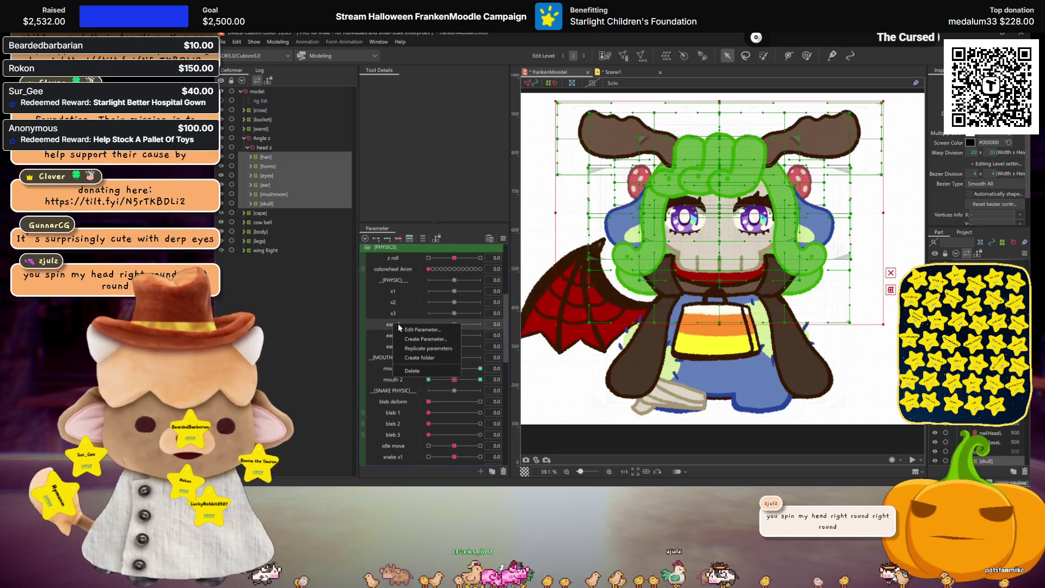
Step: Rename ear x2, ear y1 and ear y2 to y1, y2 and y3, then save
click(420, 329)
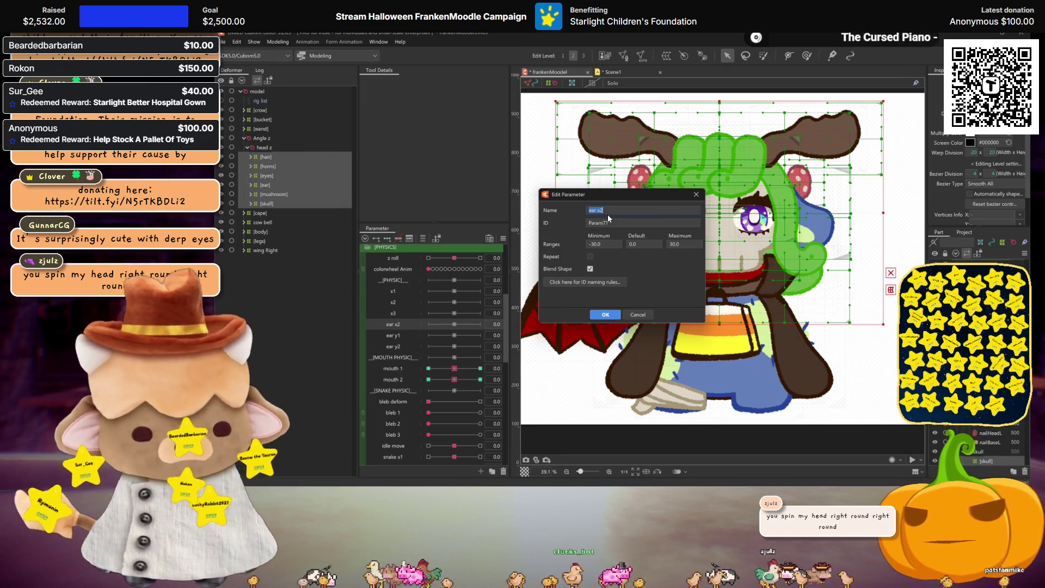
click(604, 314)
click(435, 341)
text(2)
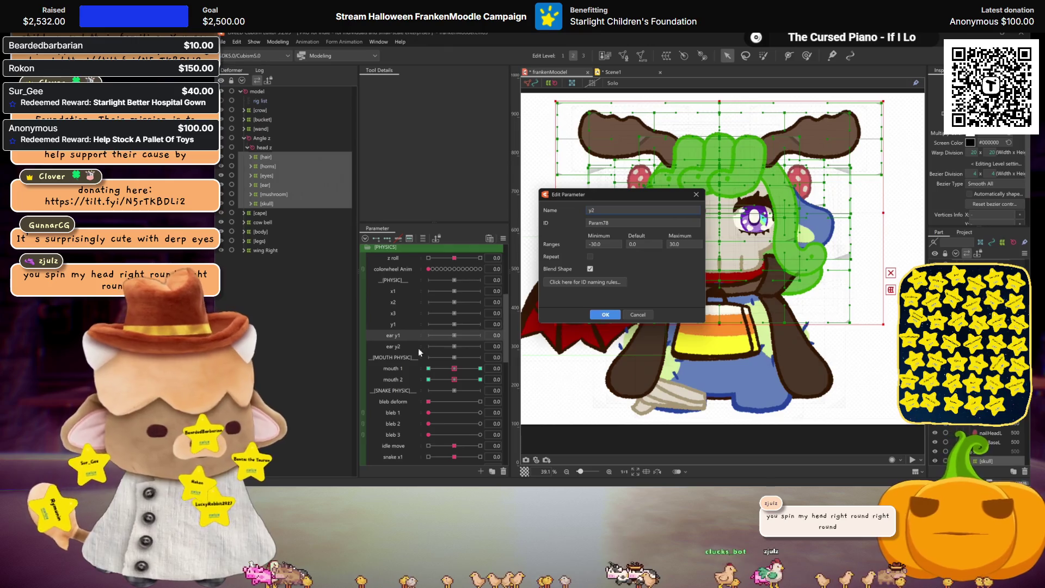
click(606, 314)
right_click(400, 347)
click(434, 354)
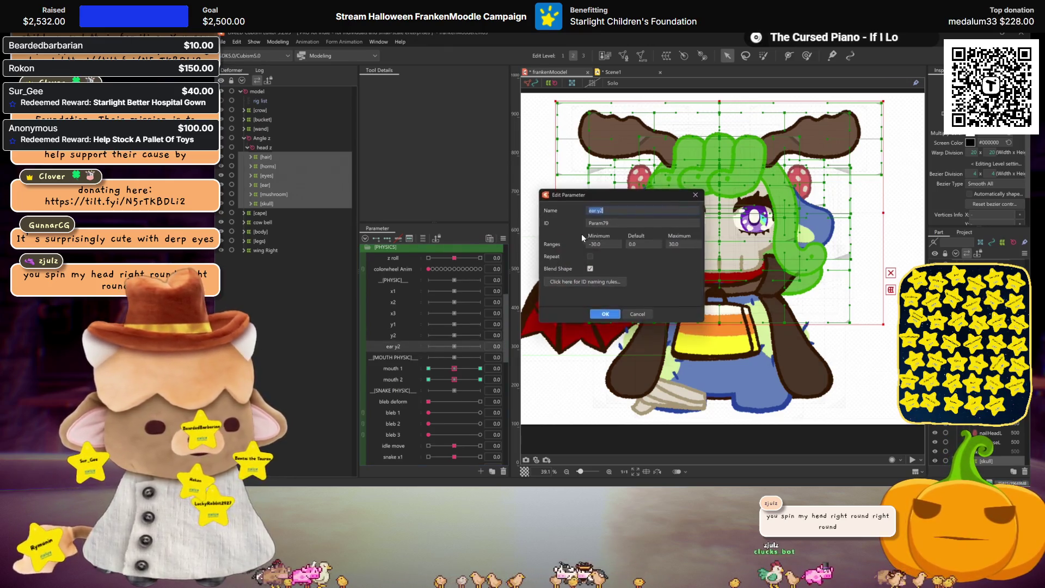
text(y3)
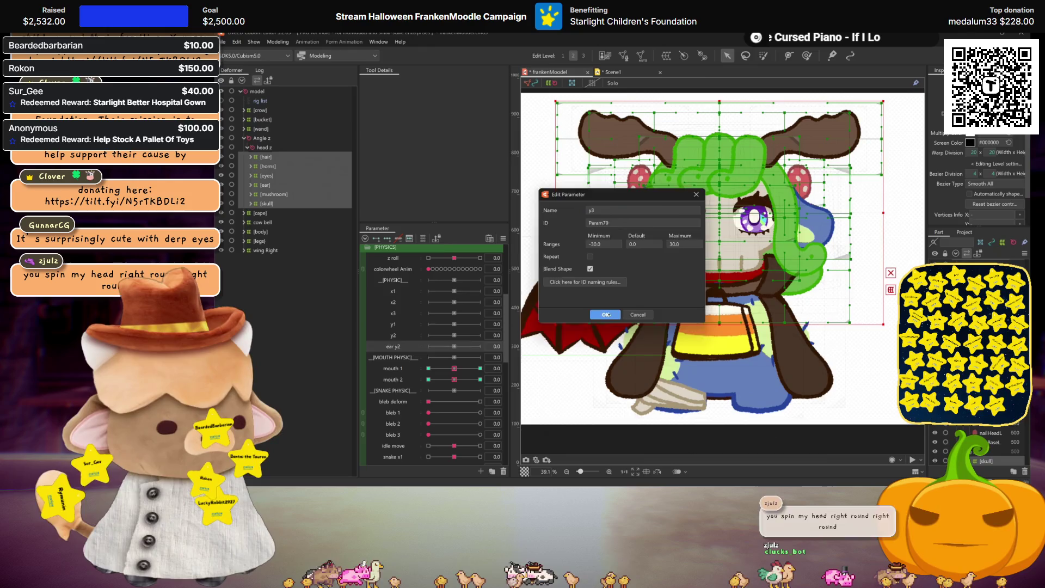
click(604, 315)
key(ctrl+s)
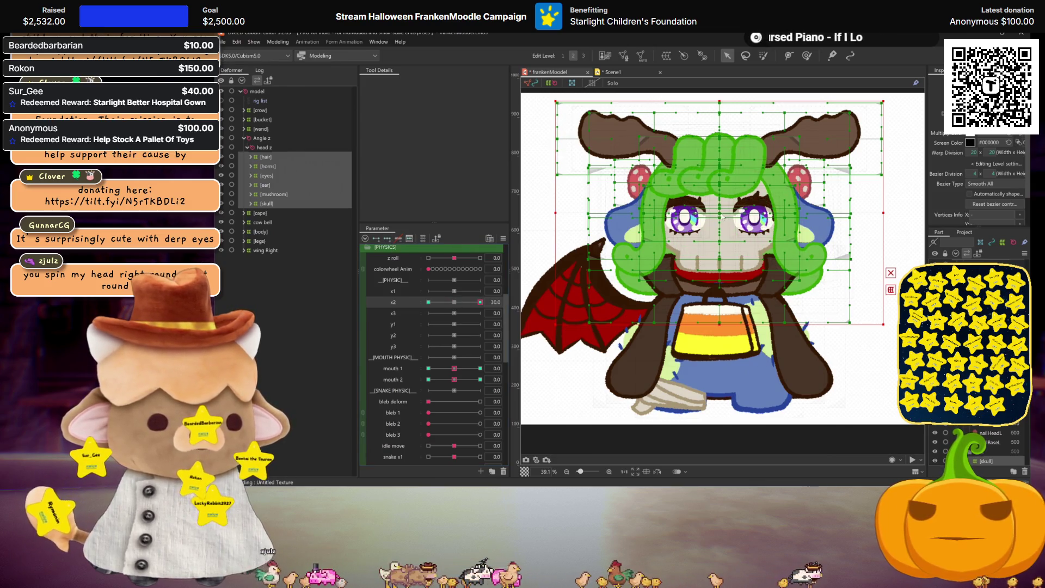
Step: Nudge the head parts right for x2, mirror it to the opposite end, and warp the face slightly right
key(shift+Right)
key(shift+Right)
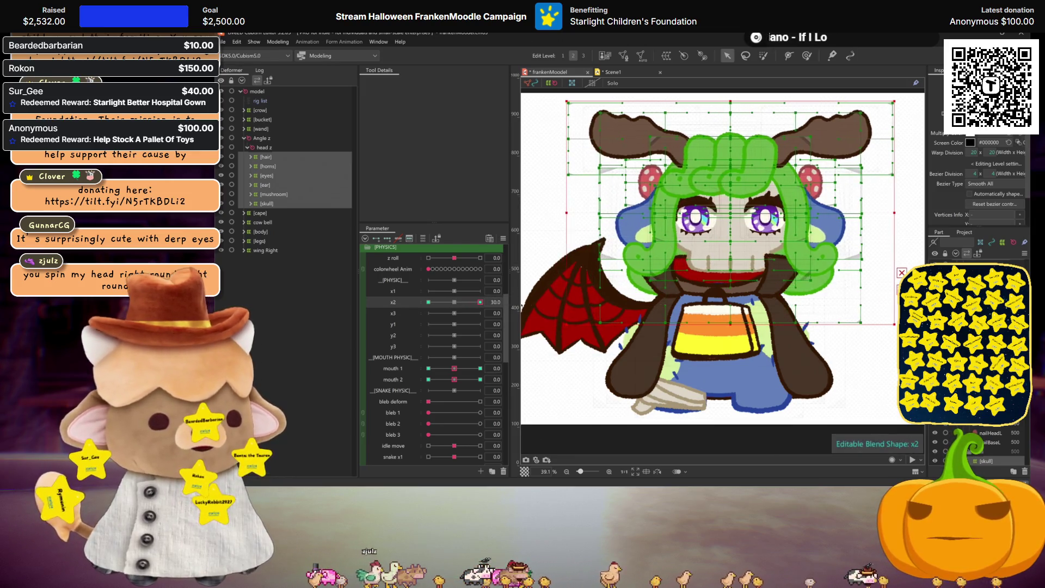
key(ctrl+shift+m)
click(614, 344)
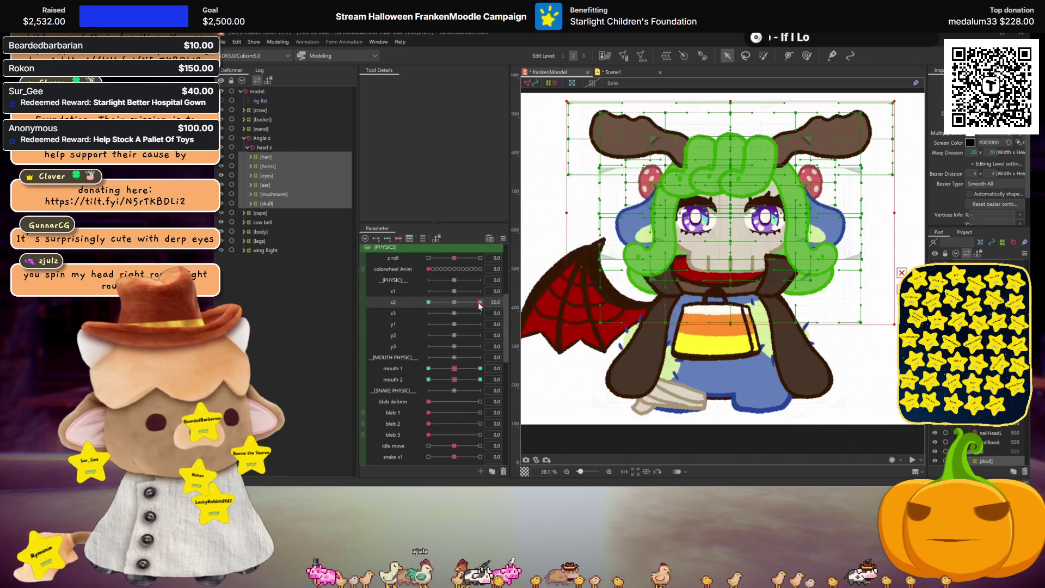
key(q)
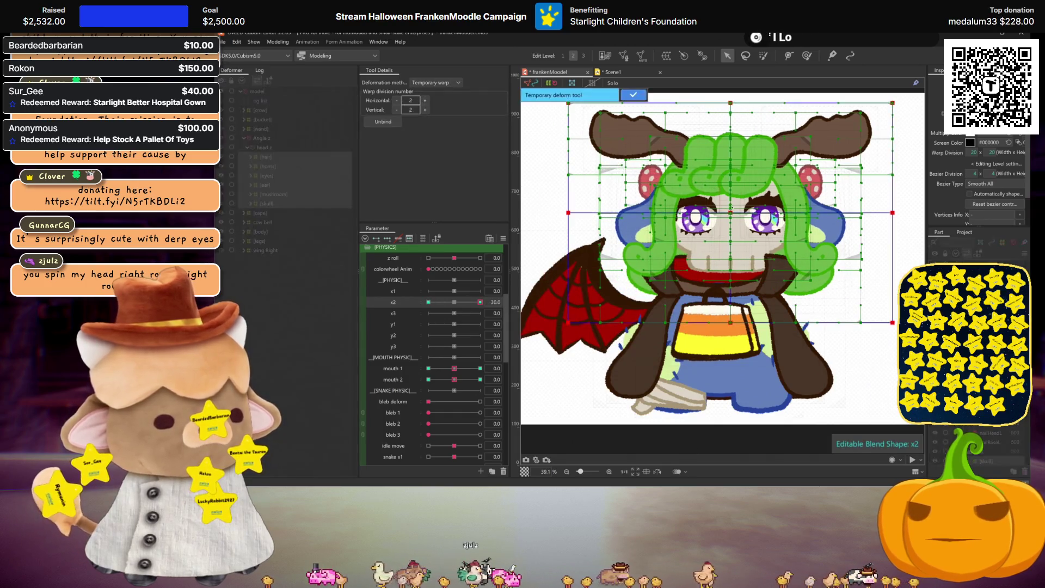
drag(731, 214, 736, 214)
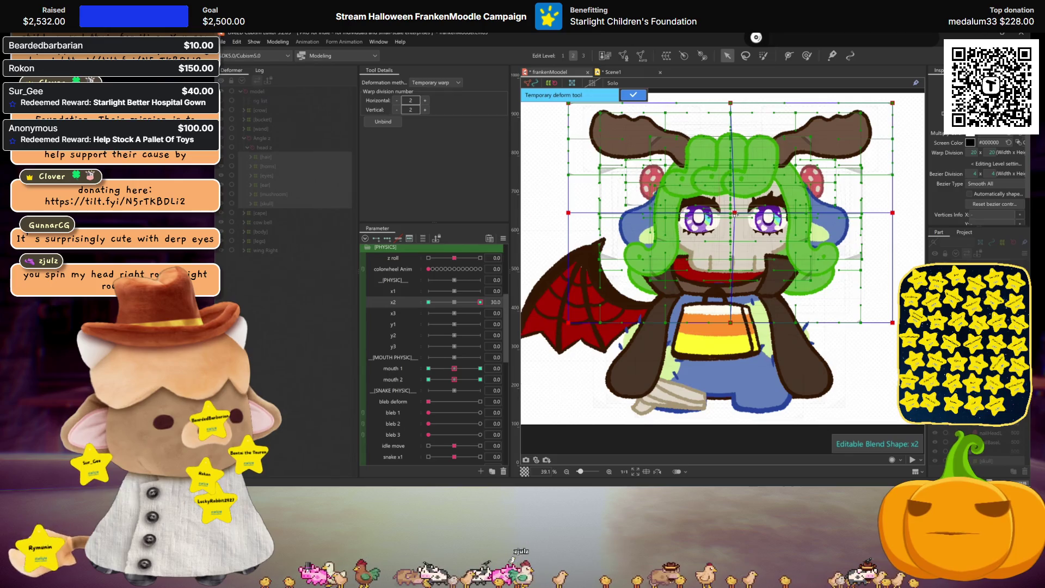
click(630, 94)
Step: Test x2's head sway at -30 and 30, then reset x2 to 0
drag(480, 303, 429, 302)
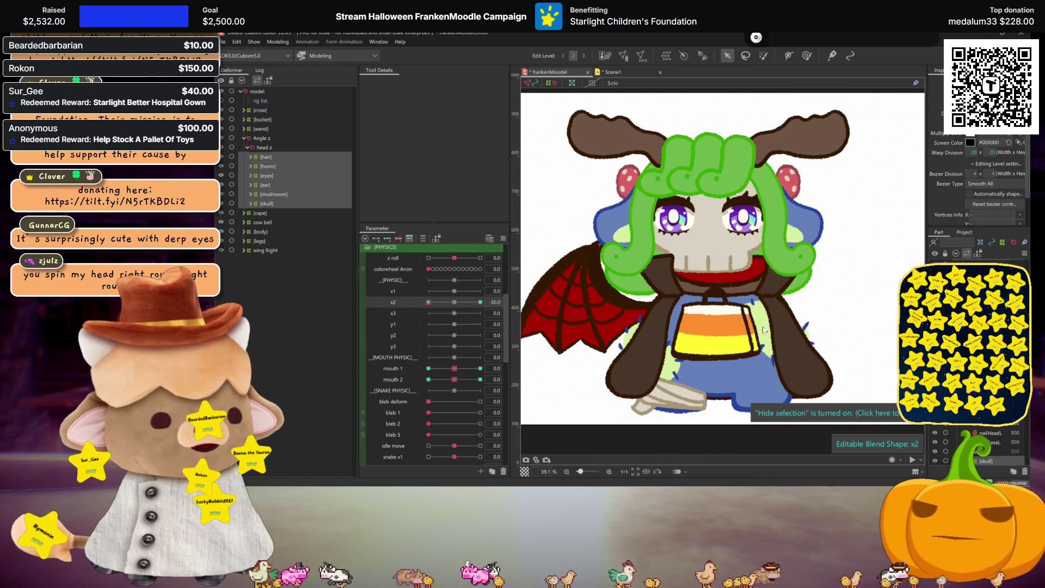
key(ctrl+shift+t)
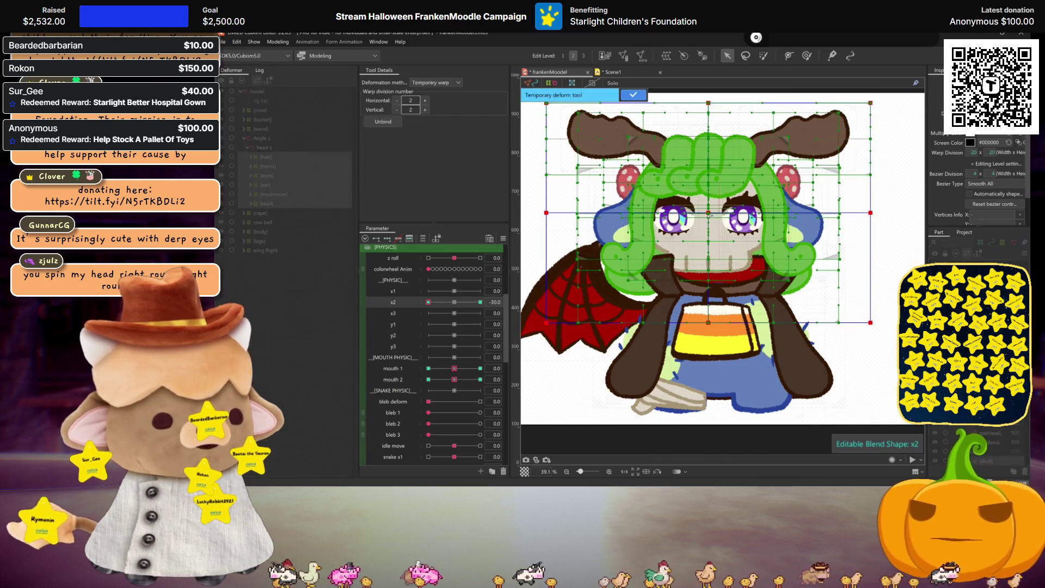
mouse_move(428, 302)
mouse_down()
mouse_move(447, 302)
mouse_move(396, 279)
mouse_up()
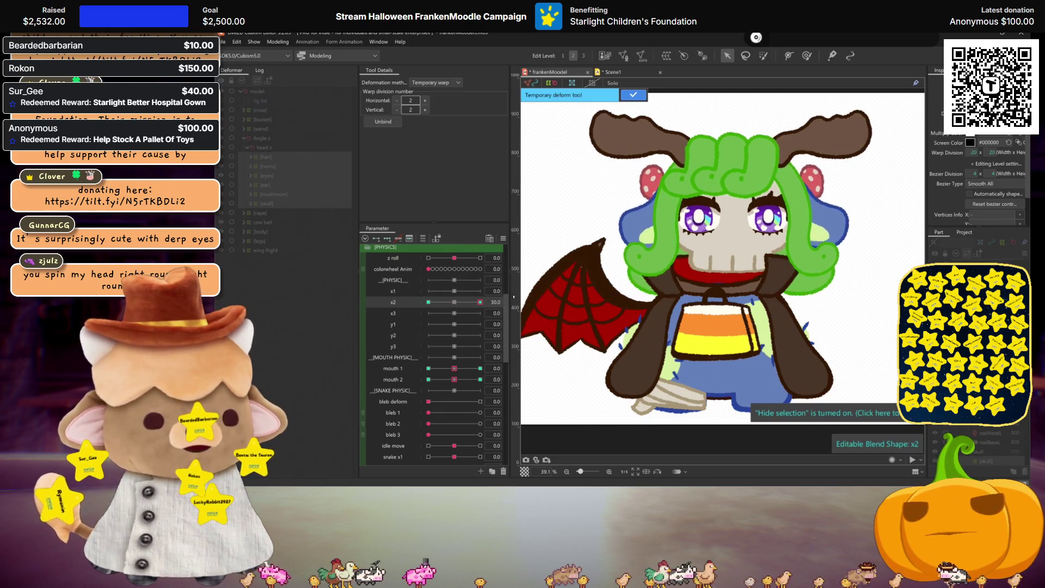
click(454, 302)
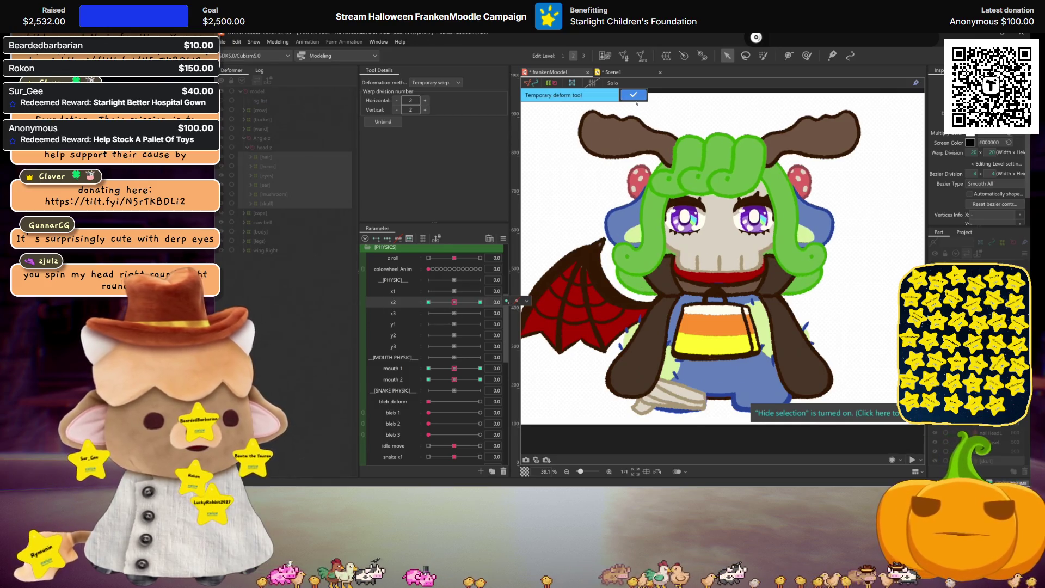
drag(454, 302, 514, 296)
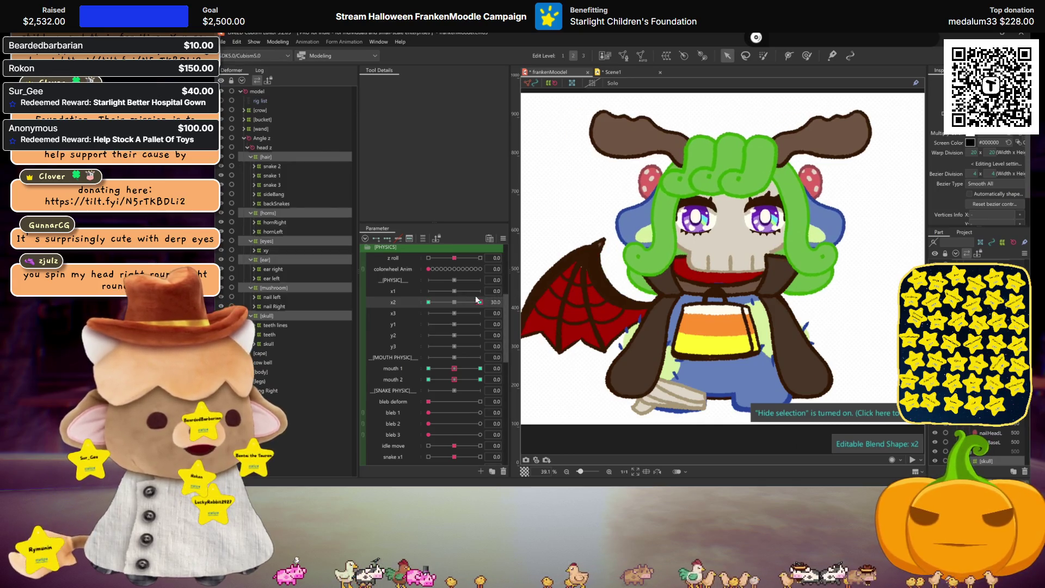
drag(469, 303, 394, 300)
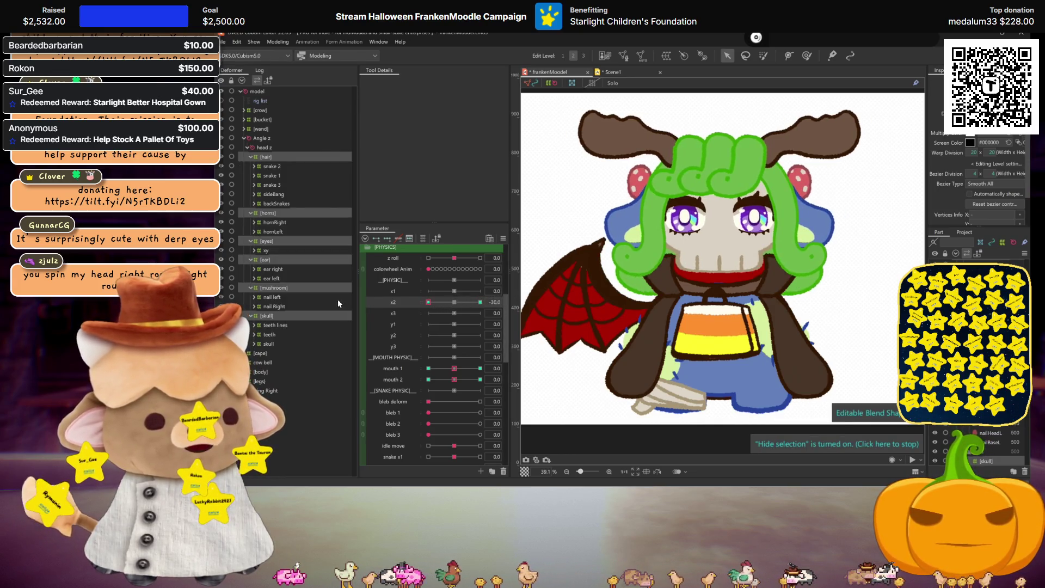
click(427, 308)
click(387, 238)
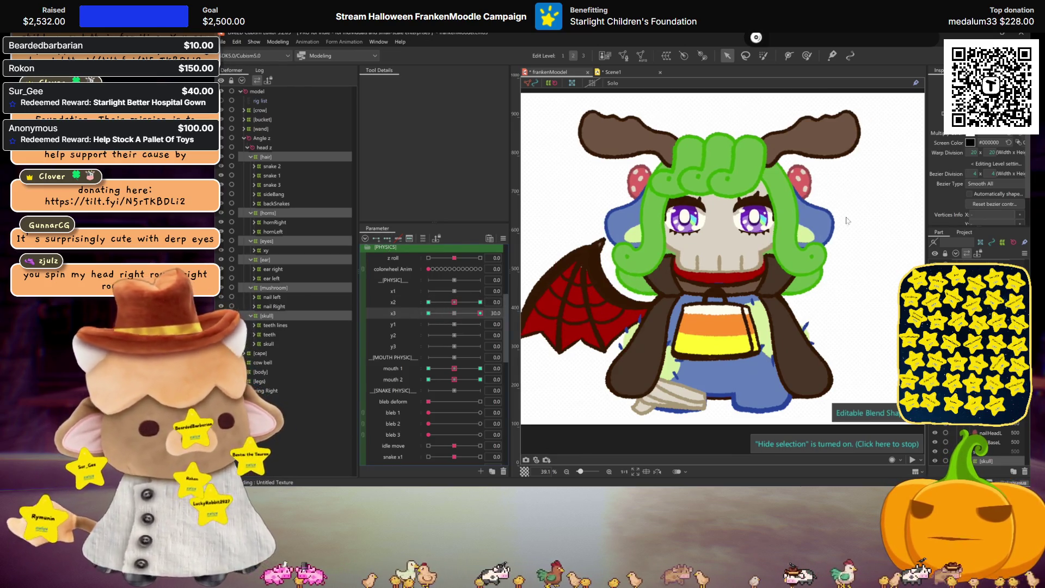
Step: Set x3 to its 30 keyform and shift the hair's top right with a 4x4 temporary warp
click(480, 313)
click(425, 100)
click(425, 101)
click(397, 100)
click(397, 100)
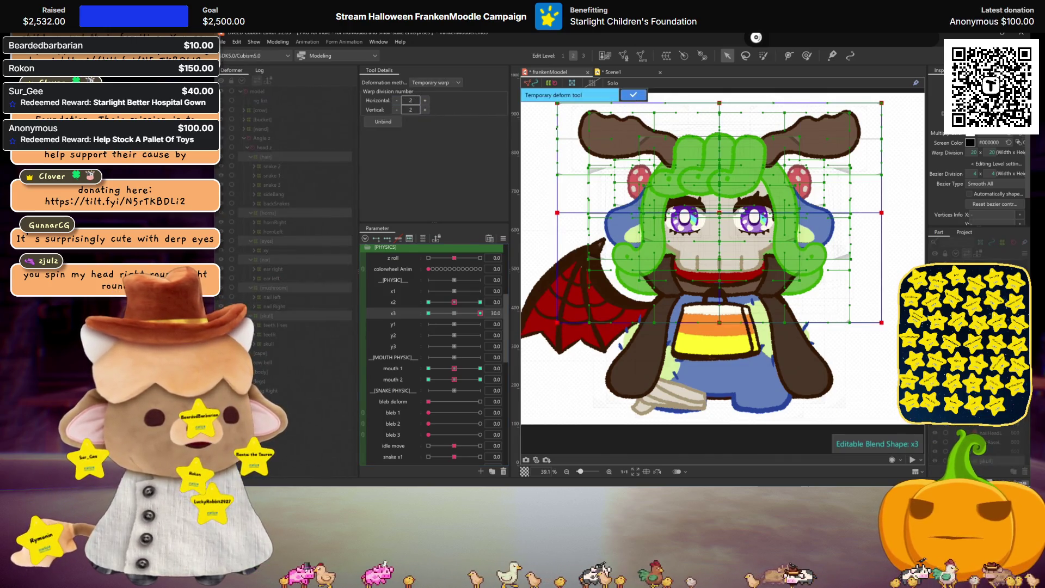
click(425, 109)
click(425, 109)
drag(717, 159, 719, 158)
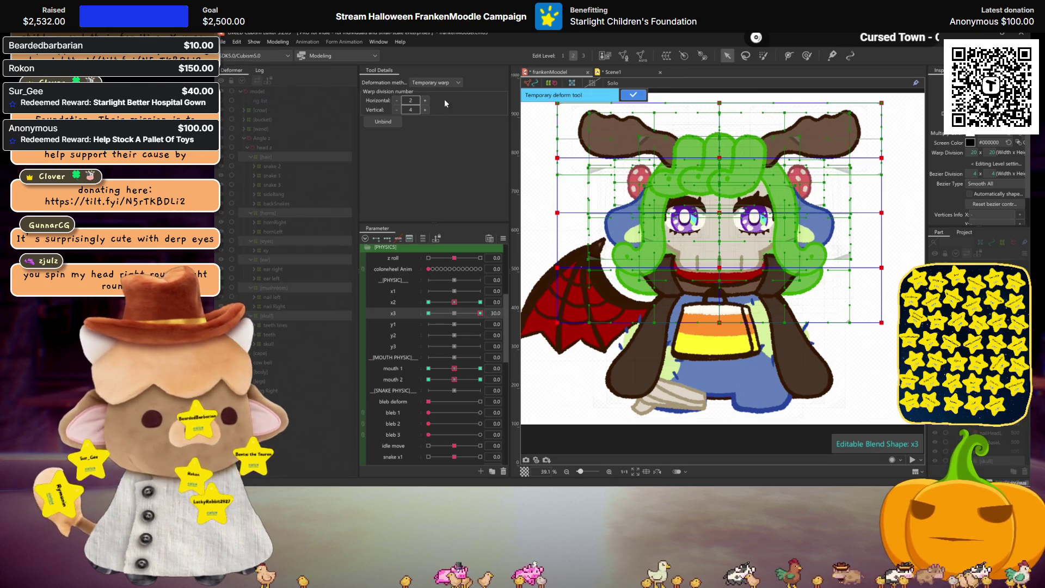
Step: Slant the top of the head using a perspective temporary deform and preview it
click(443, 85)
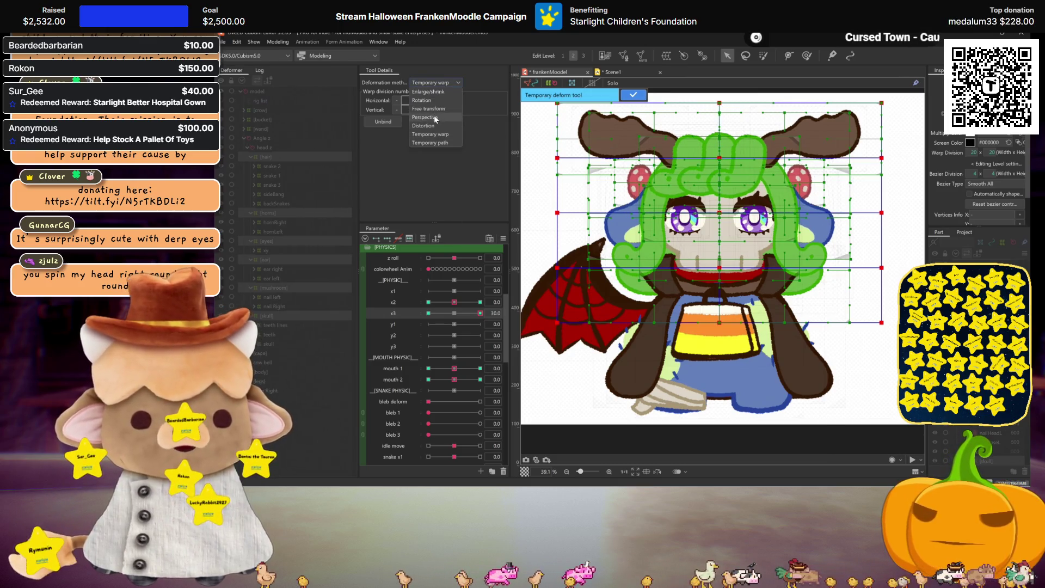
click(435, 117)
drag(719, 103, 725, 103)
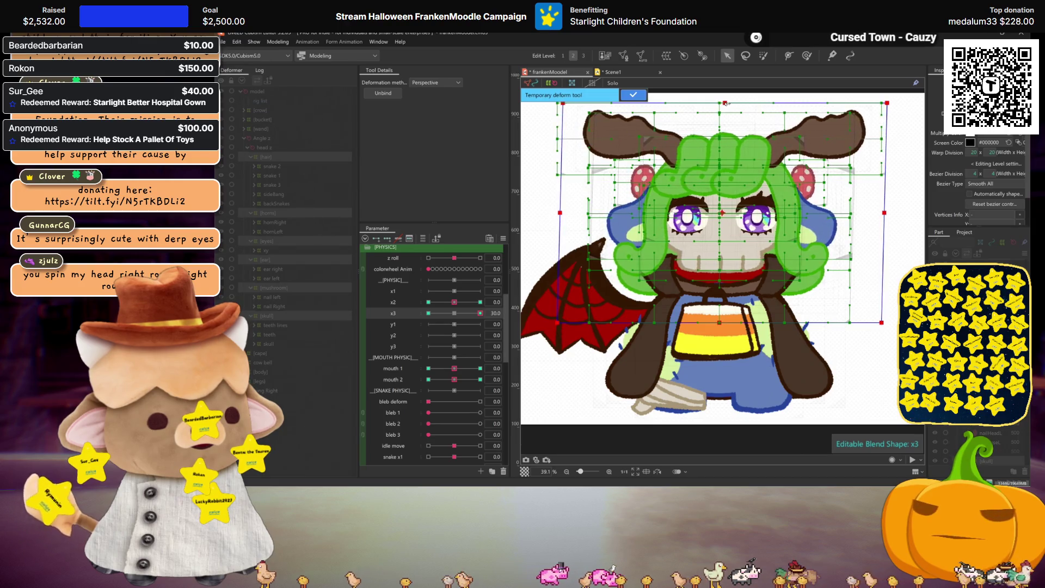
key(ctrl+h)
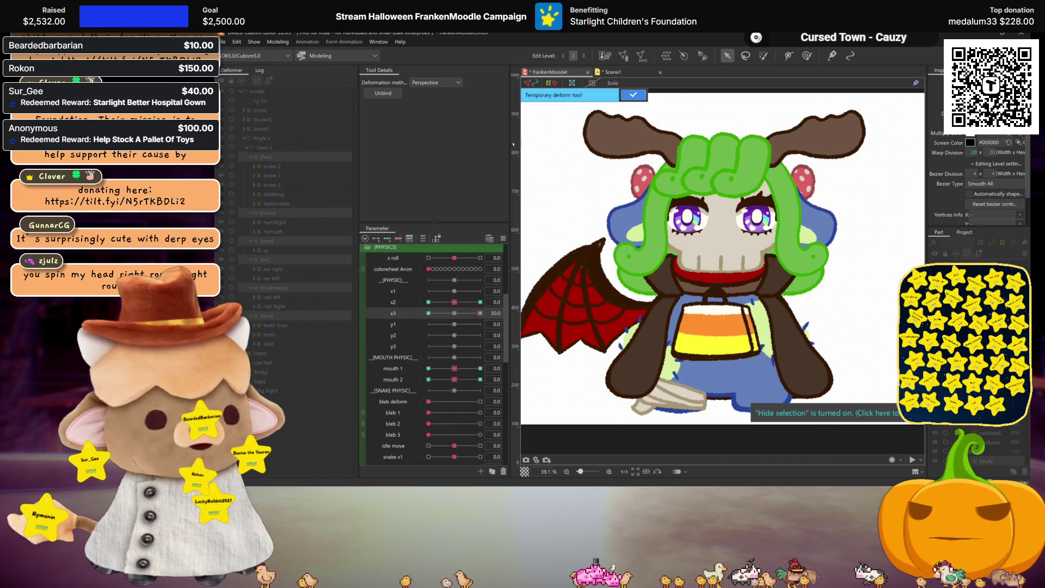
Step: Return to a 4-division temporary warp, reshape the hair top, and scrub x3 to preview
click(443, 83)
click(444, 135)
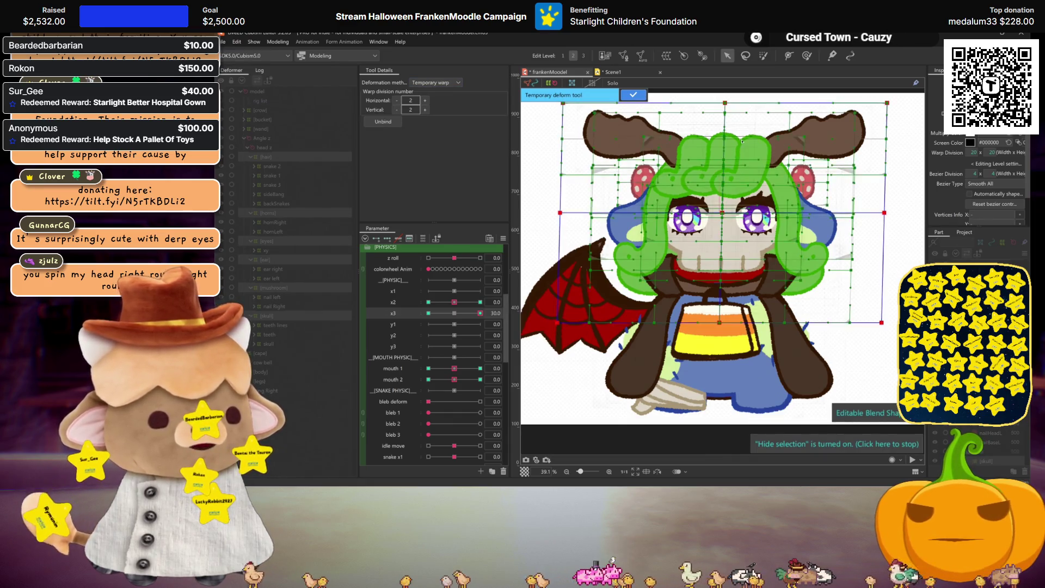
click(425, 100)
click(425, 100)
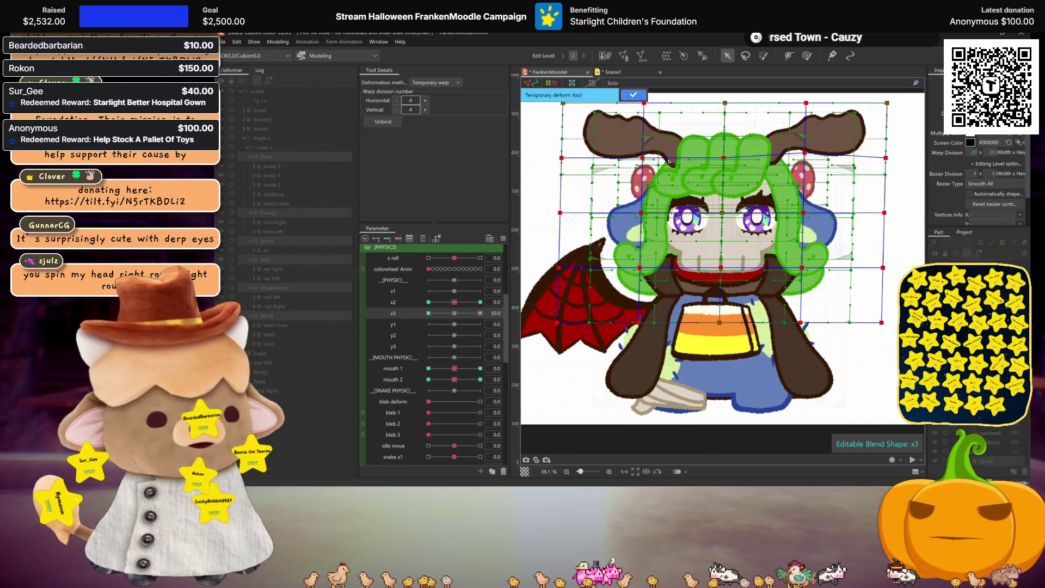
drag(644, 106, 646, 108)
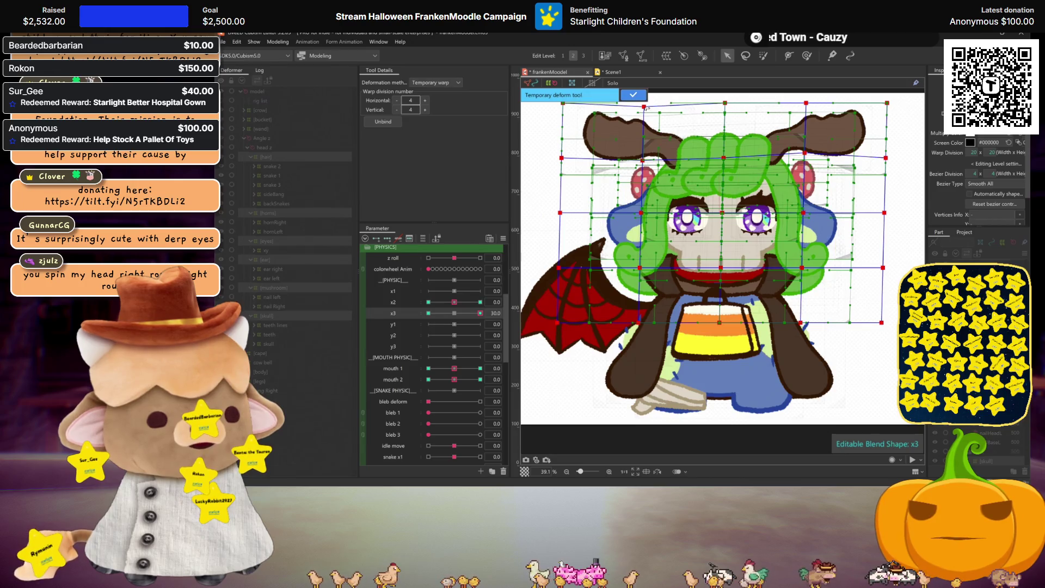
drag(809, 104, 808, 100)
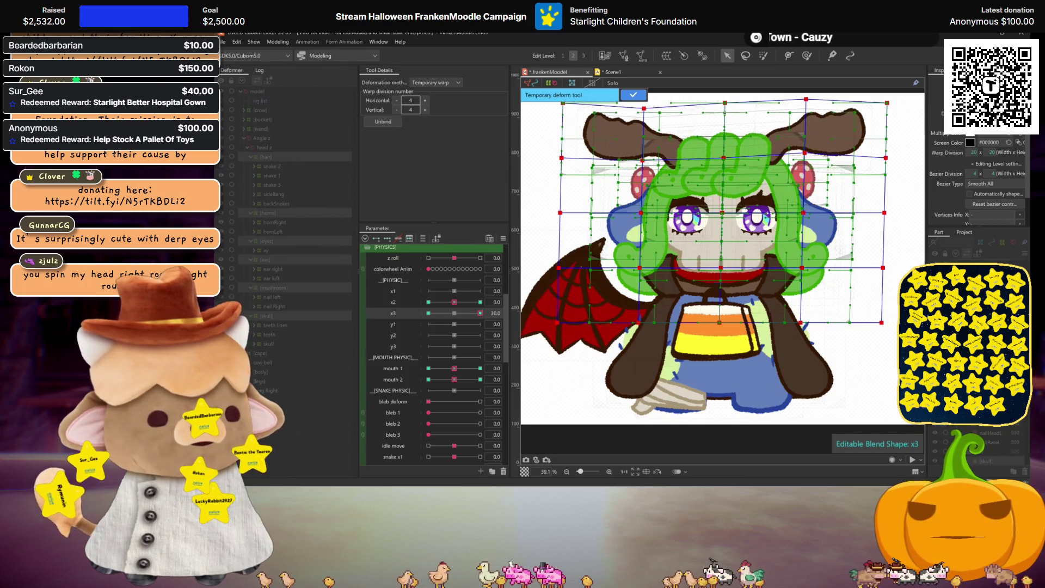
key(ctrl+h)
drag(480, 313, 480, 313)
Step: Raise the warp's right-side points, then preview the x3 sway by scrubbing the slider
drag(861, 164, 861, 154)
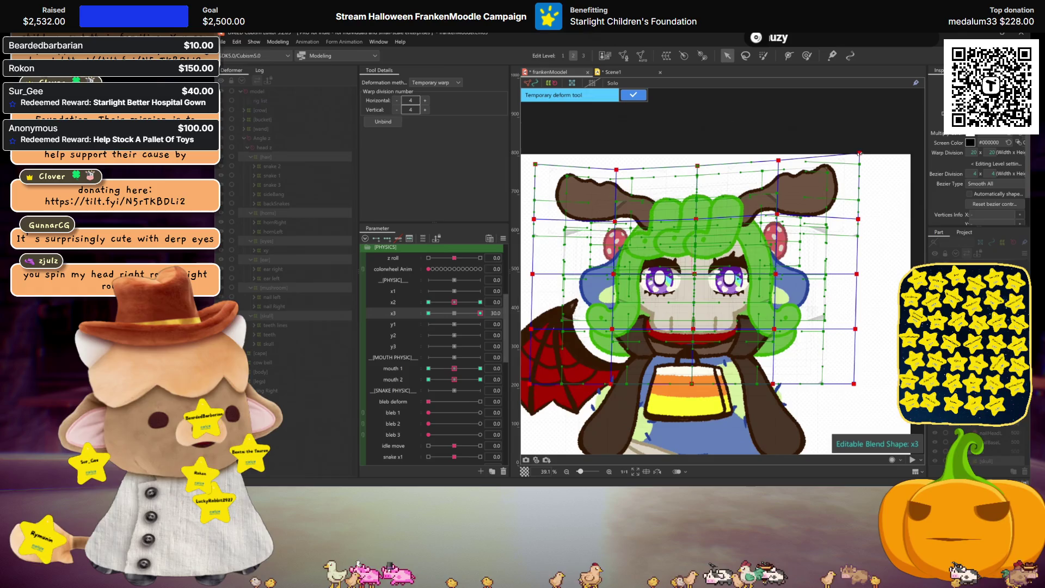
drag(860, 219, 859, 209)
drag(730, 216, 829, 219)
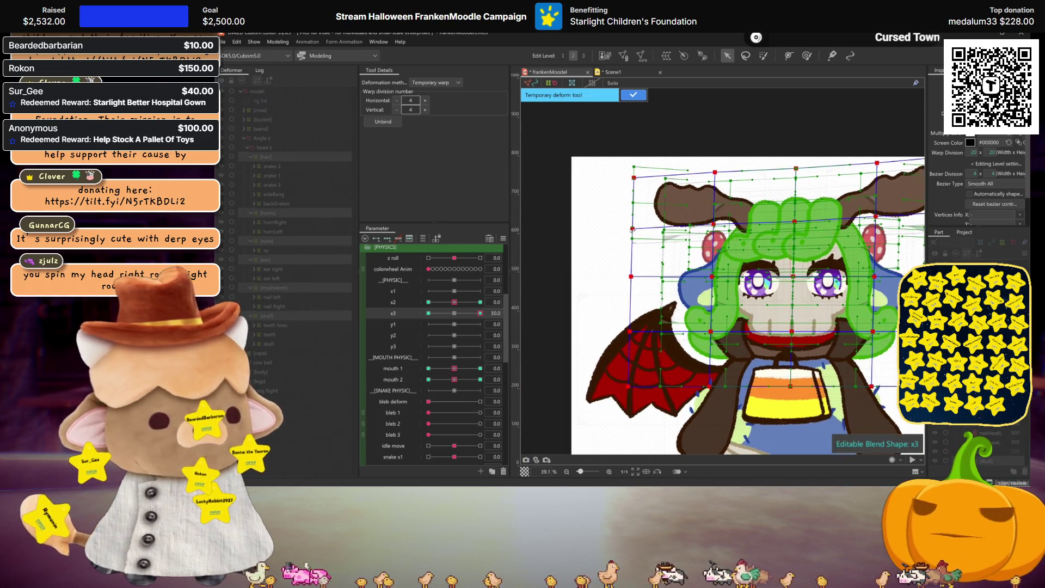
key(ctrl+h)
scroll(697, 234, down, 2)
scroll(697, 235, up, 2)
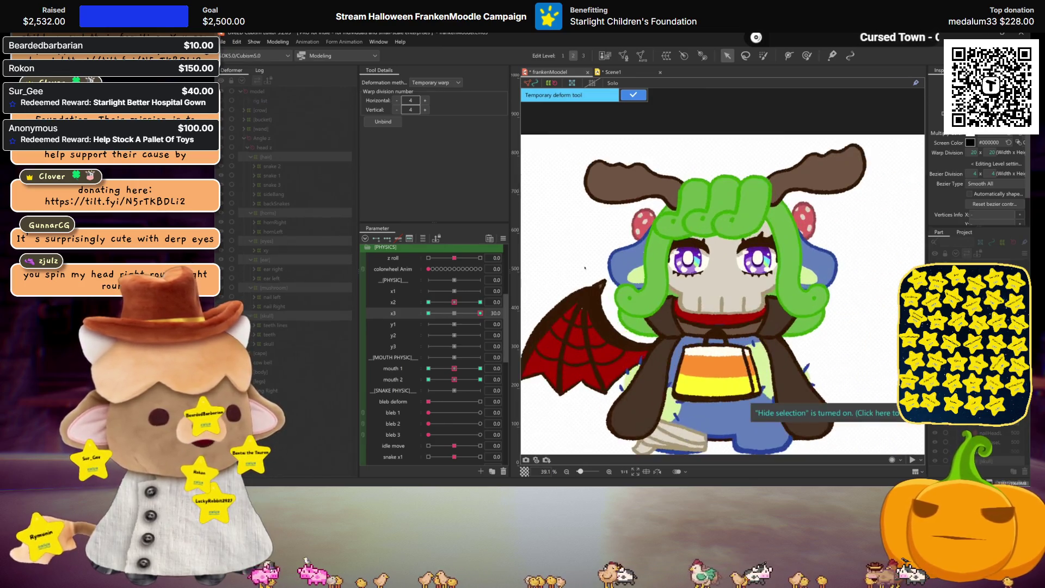
click(456, 312)
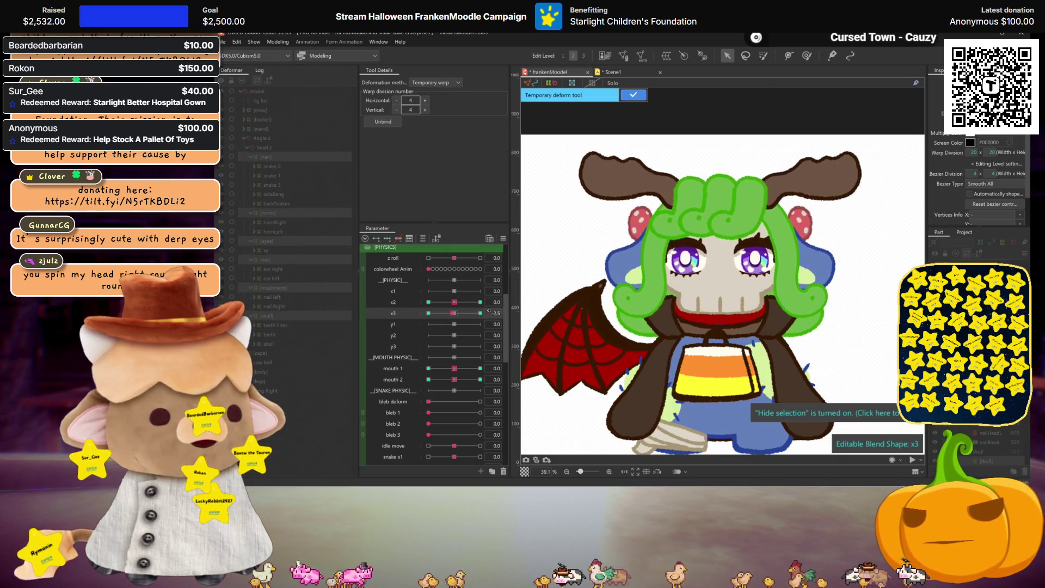
click(621, 282)
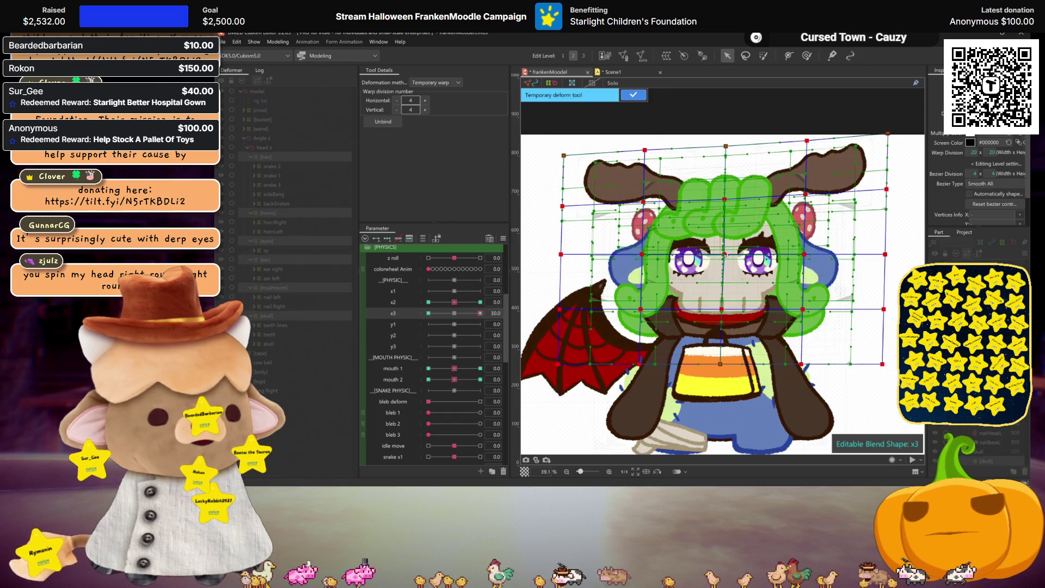
key(ctrl+h)
drag(458, 311, 480, 314)
Step: Mirror the x3 pose onto -30 and check it, then set y2 to 30 and start Motion Mirroring
click(633, 97)
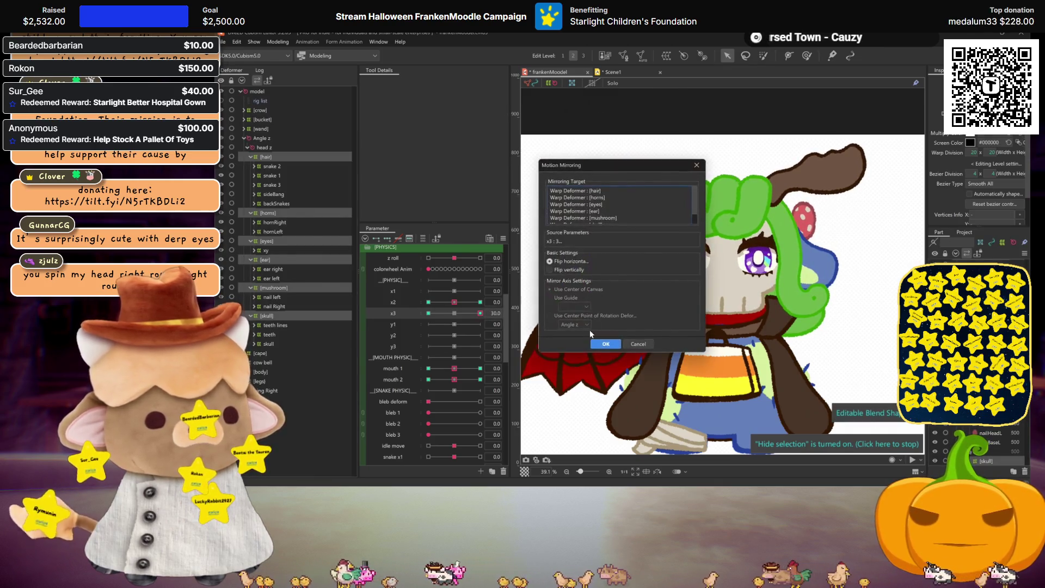
click(601, 347)
drag(478, 312, 387, 304)
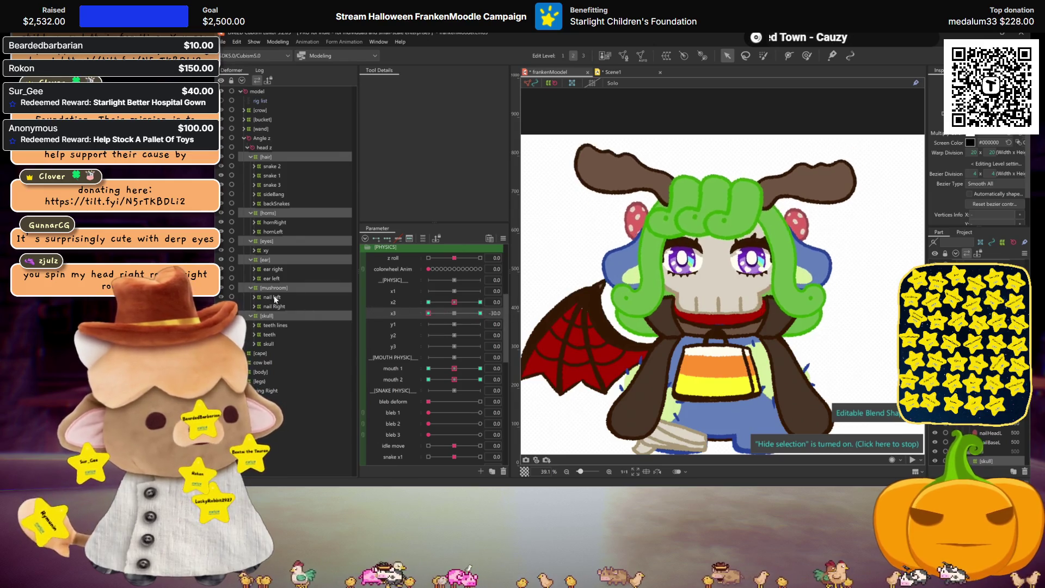
click(455, 314)
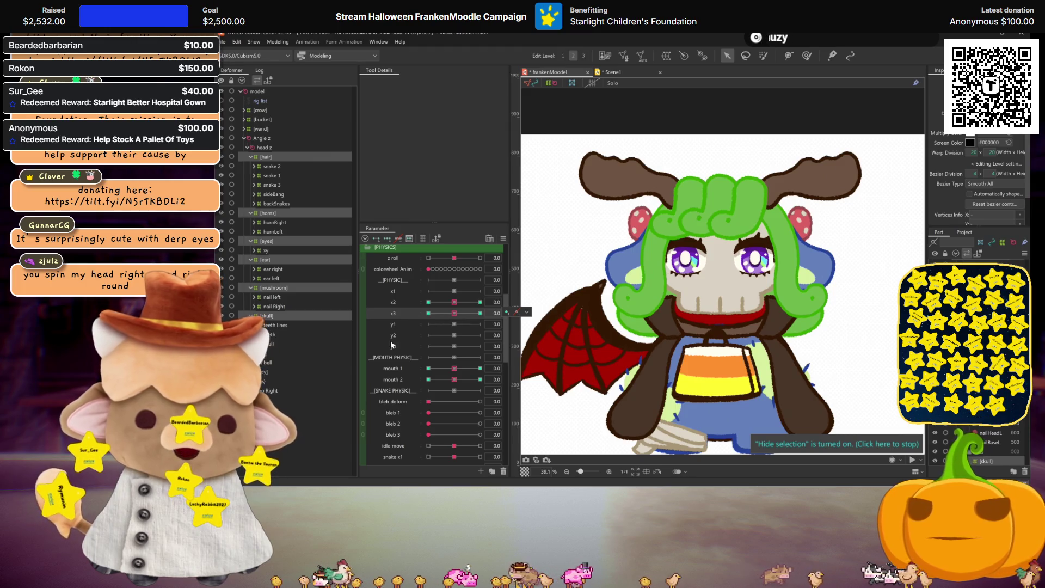
drag(449, 335, 480, 335)
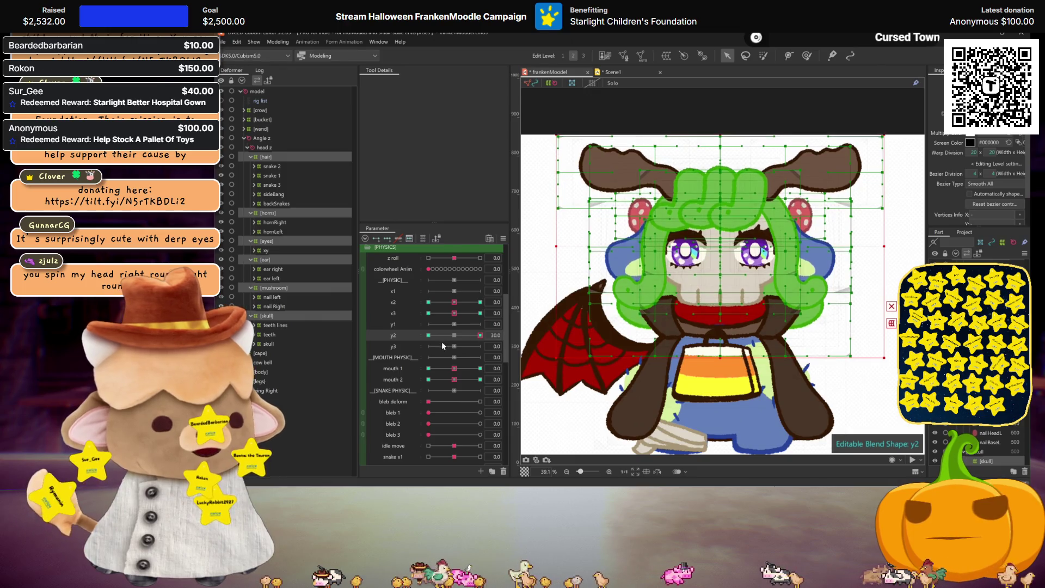
key(ctrl+shift+m)
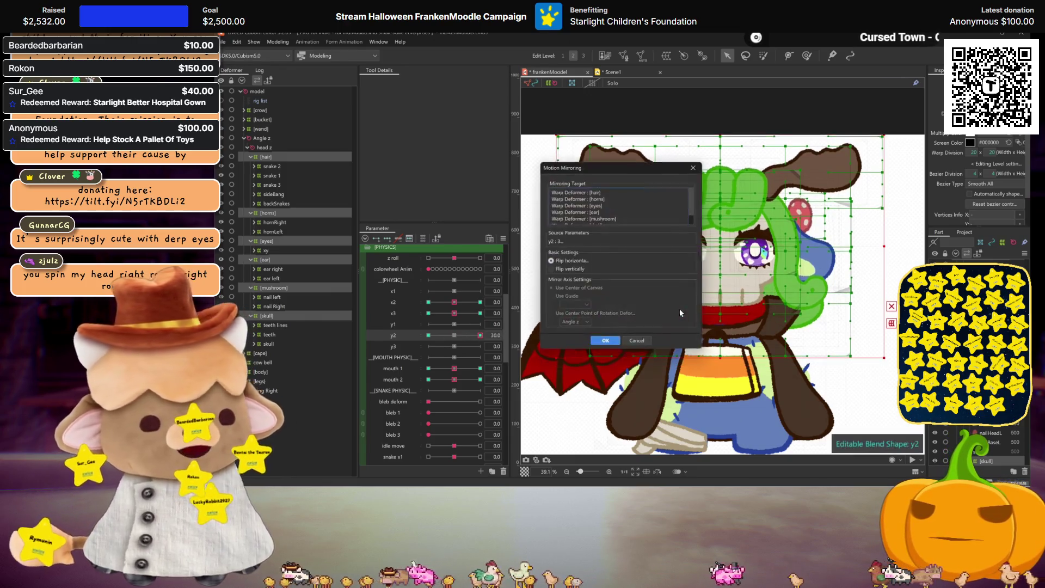
Step: Mirror the y2 pose to -30 and pull the head warp's right edge slightly inward
click(607, 345)
mouse_move(479, 335)
mouse_down()
mouse_move(444, 338)
mouse_move(480, 336)
mouse_up()
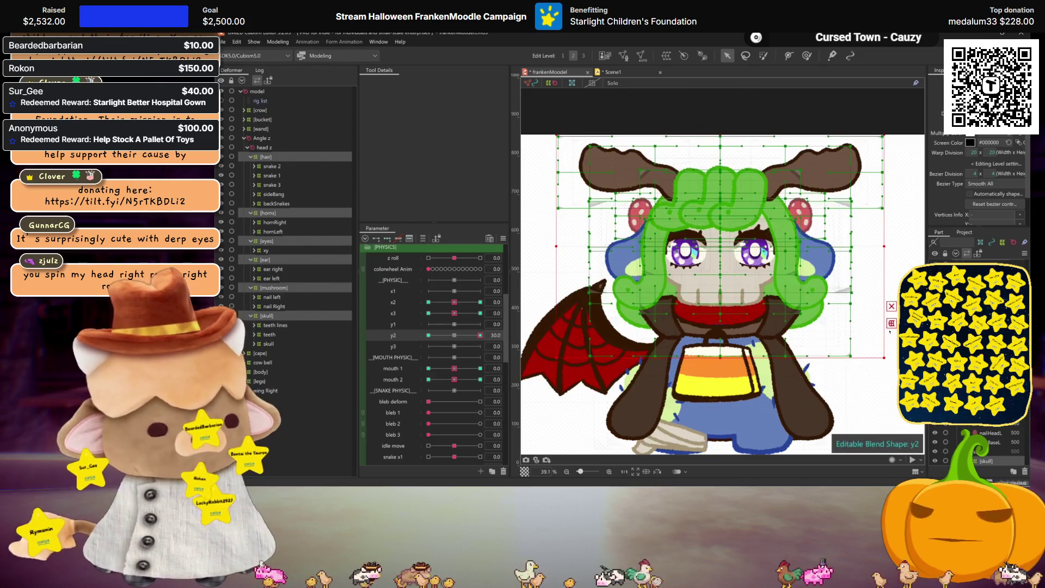
click(892, 324)
drag(885, 249, 882, 249)
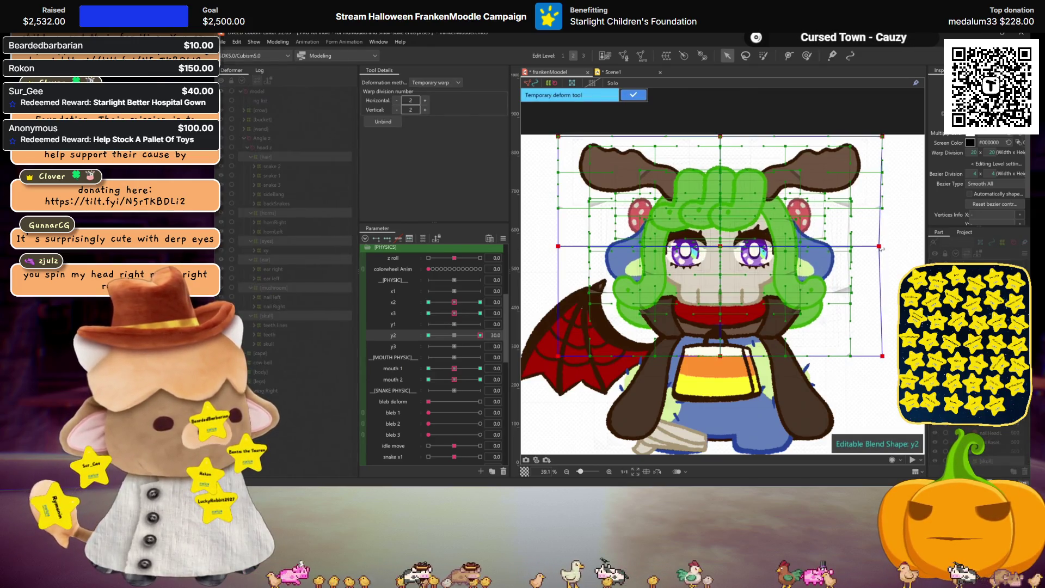
key(ctrl+h)
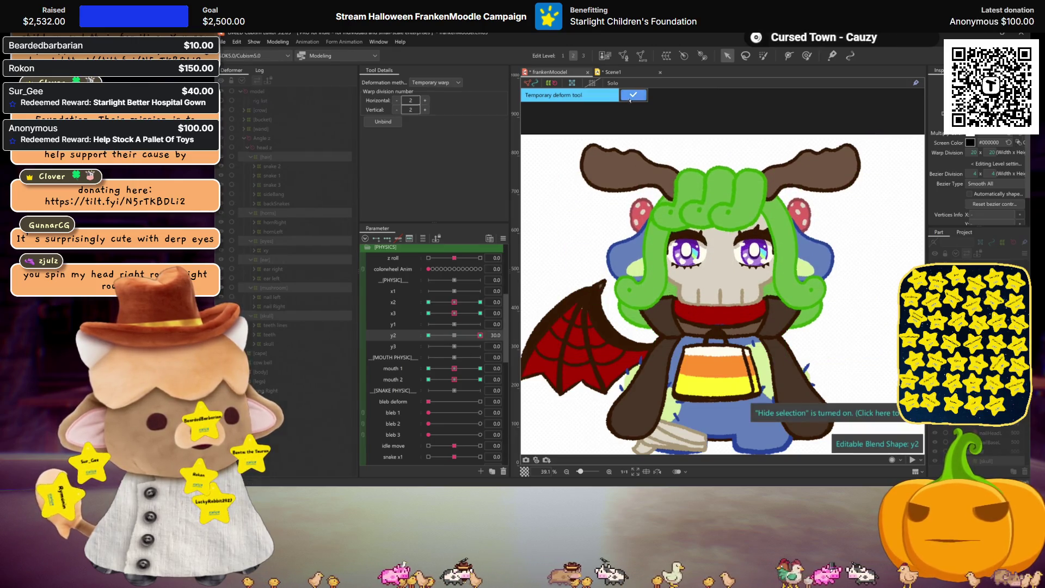
click(633, 95)
Step: With y2 at -30, bow both side edges of the head warp outward and apply
drag(480, 336, 428, 336)
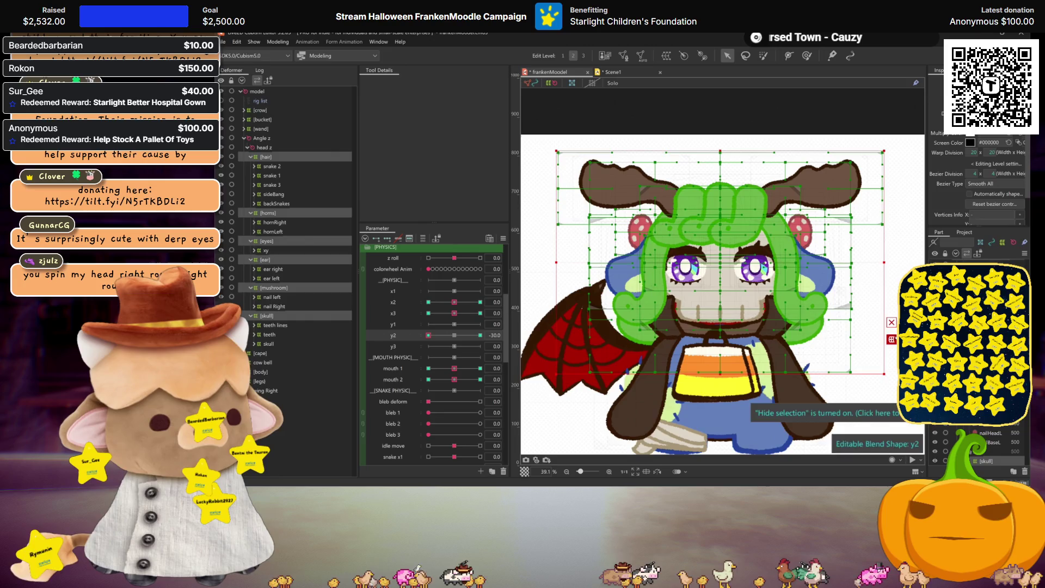
key(ctrl+t)
drag(885, 264, 888, 263)
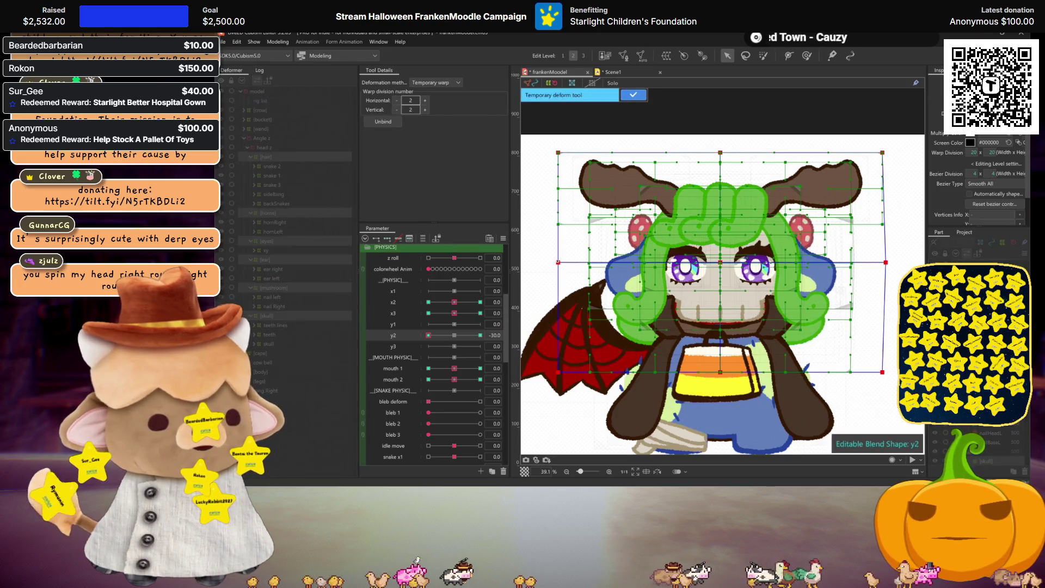
drag(559, 263, 555, 262)
key(ctrl+h)
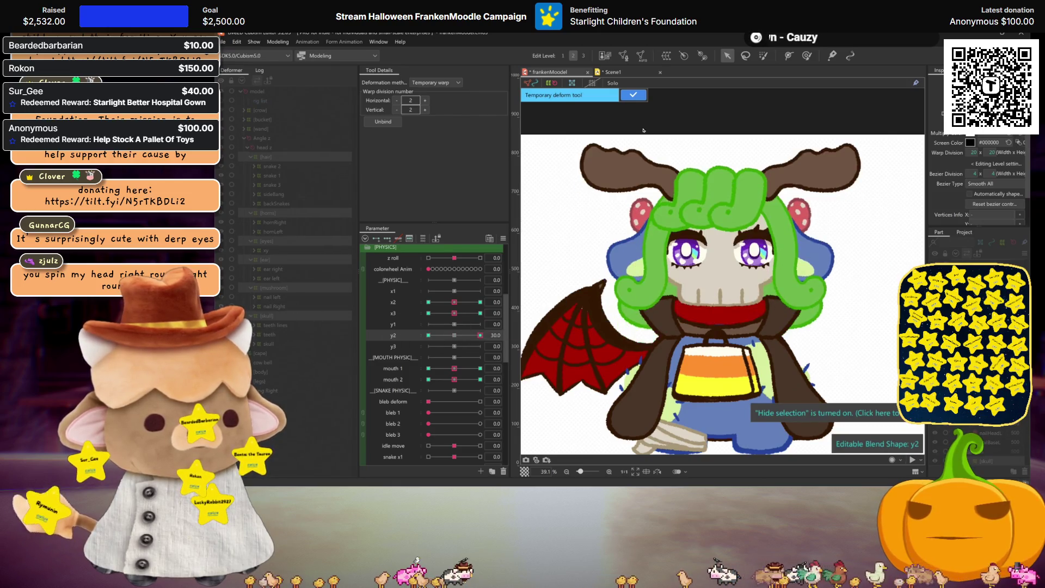
key(Return)
Step: Pull the warp's right edge inward to reshape the hair for the y2 -30 pose
key(ctrl+t)
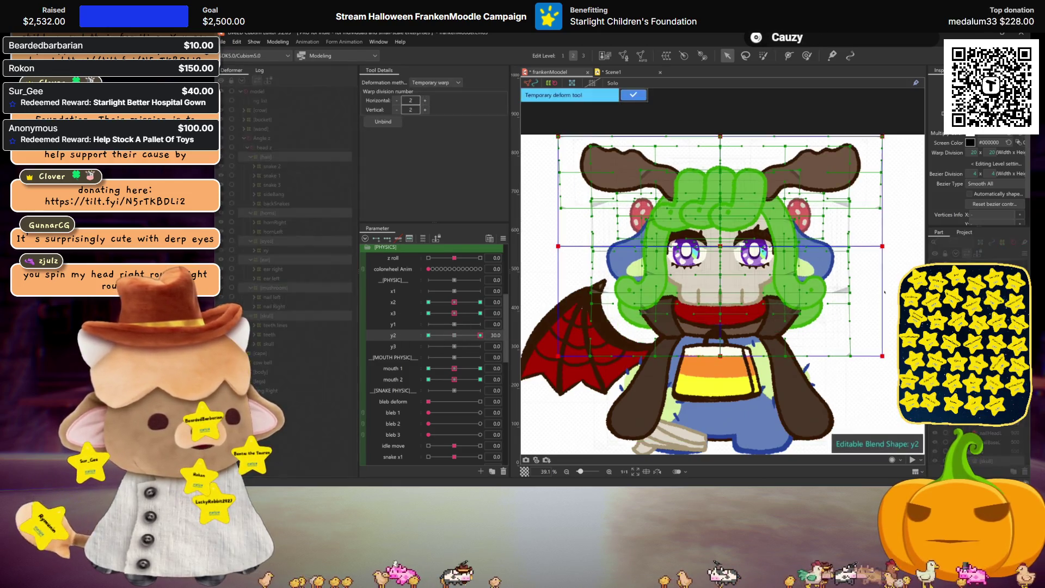
drag(883, 246, 878, 246)
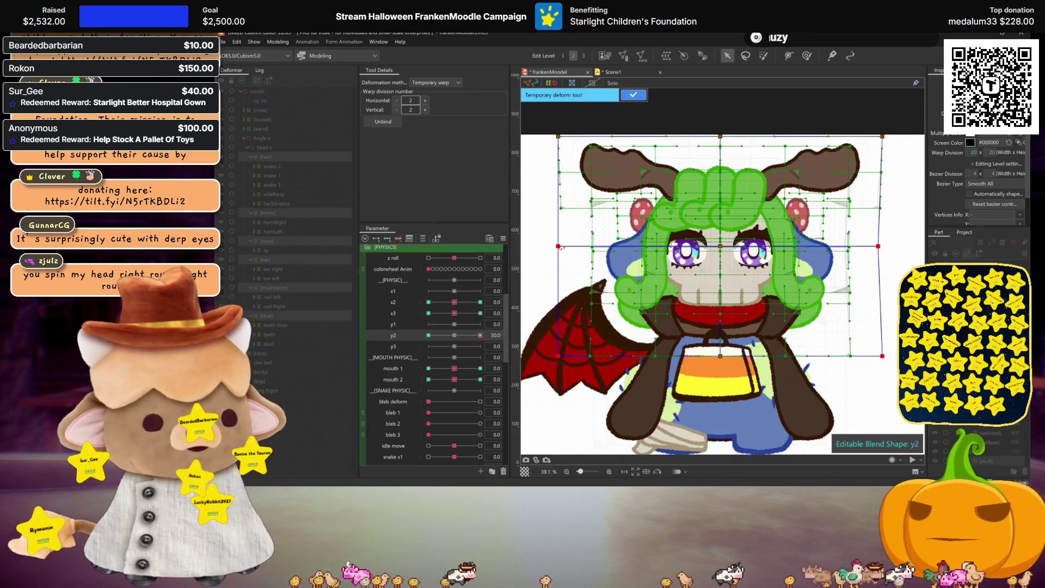
key(ctrl+h)
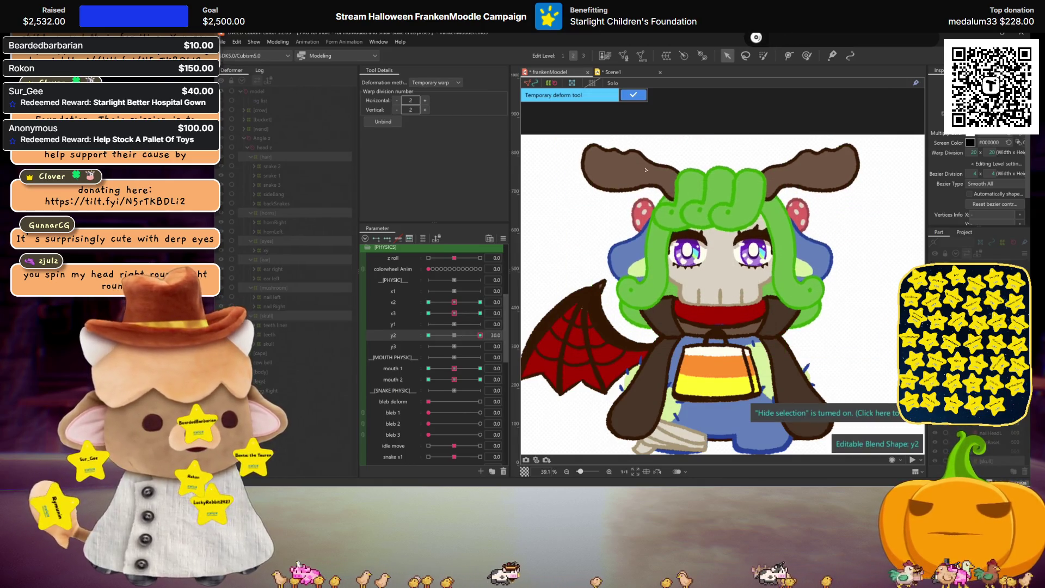
key(Return)
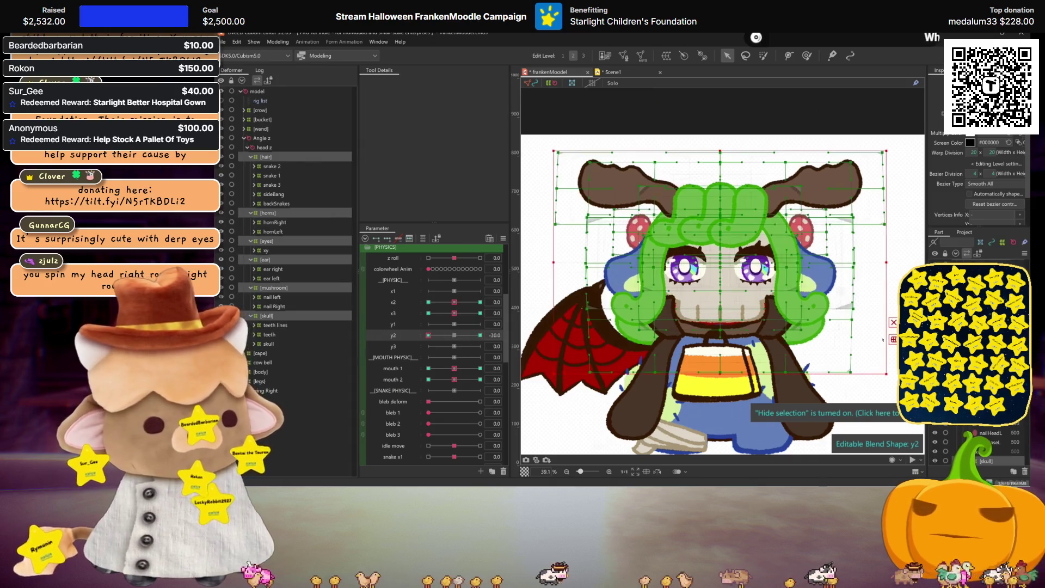
Step: Widen the head warp slightly on both sides, preview it, then reset y2 to 0
key(ctrl+shift+t)
drag(887, 266, 891, 265)
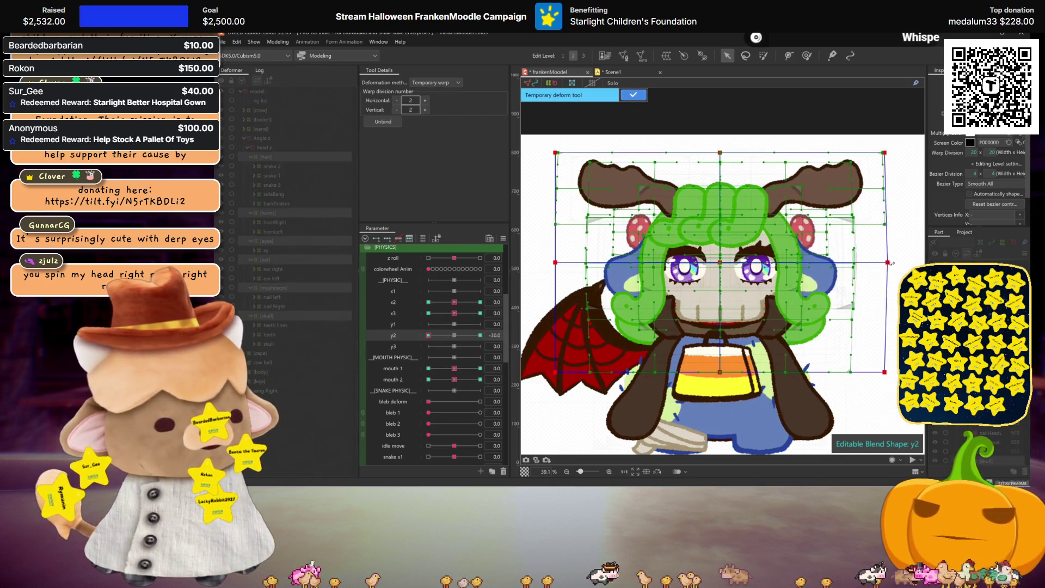
drag(558, 265, 554, 266)
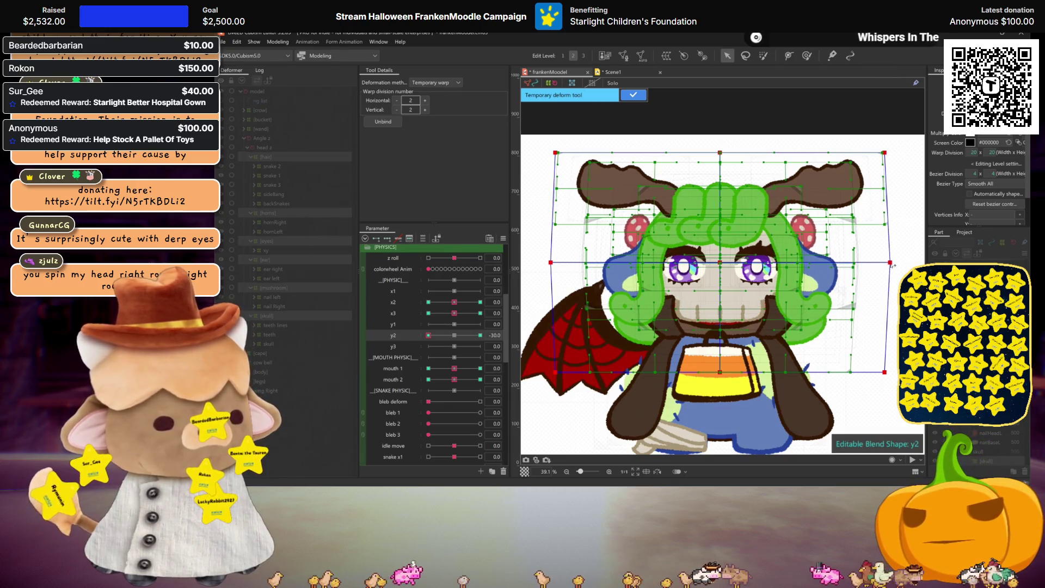
key(h)
click(386, 336)
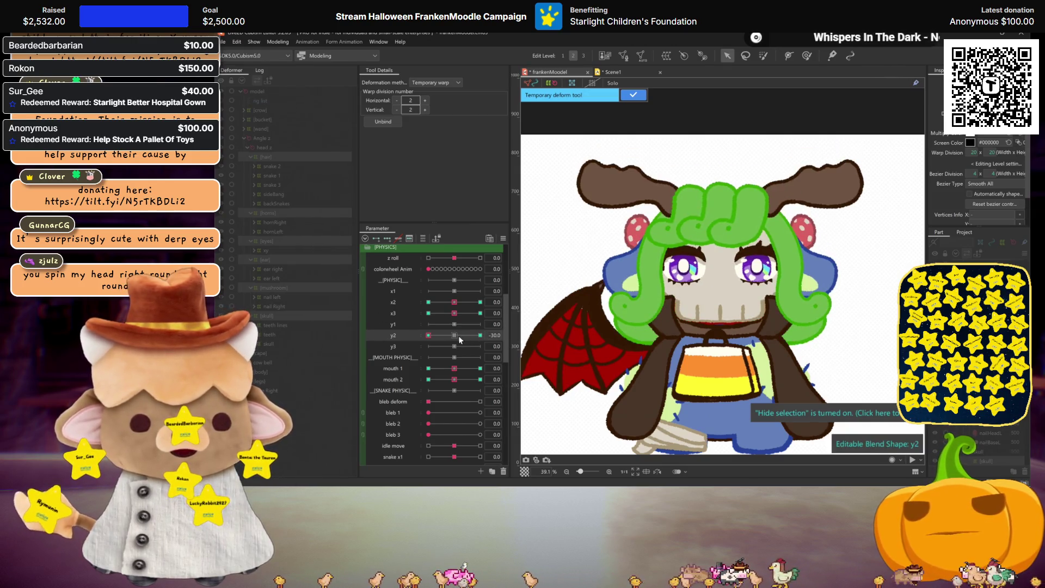
click(550, 161)
Step: At y3 30, warp the head to raise the hair top and face slightly
click(395, 347)
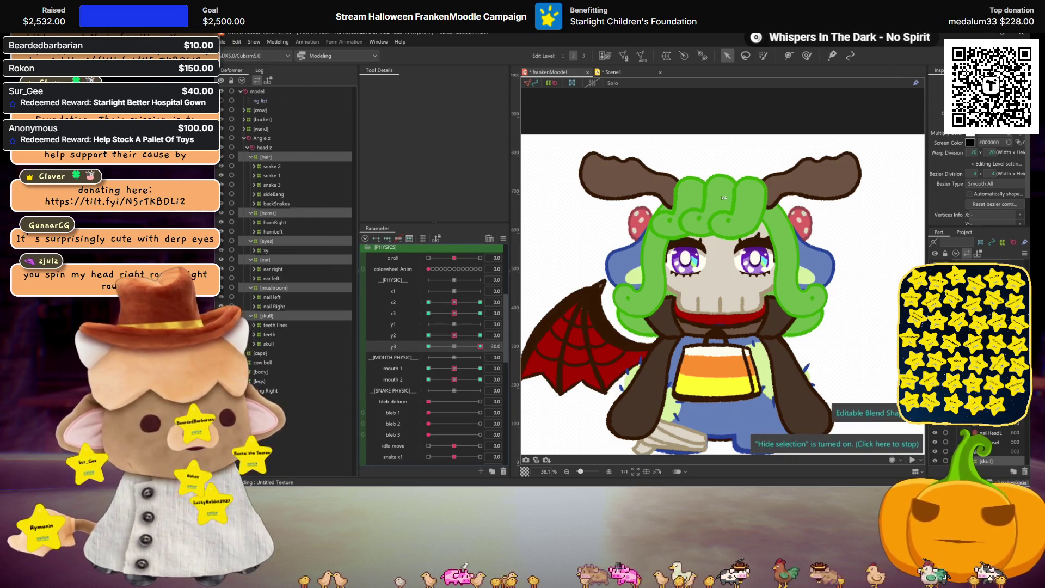
click(481, 346)
key(ctrl+t)
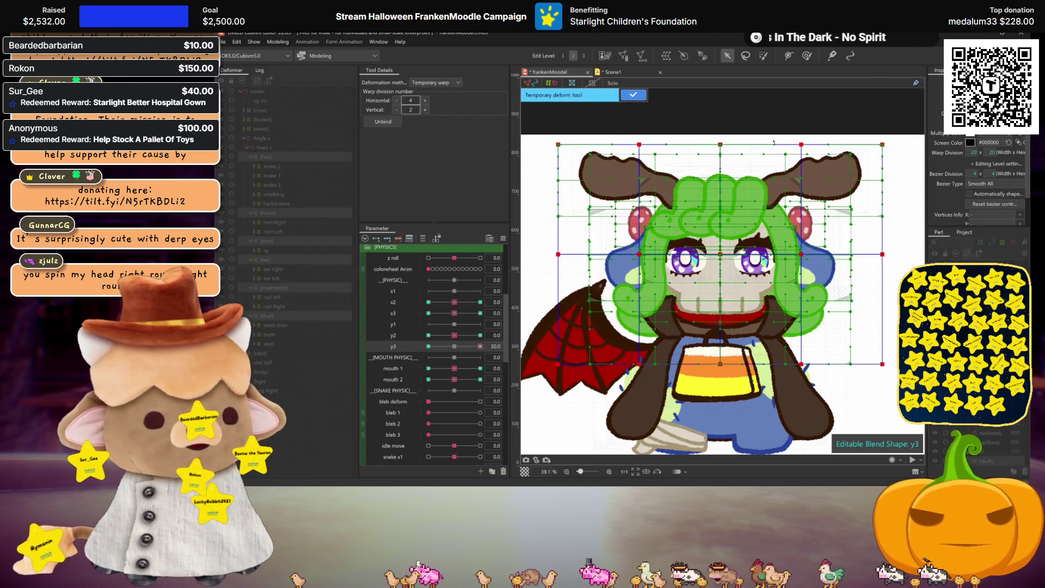
drag(721, 145, 721, 138)
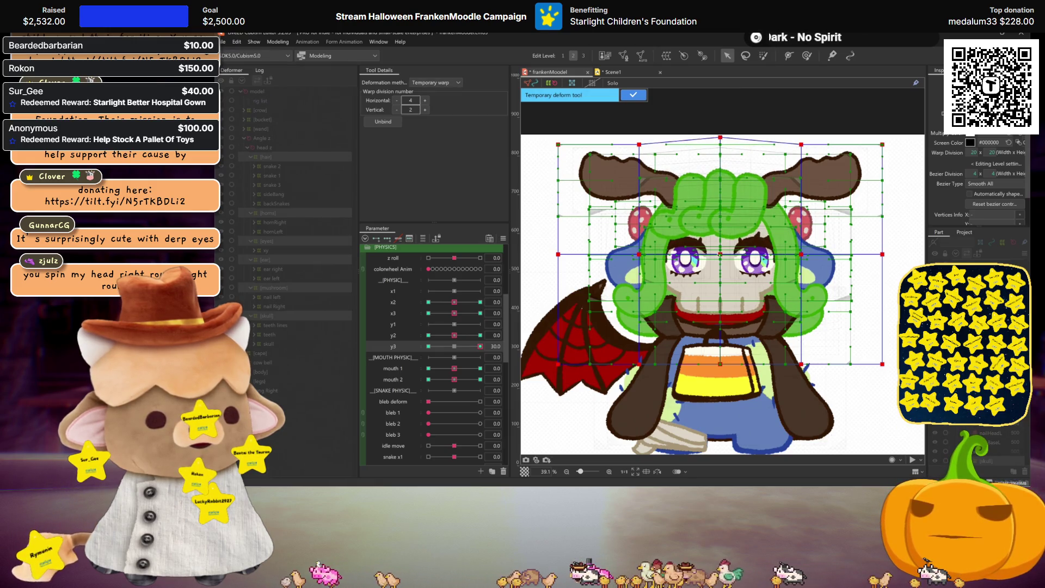
drag(722, 254, 722, 251)
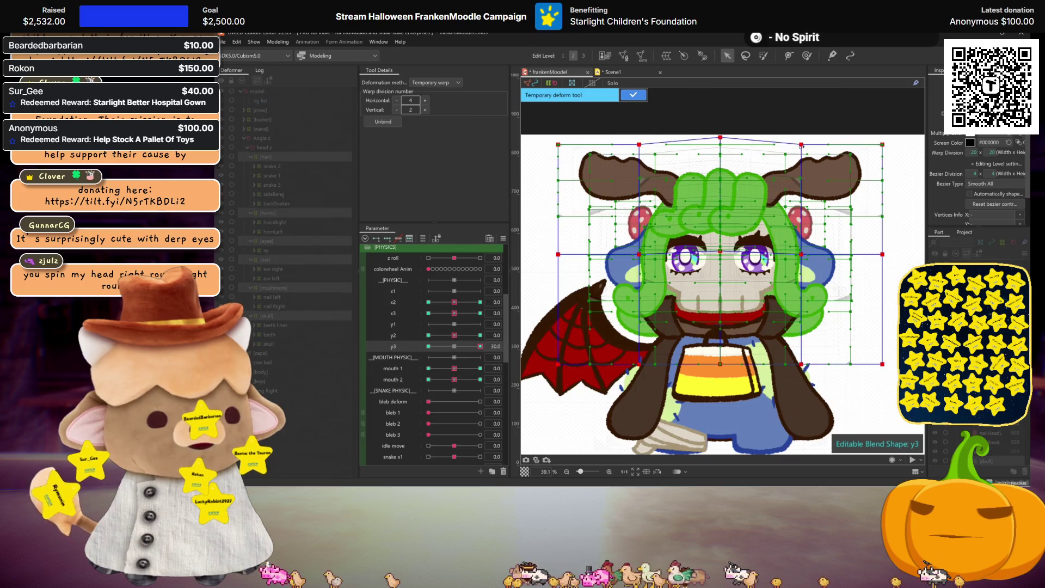
drag(639, 144, 645, 145)
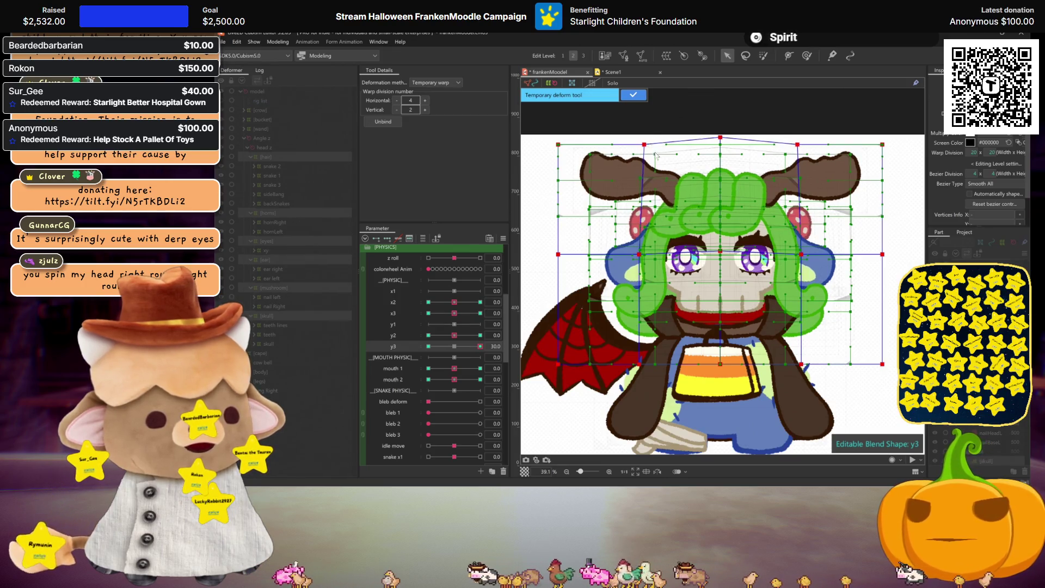
key(ctrl+h)
mouse_move(458, 345)
mouse_down()
mouse_move(467, 347)
mouse_move(402, 309)
mouse_up()
key(Return)
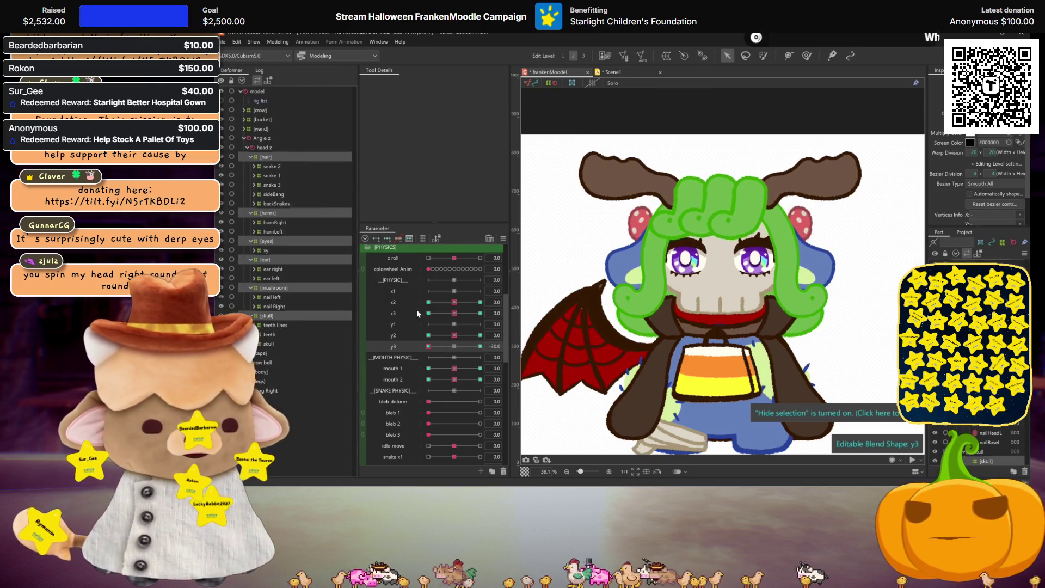
Step: At y3 -30, use 4 horizontal divisions, lower the face, widen the head top, then reset y3
key(ctrl+h)
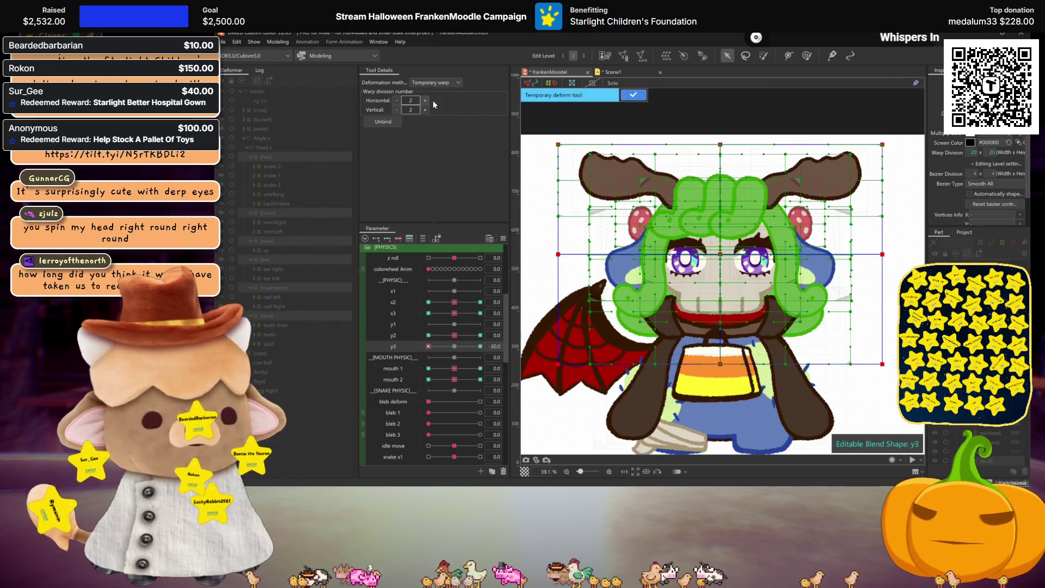
click(425, 101)
click(425, 101)
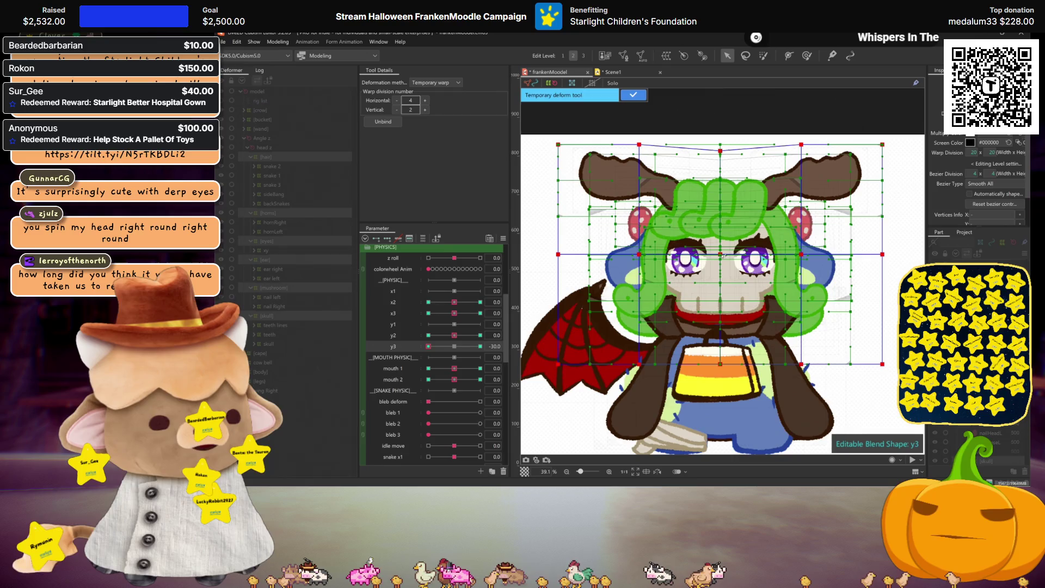
drag(723, 256, 724, 260)
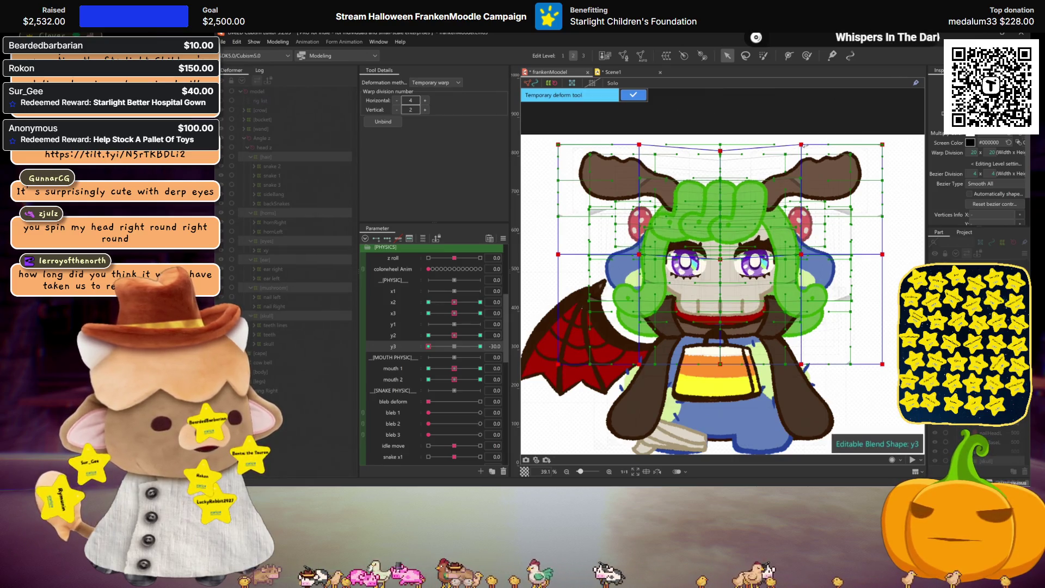
drag(802, 145, 807, 149)
drag(640, 145, 635, 148)
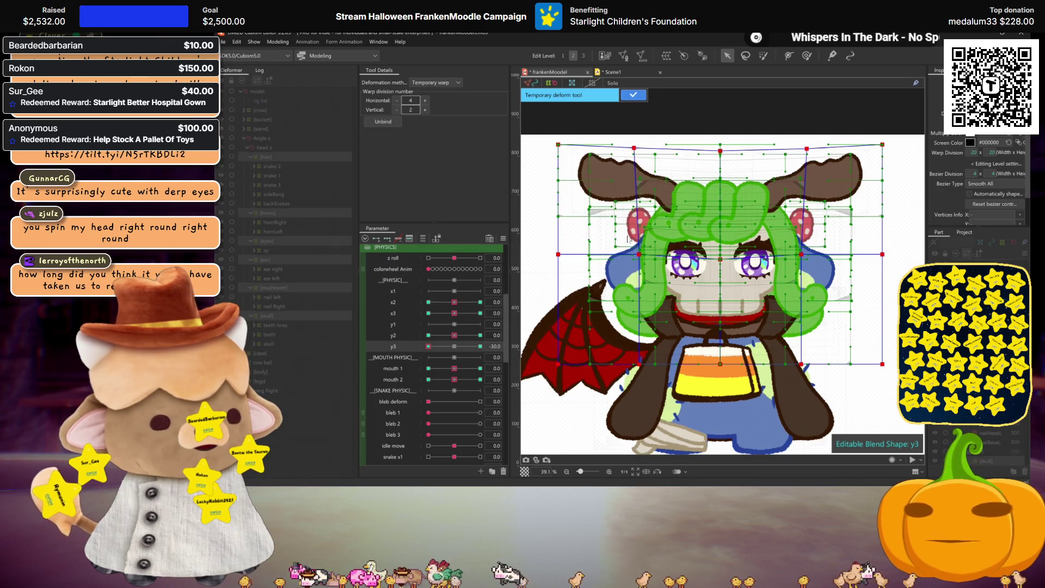
key(ctrl+h)
click(454, 346)
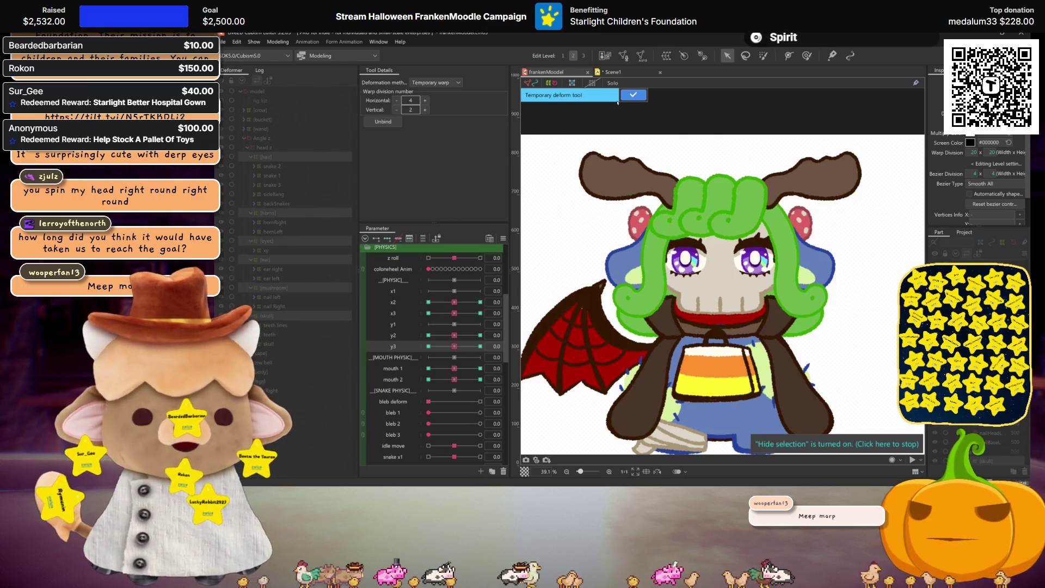
Step: Open Modeling > Physics Settings, switch the Group to phy x, and show its Output Settings
click(278, 42)
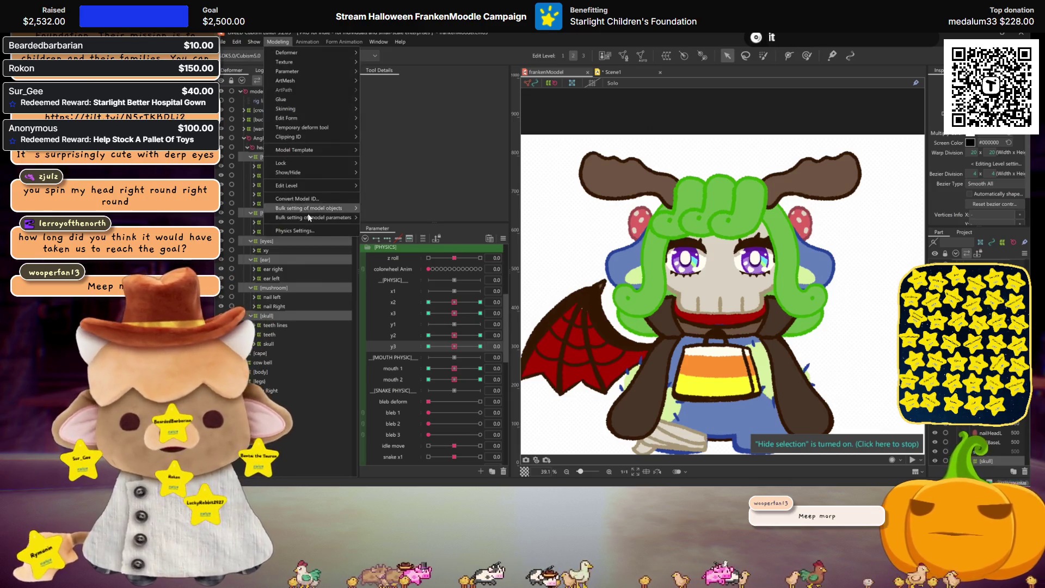
click(338, 215)
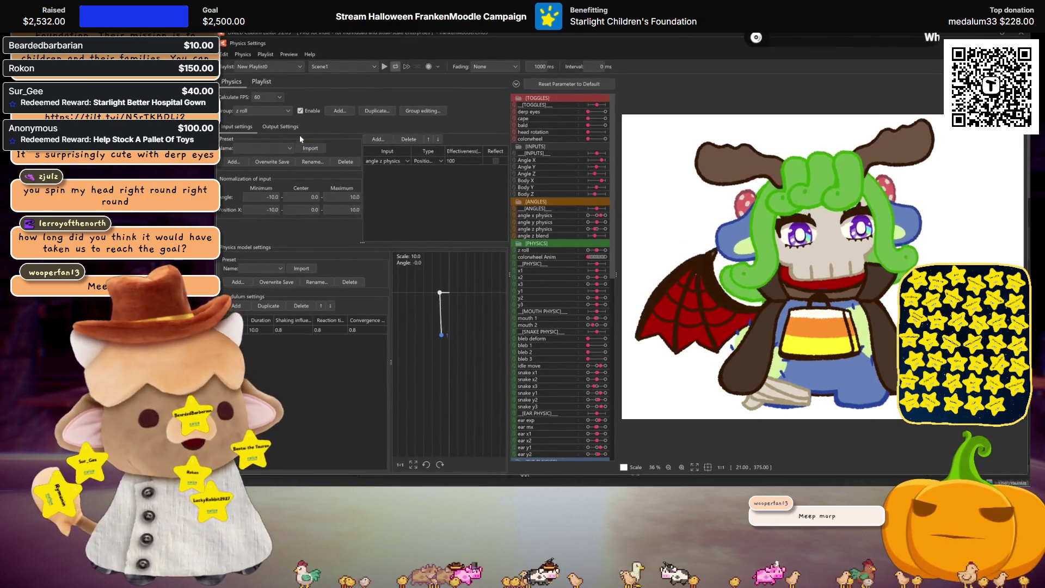
click(268, 111)
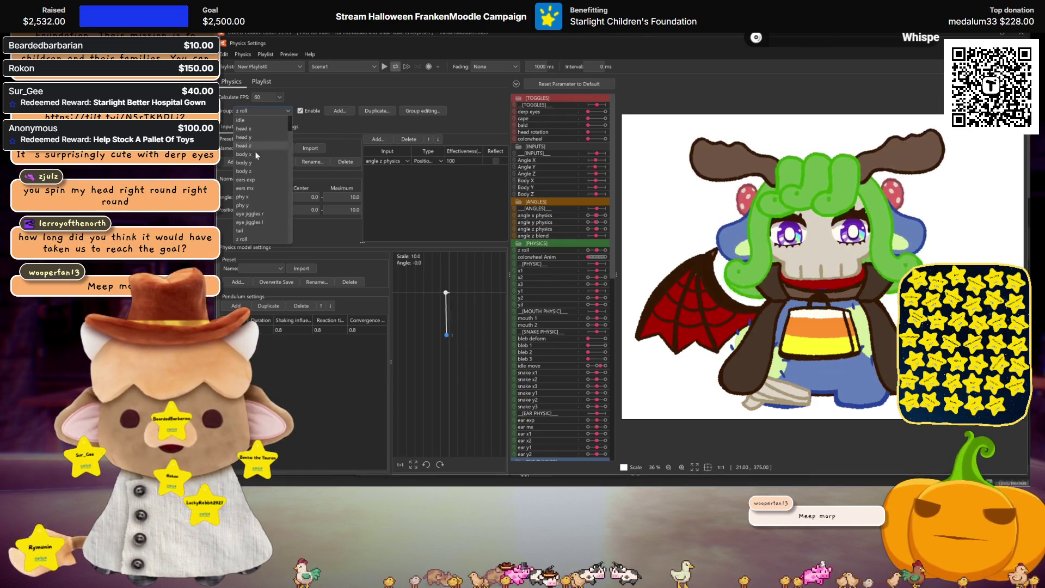
scroll(250, 179, up, 1)
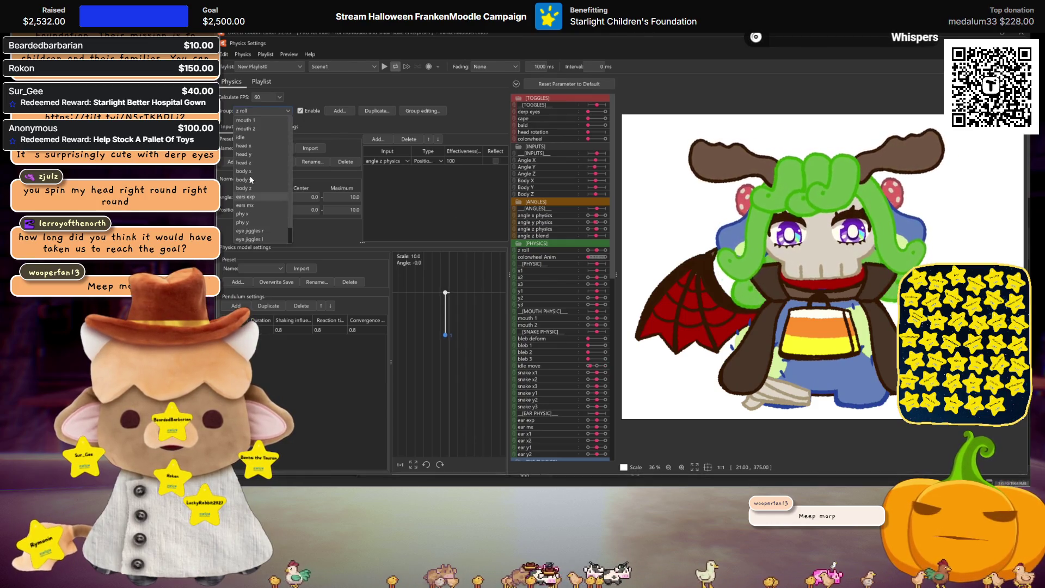
click(250, 146)
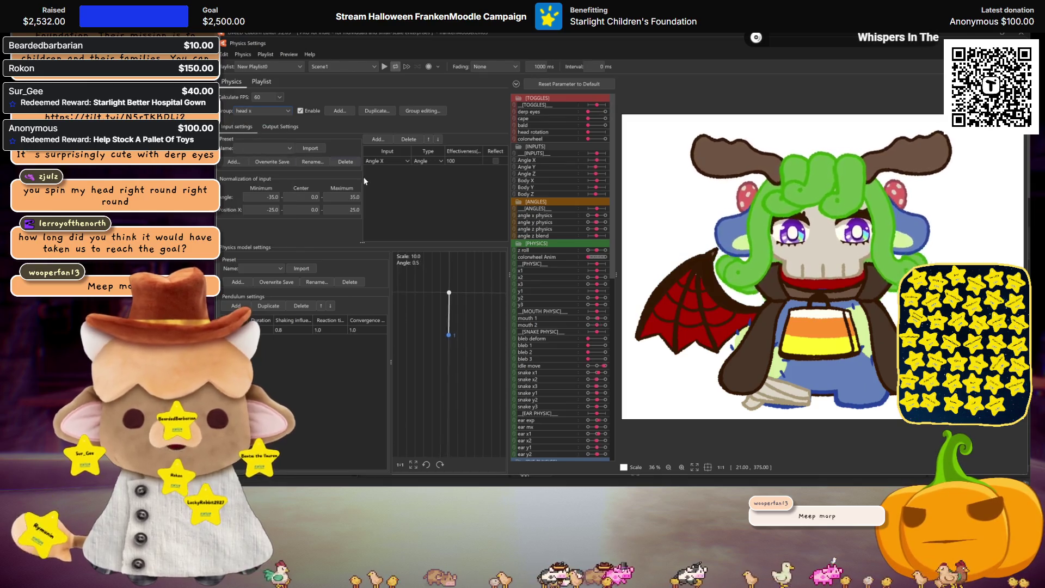
click(274, 113)
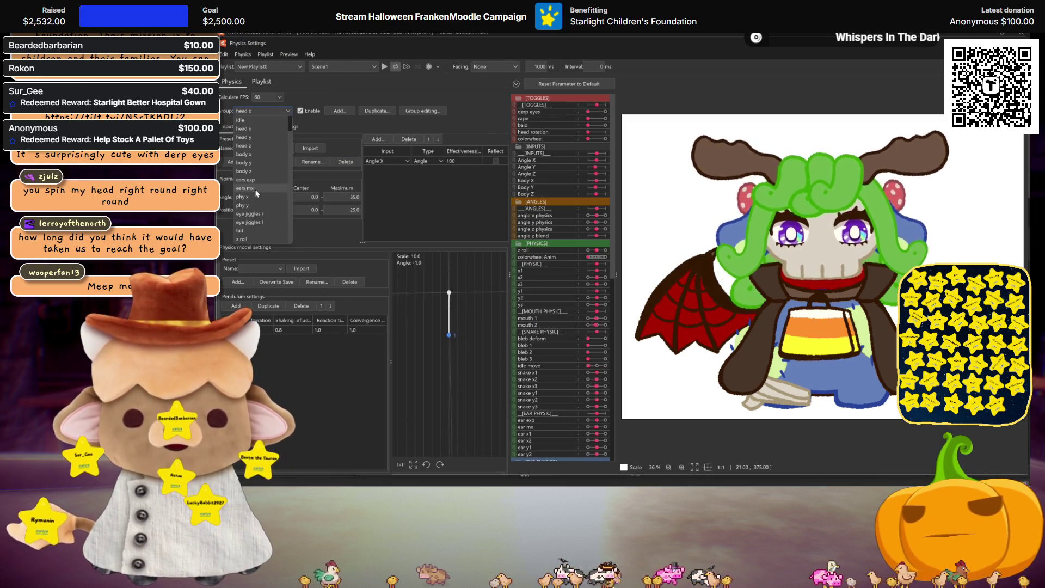
click(254, 185)
click(275, 125)
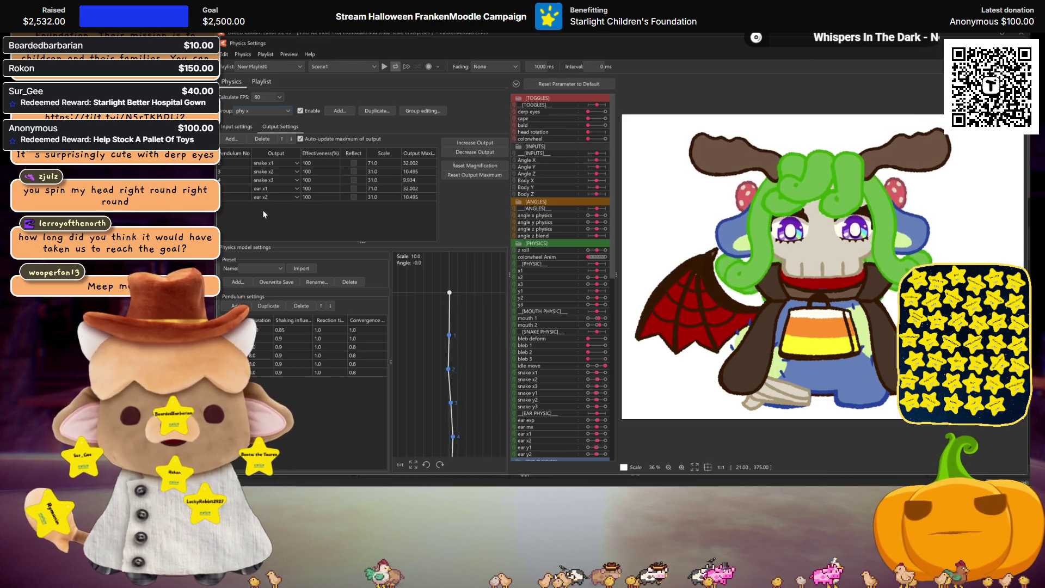
Step: Add x1, x2 and x3 to the phy x output table with the Add… parameter picker
right_click(262, 210)
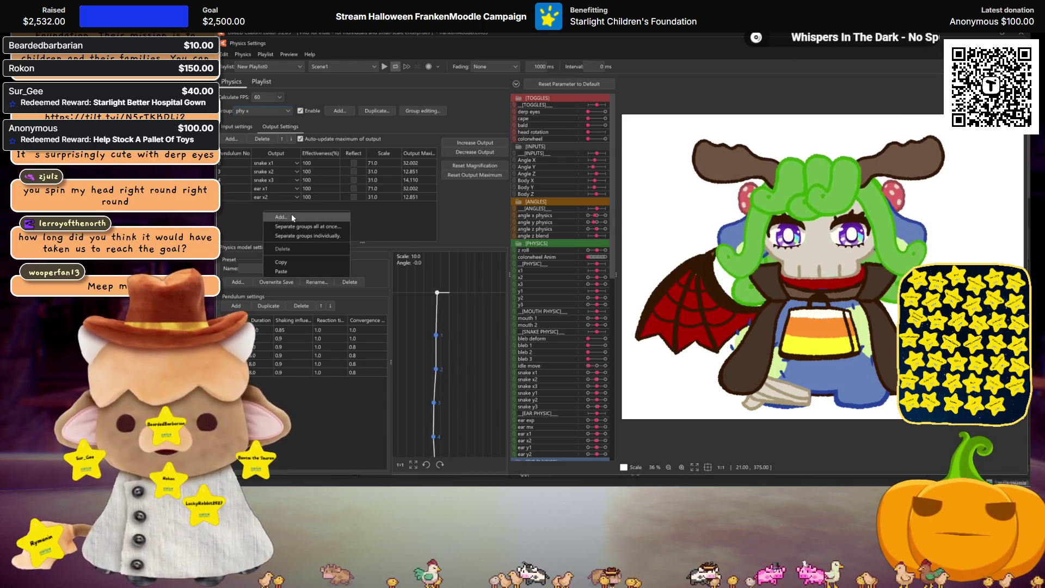
click(289, 216)
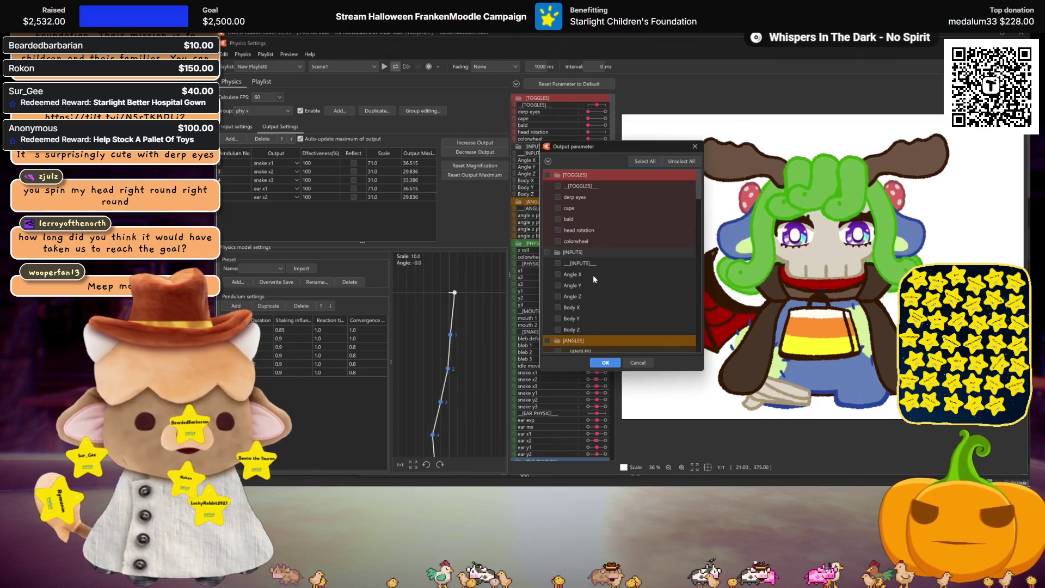
scroll(594, 279, down, 1)
scroll(580, 294, down, 1)
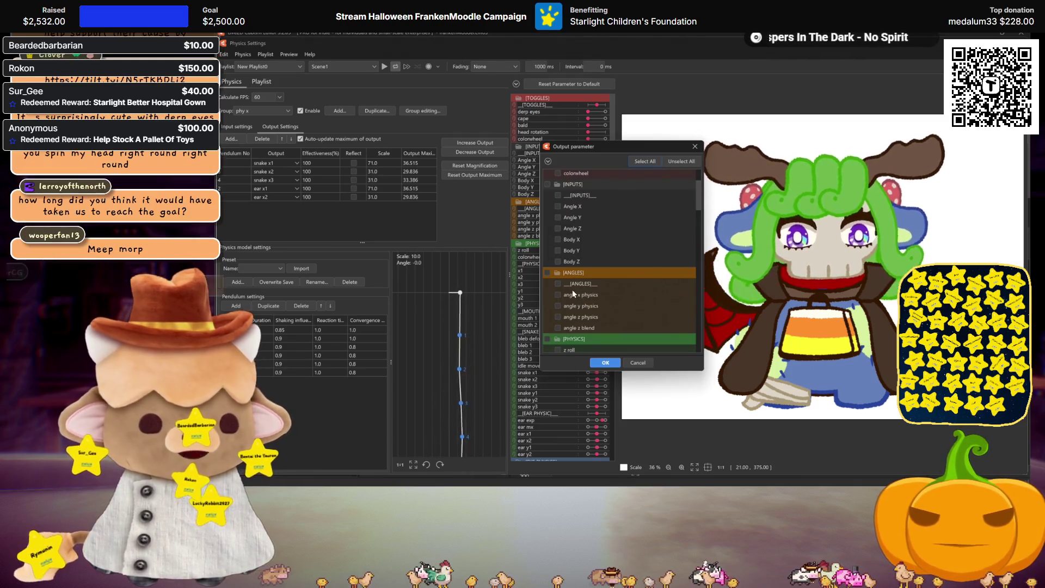
scroll(574, 300, down, 2)
scroll(572, 305, down, 1)
click(558, 282)
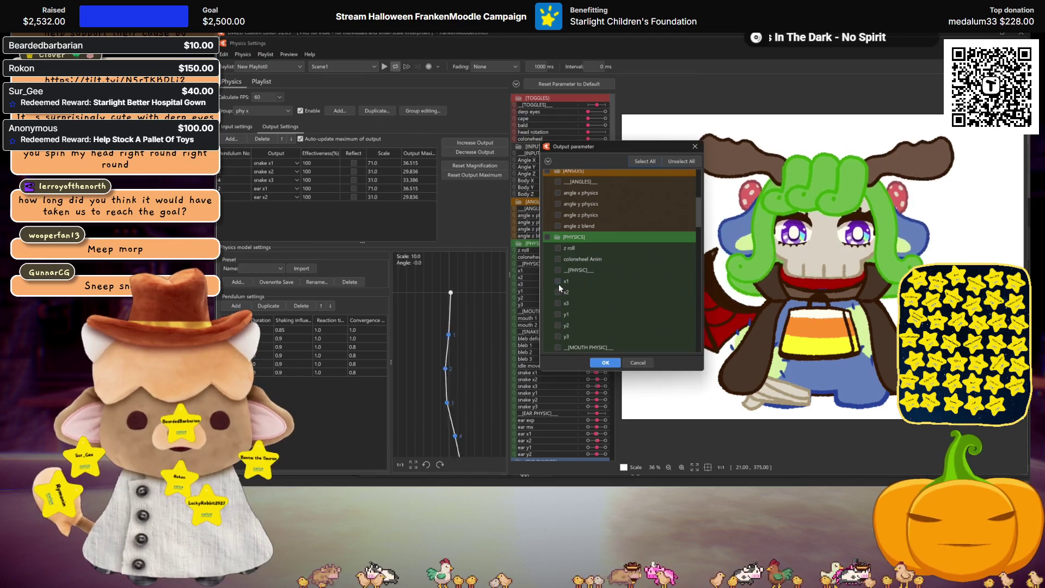
click(558, 293)
click(607, 364)
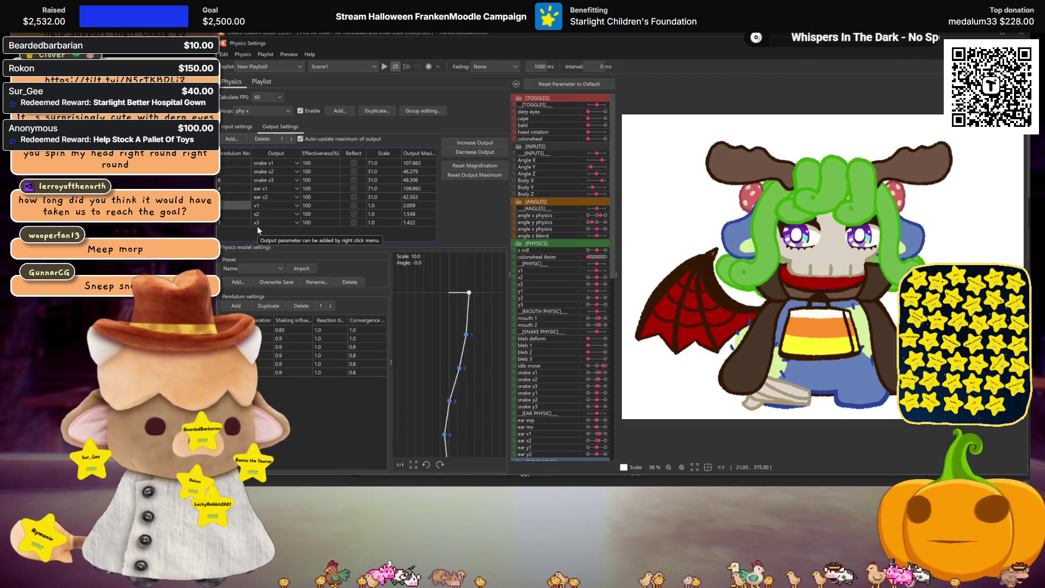
Step: Reset the phy x output magnification, increase the outputs, and swing the preview model to test
click(483, 165)
key(Return)
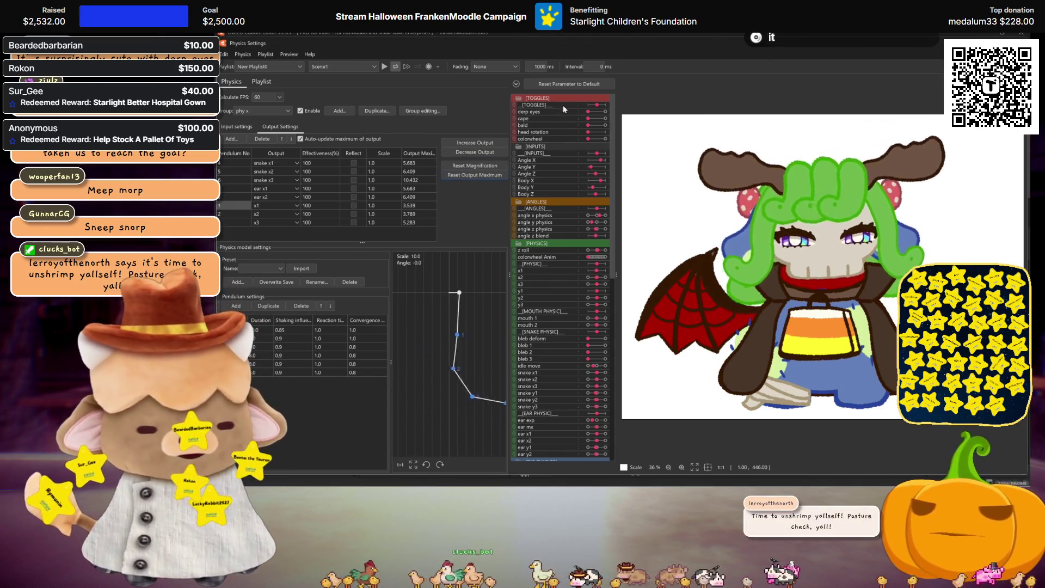
click(489, 141)
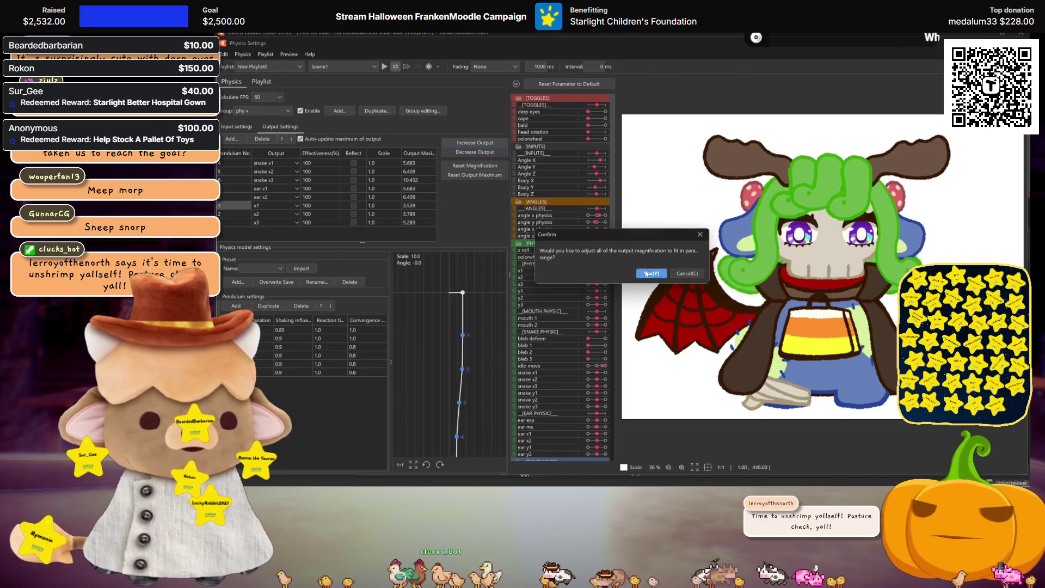
click(647, 274)
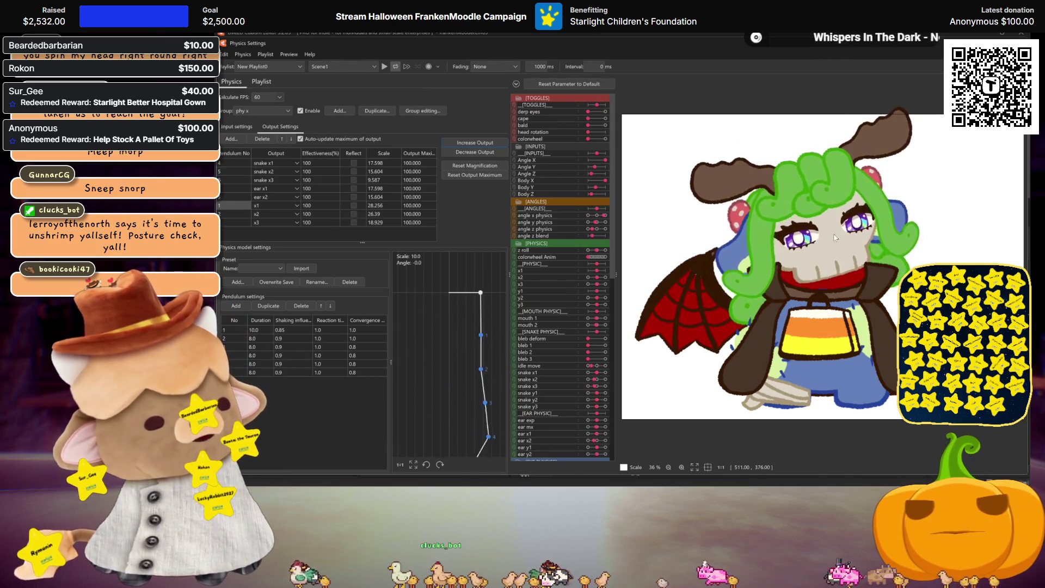
drag(837, 238, 802, 235)
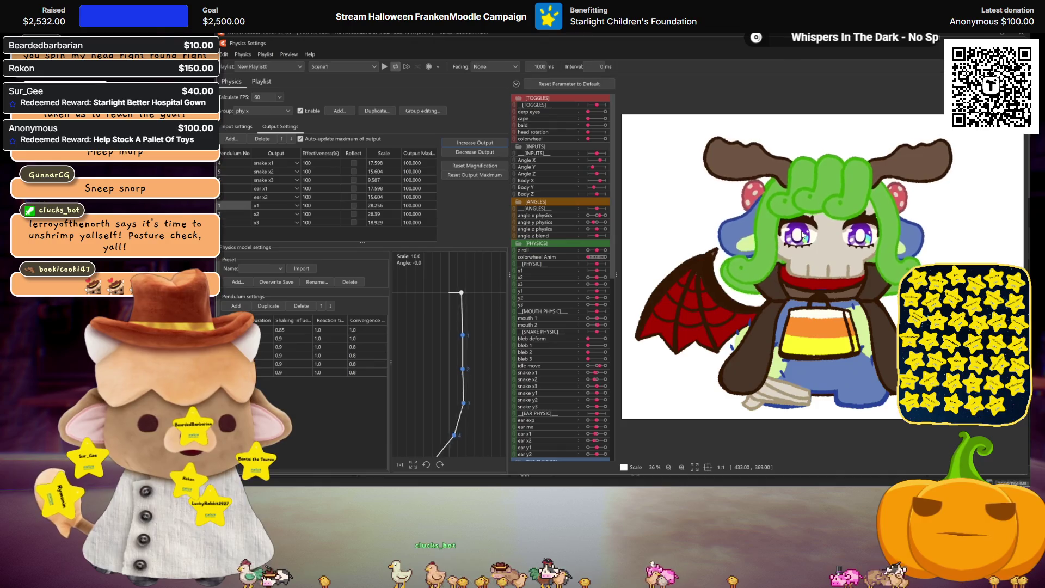
drag(803, 235, 729, 251)
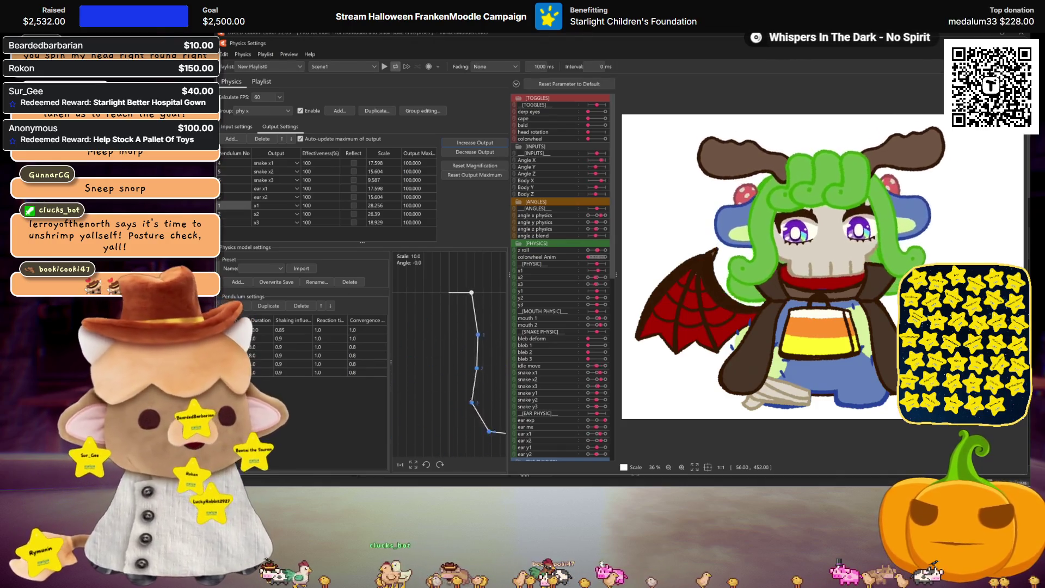
Step: Reset magnification again and increase output, giving x1–x3 scales of 21.017, 19.047 and 18.173
click(504, 174)
click(478, 166)
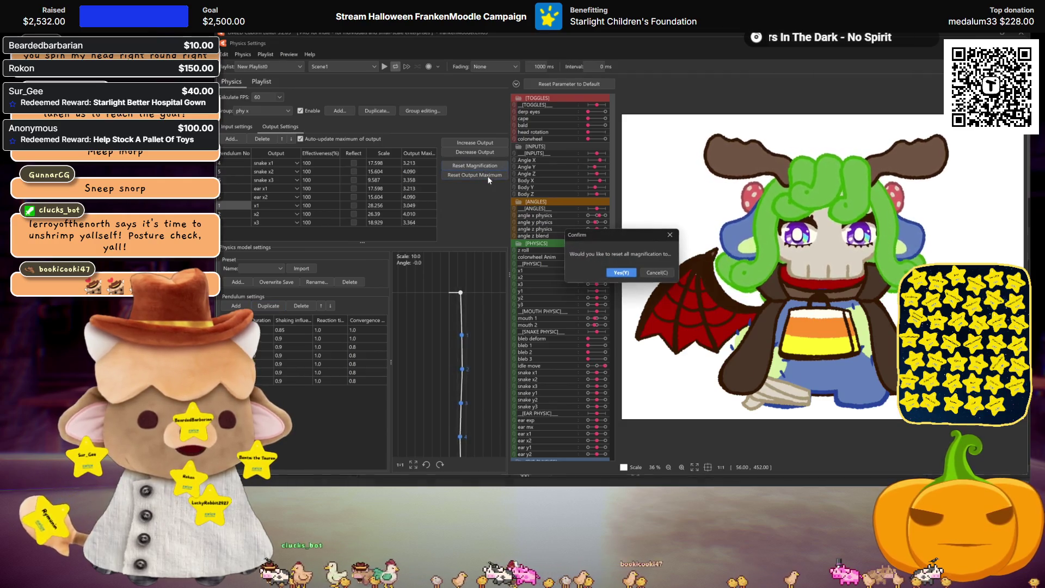
click(634, 272)
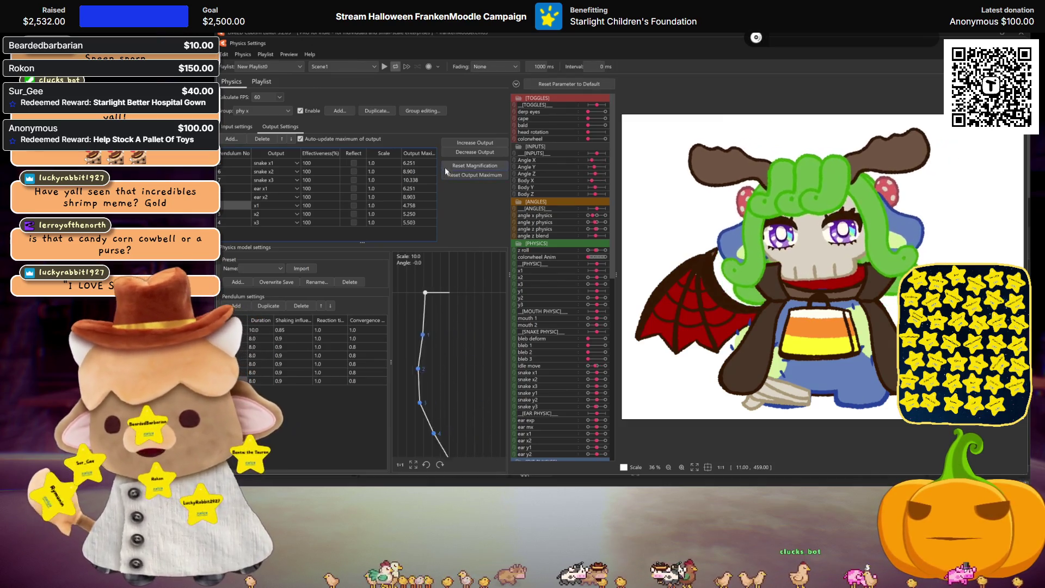
click(477, 143)
key(Return)
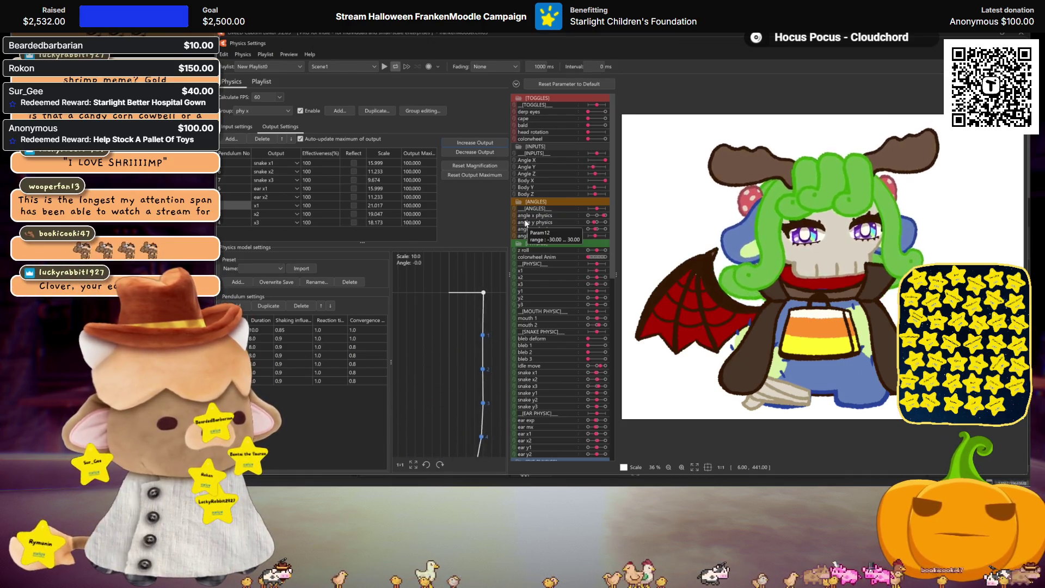
click(273, 110)
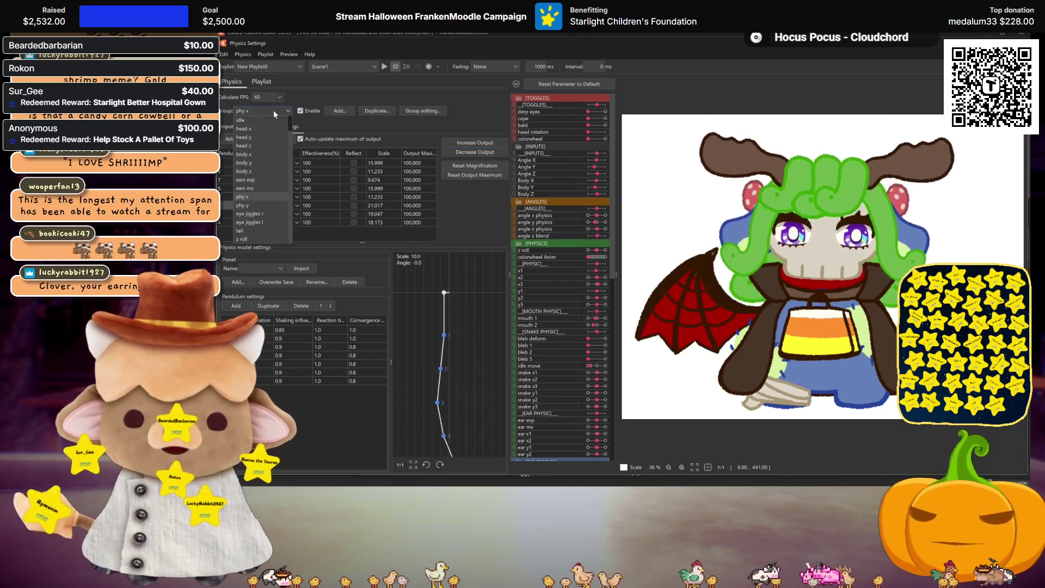
Step: Switch to the phy y group and add y1, y2 and y3 as its outputs
click(254, 206)
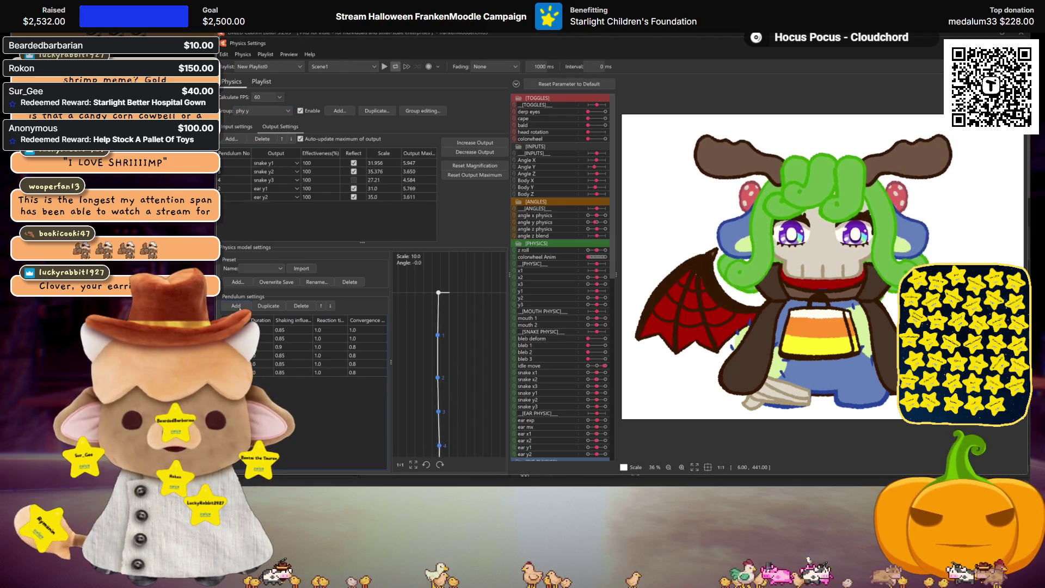
right_click(246, 204)
click(265, 214)
scroll(597, 253, down, 1)
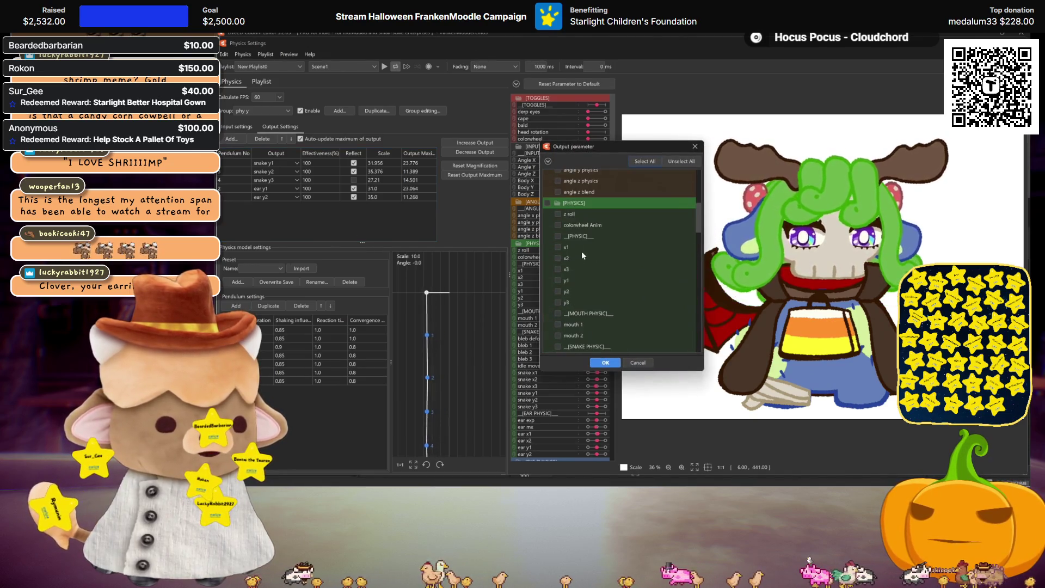
click(557, 280)
click(557, 292)
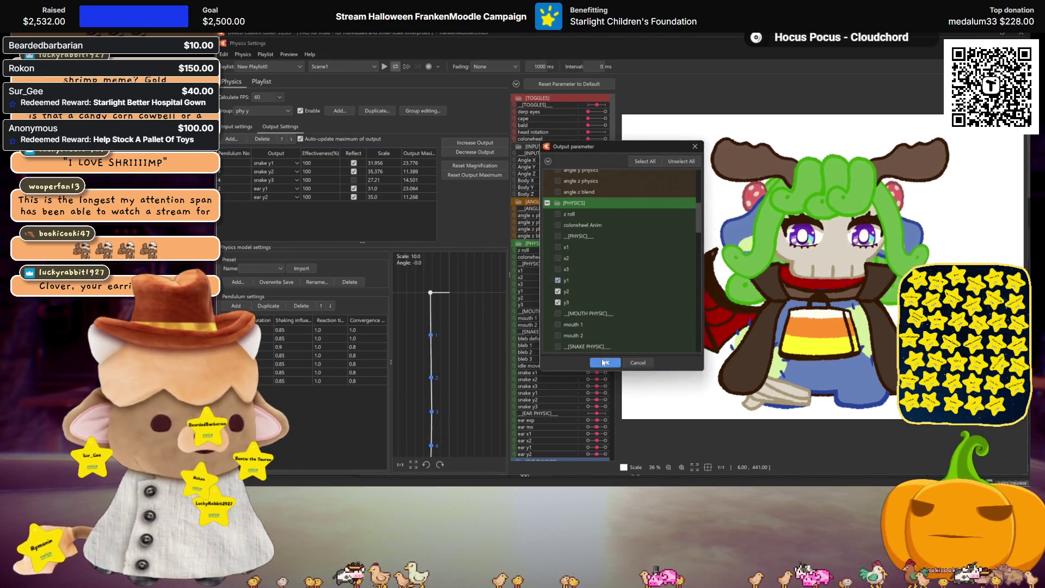
click(605, 363)
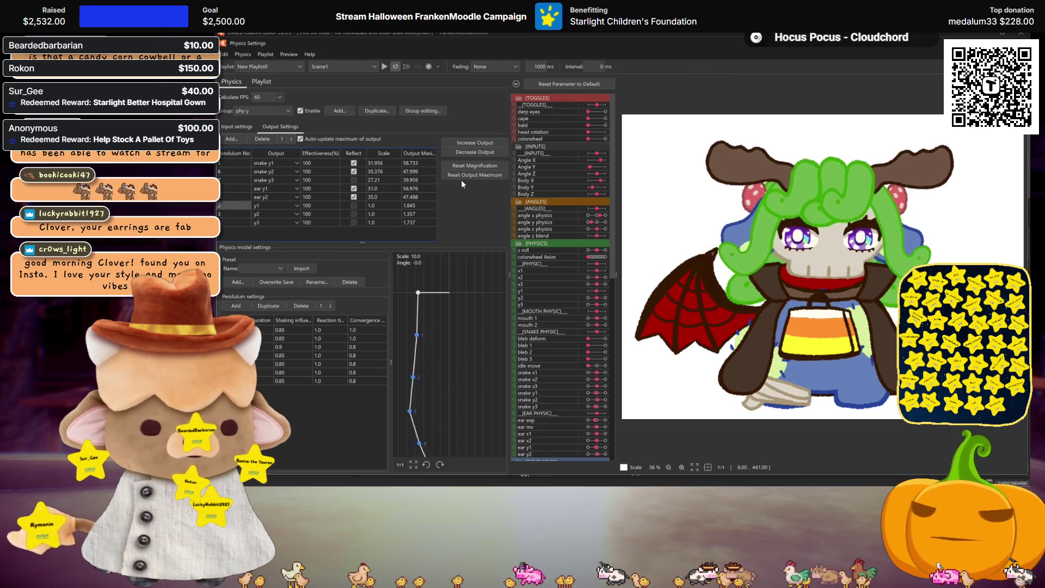
Step: Reset all phy y output scales to 1.0 and untick Reflect on snake y1
click(475, 165)
click(623, 273)
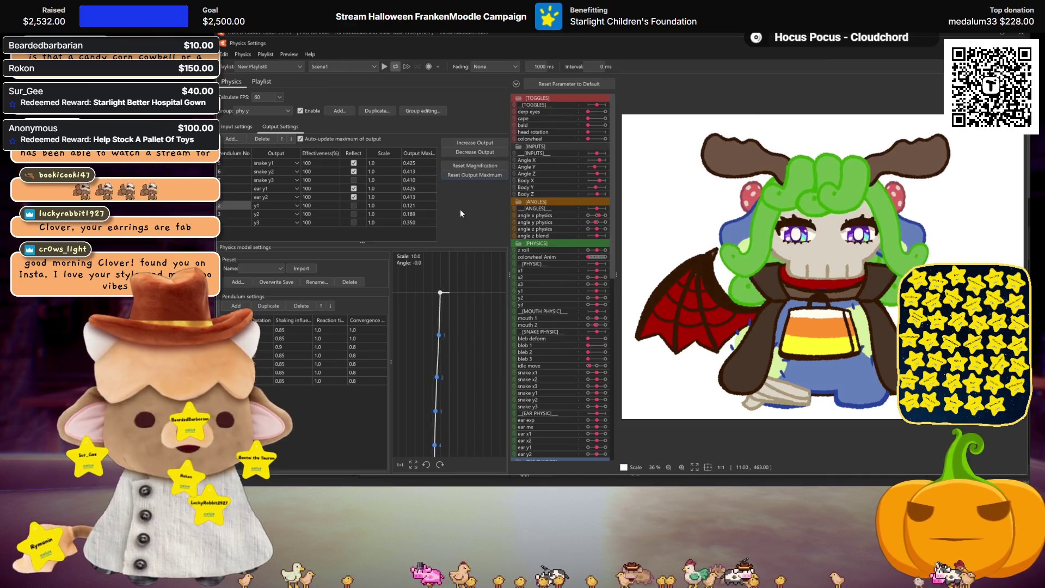
click(354, 164)
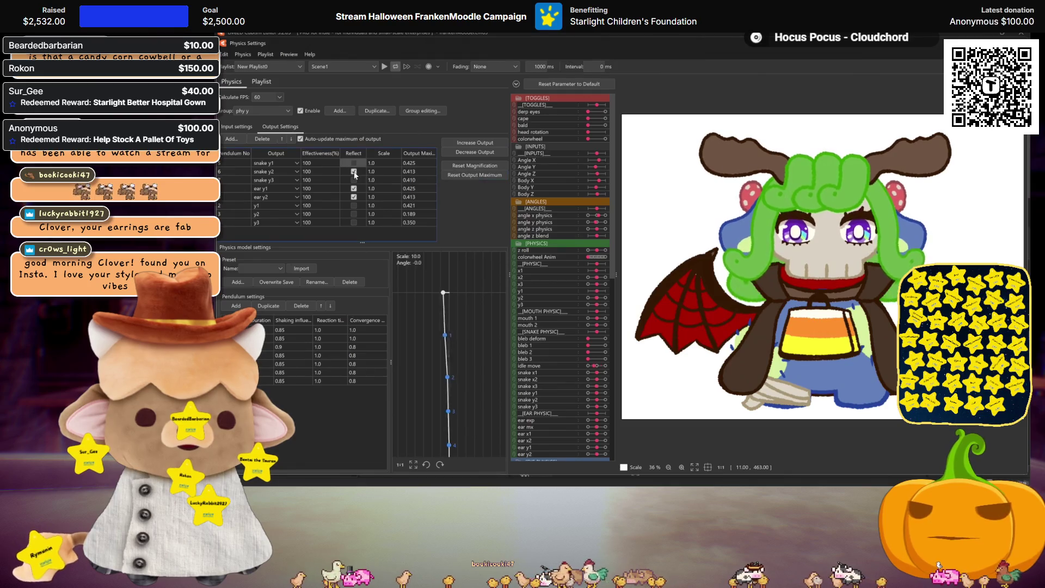
click(251, 129)
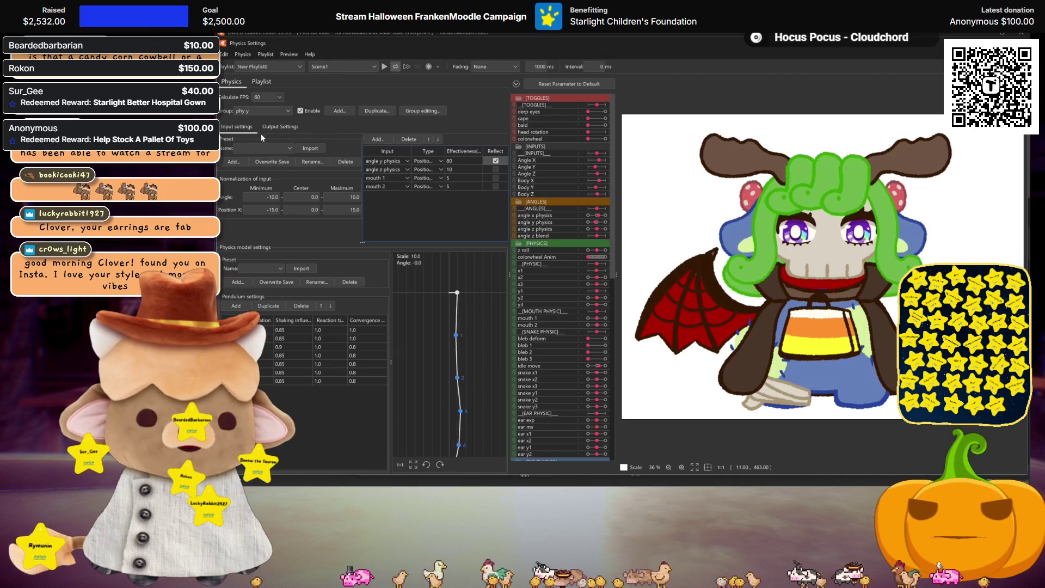
Step: Increase the phy y outputs to their full range, then review the phy y input settings
click(274, 129)
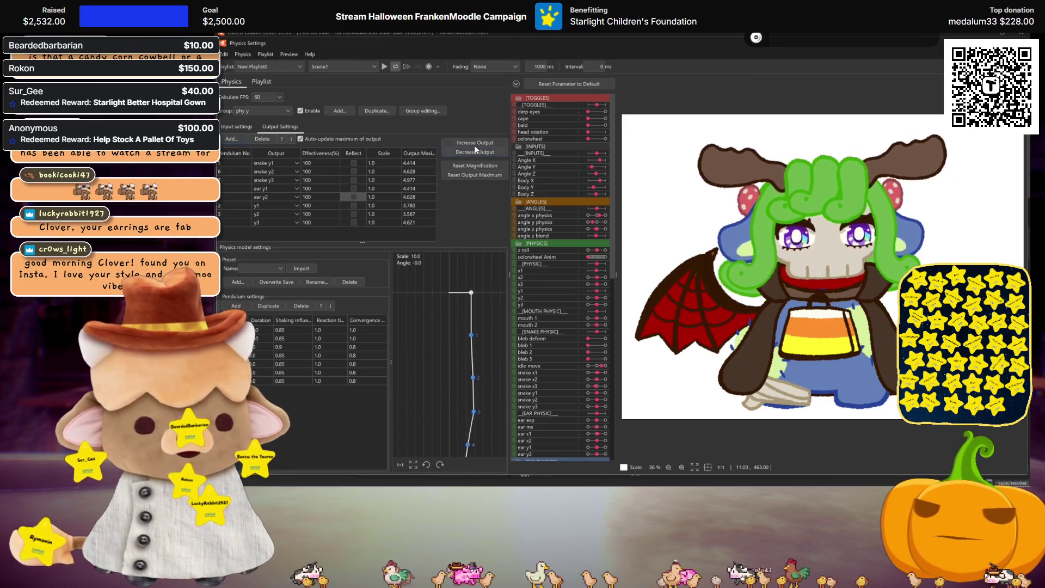
click(474, 143)
click(651, 274)
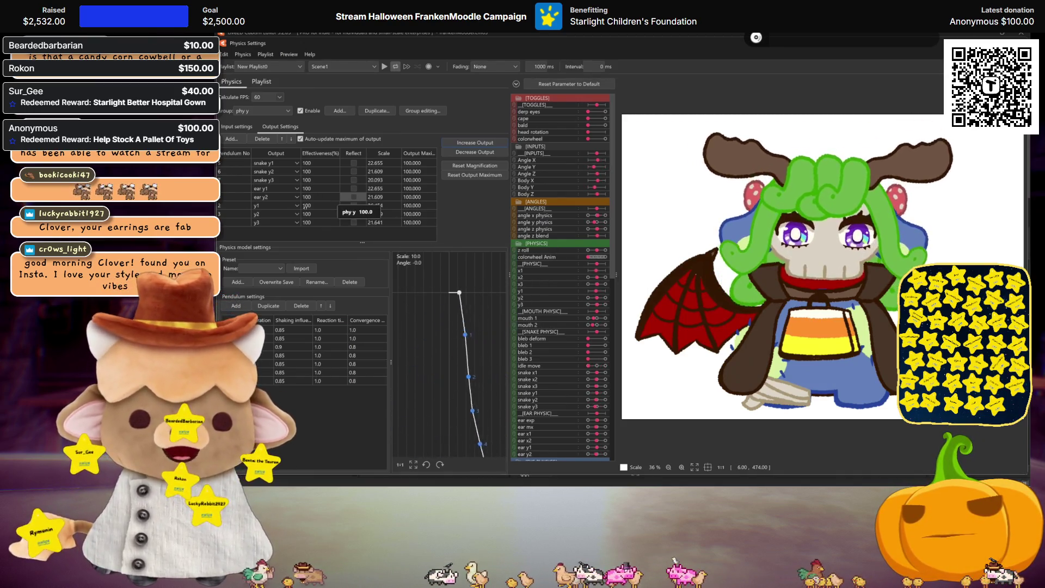
click(256, 126)
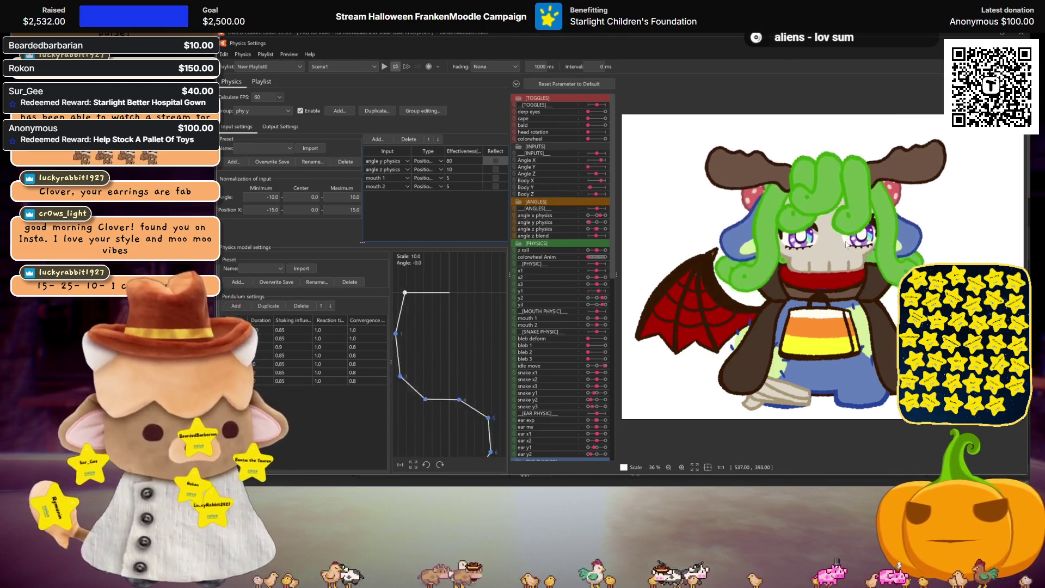
Step: Close Physics Settings, test x2 and x3 at -30, return x3 to 0, and save with Ctrl+S
key(Escape)
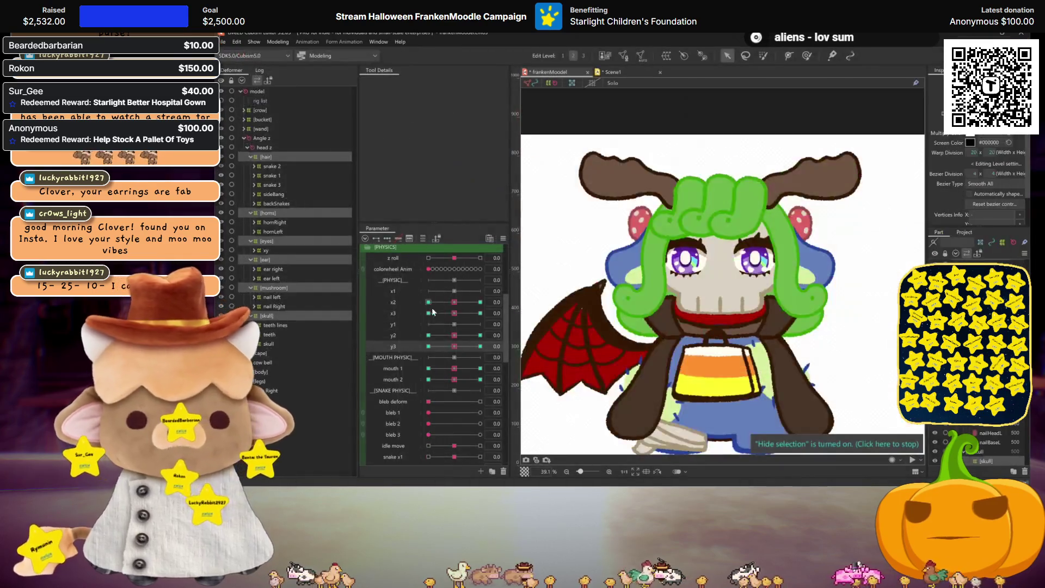
click(429, 302)
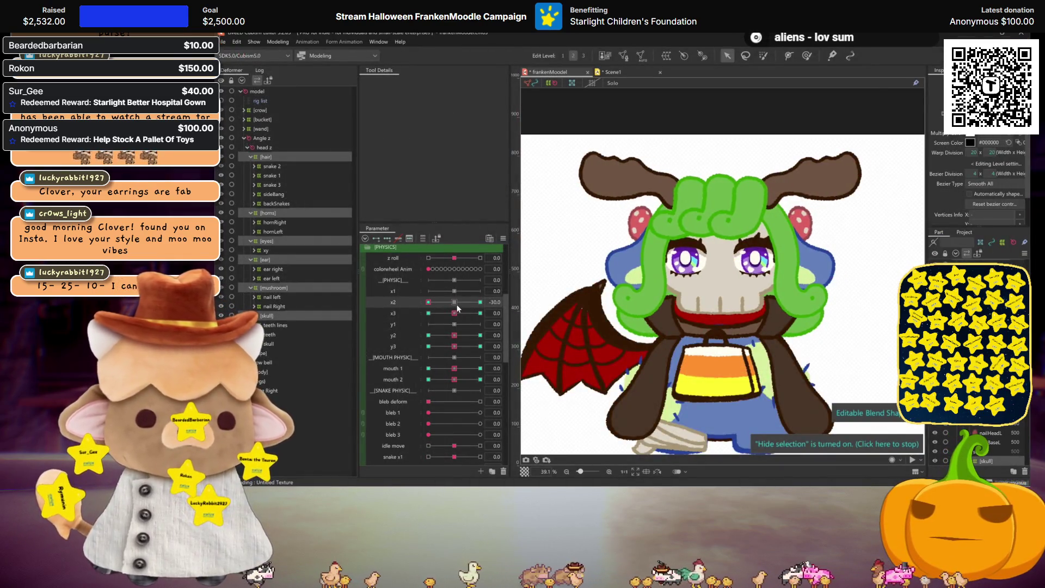
drag(455, 314, 379, 310)
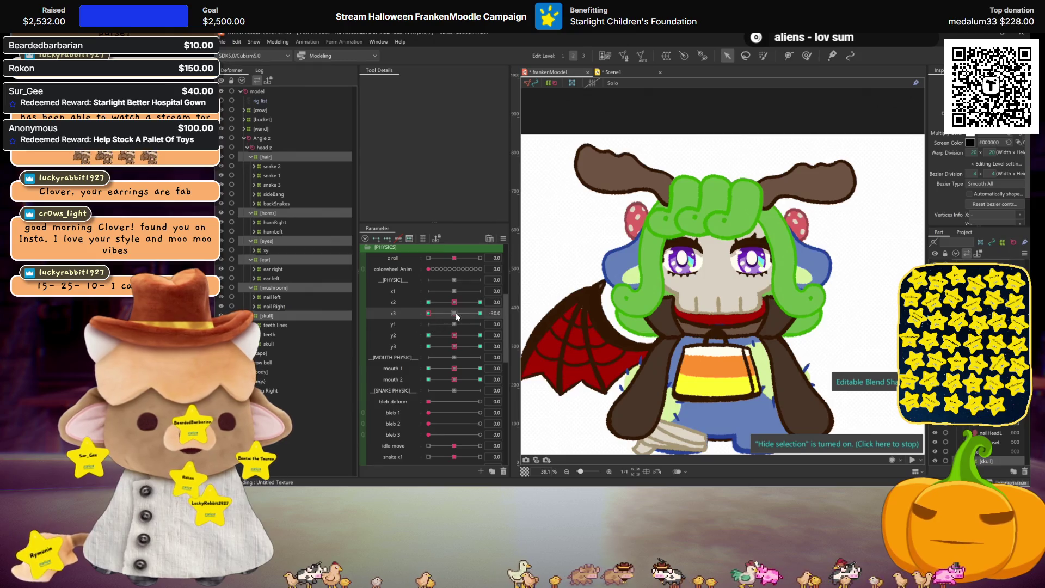
click(455, 313)
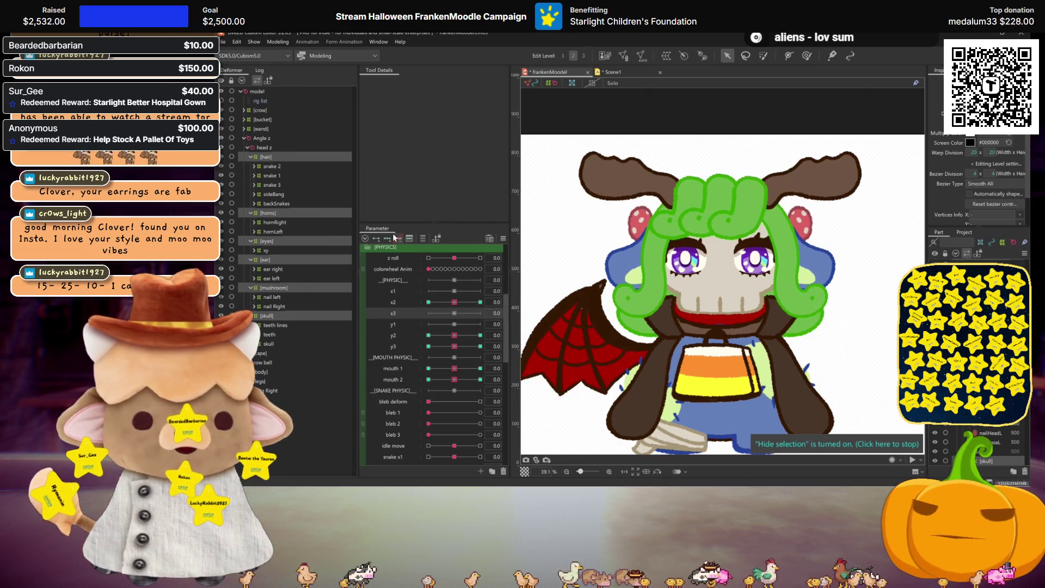
key(ctrl+s)
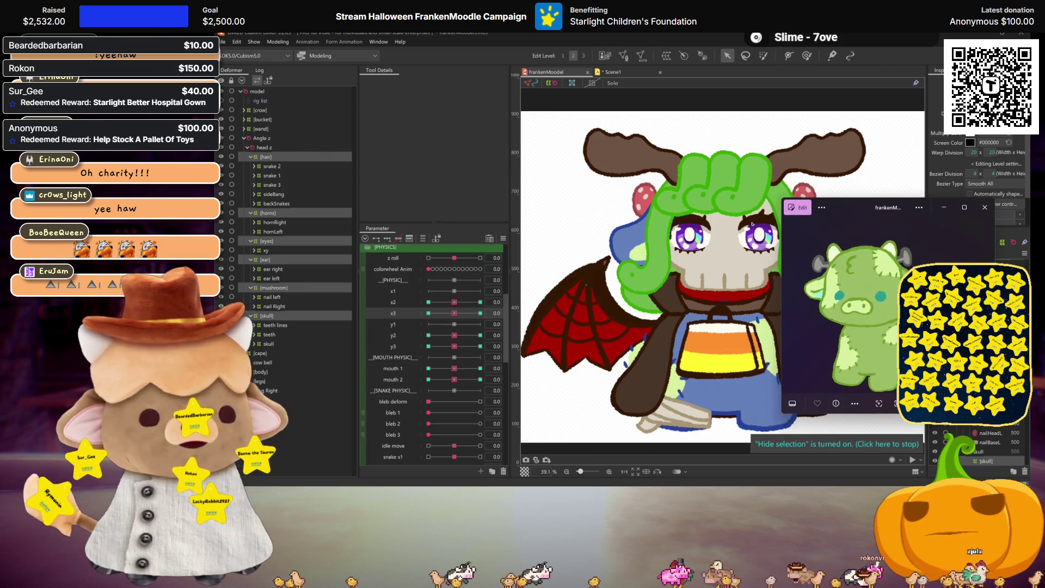
Step: Drag the green cow picture window up and to the left, then close it
drag(870, 215, 656, 129)
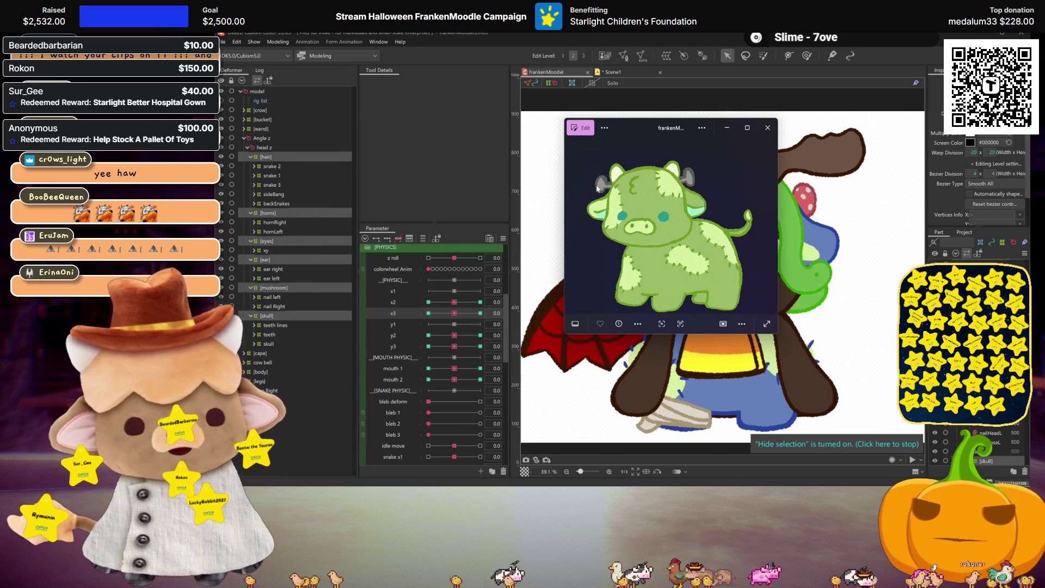
drag(636, 119, 418, 79)
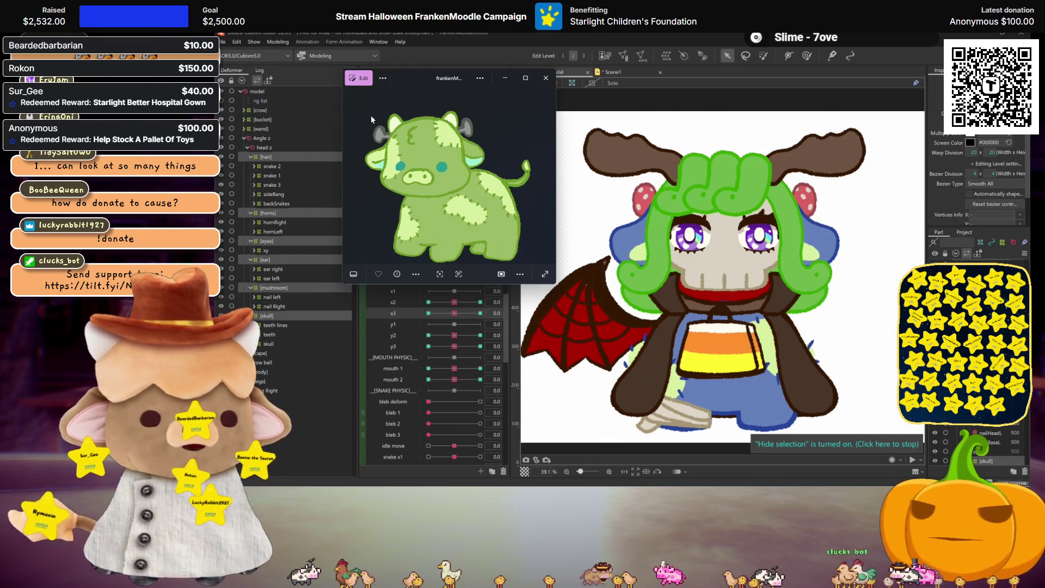
drag(412, 76, 368, 70)
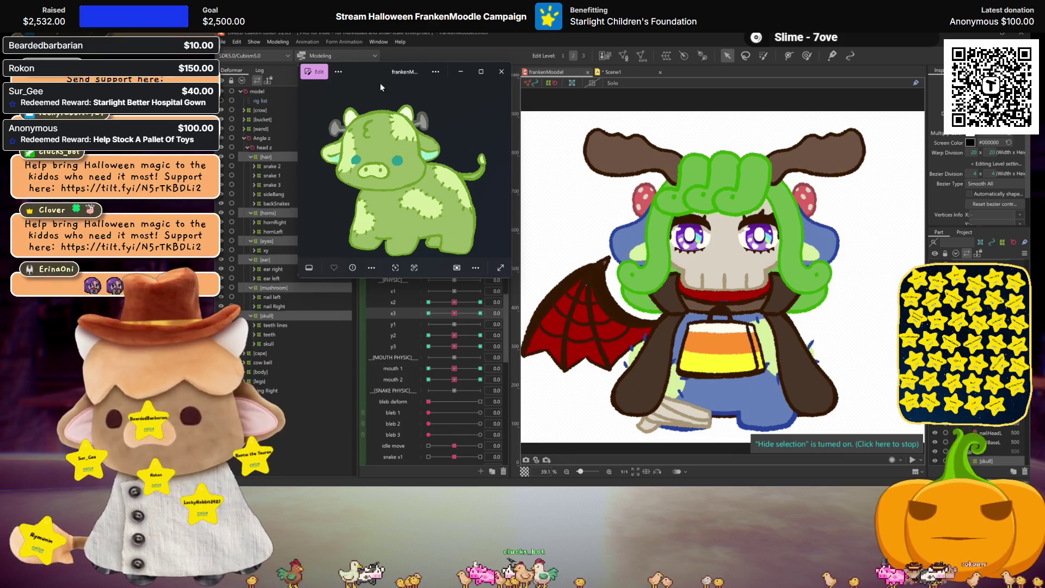
click(501, 71)
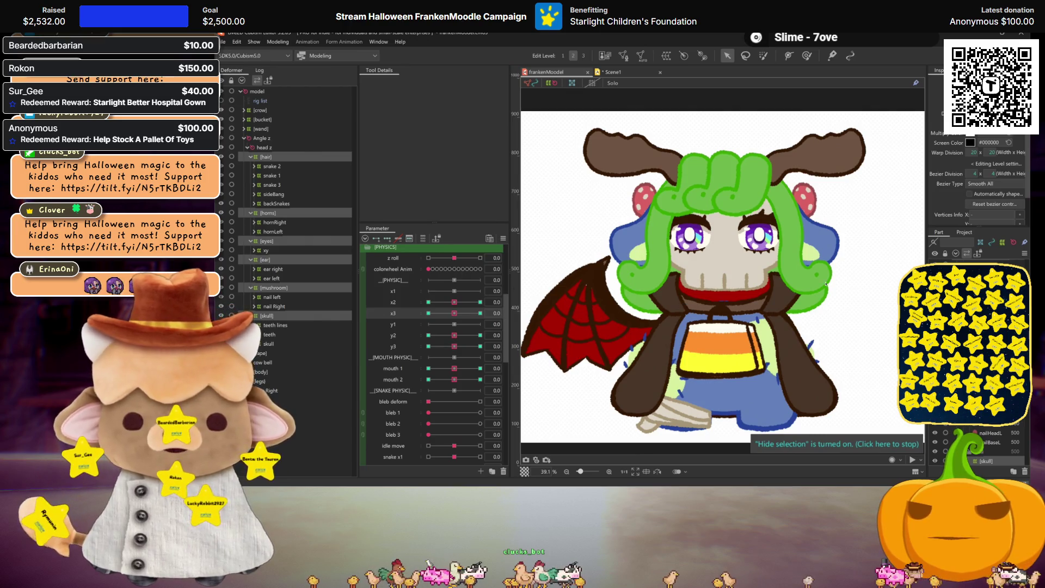
Step: Test the x3 slider, then widen the head warp's right side, pull in its left, and commit
click(481, 314)
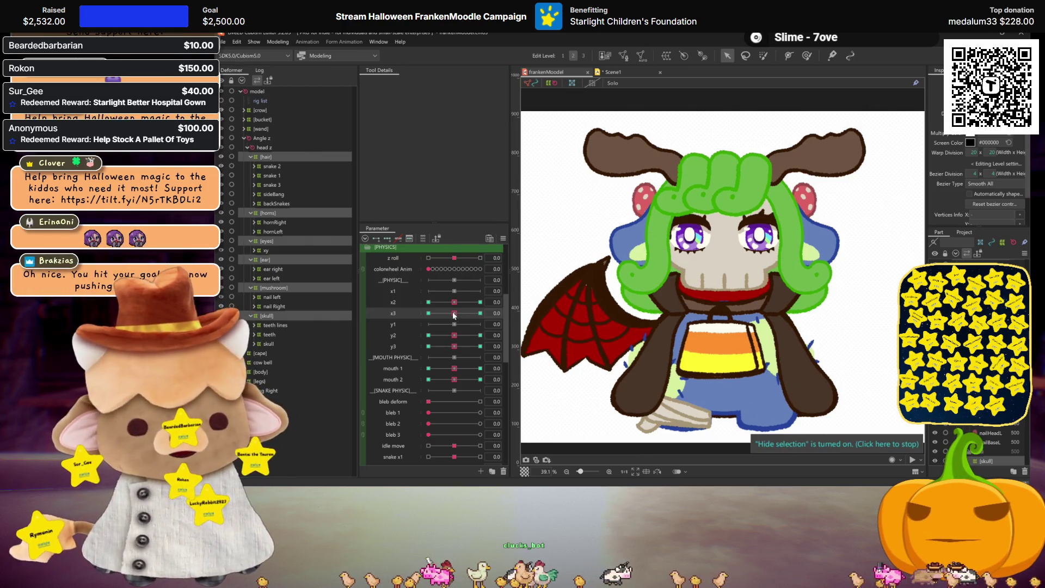
drag(481, 313, 431, 313)
click(455, 313)
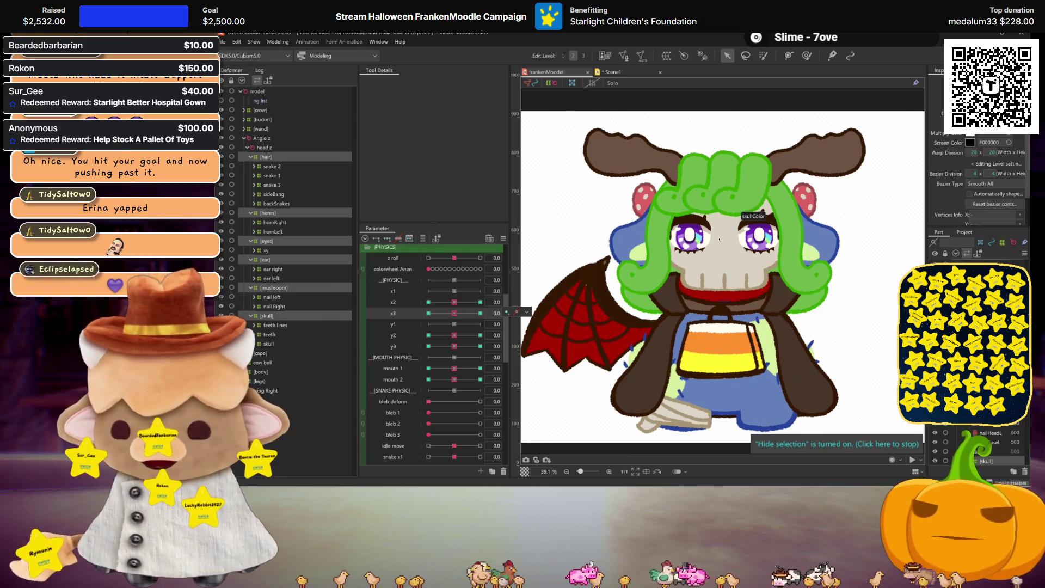
click(720, 240)
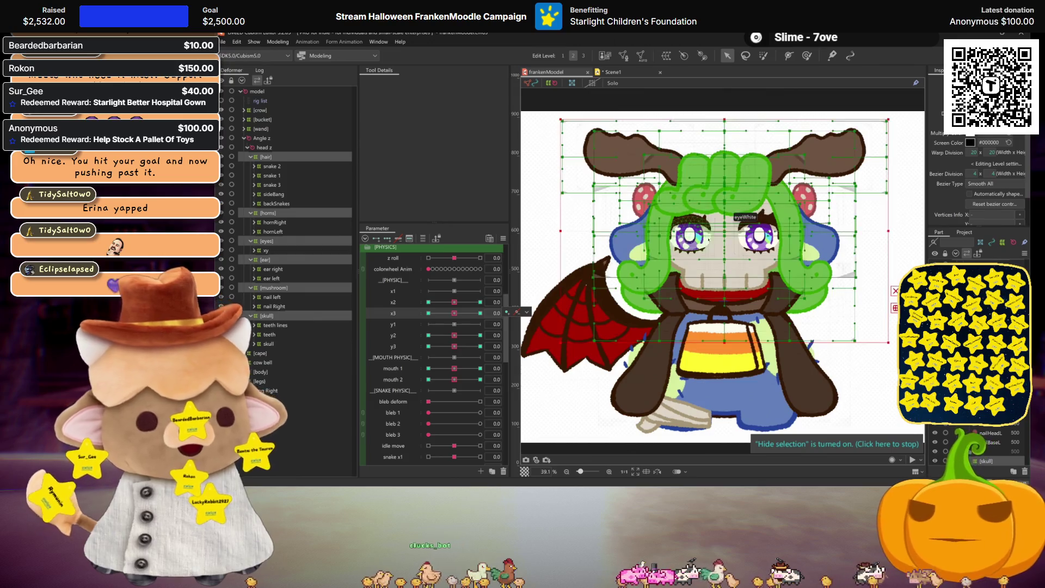
key(ctrl+t)
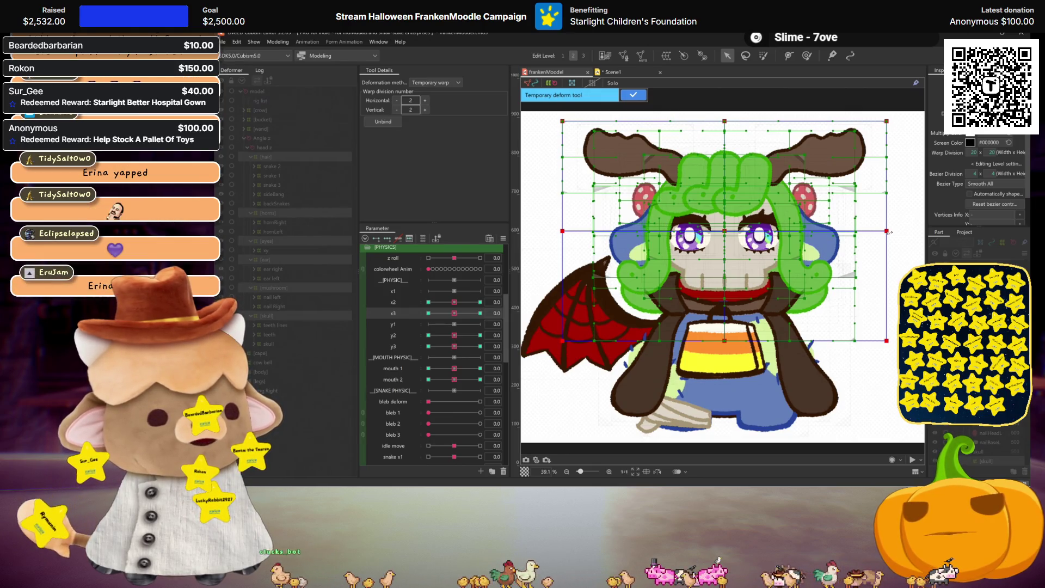
drag(890, 232, 896, 232)
drag(563, 231, 570, 231)
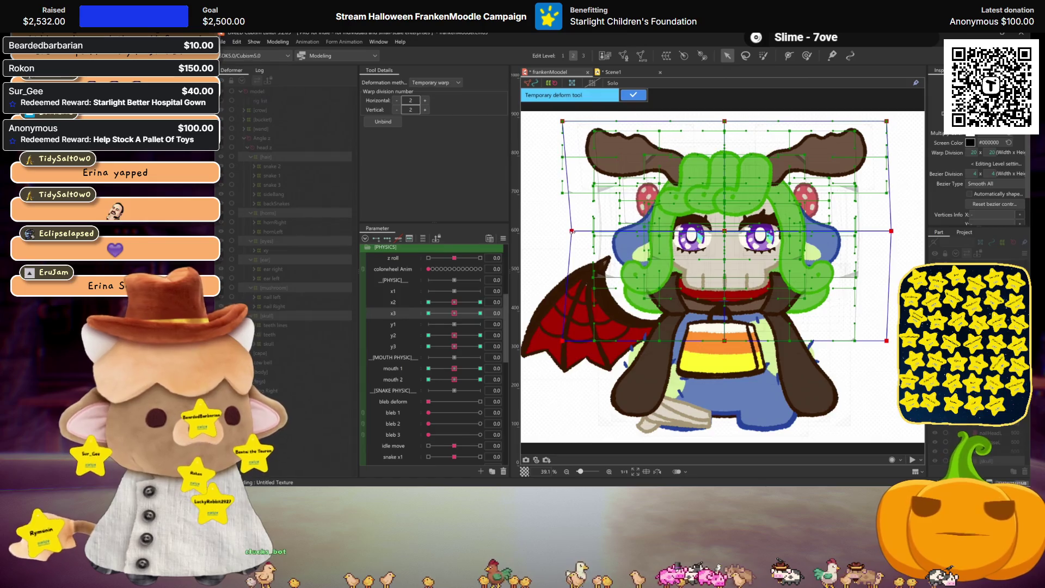
key(ctrl+h)
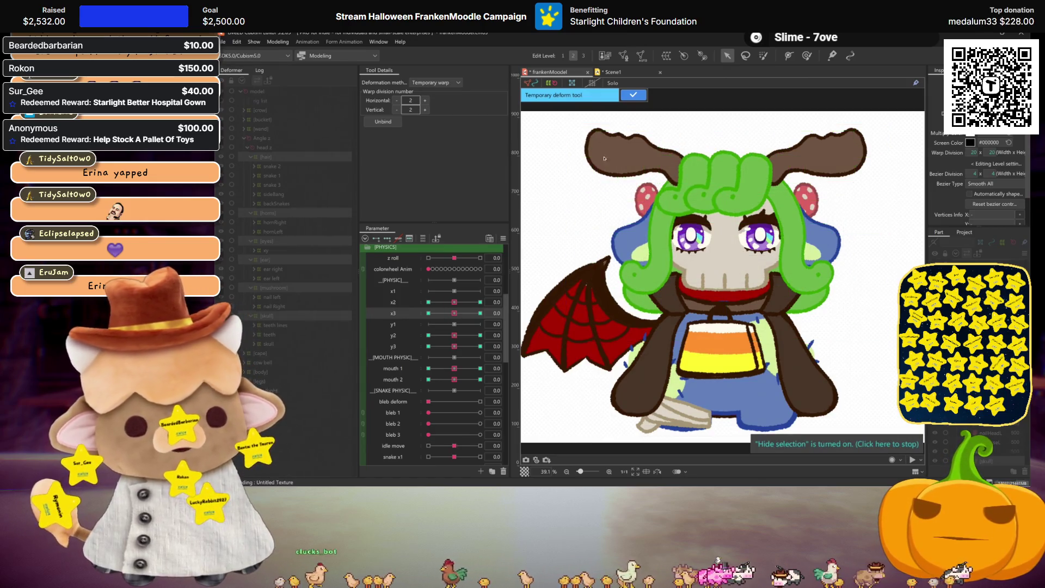
click(635, 95)
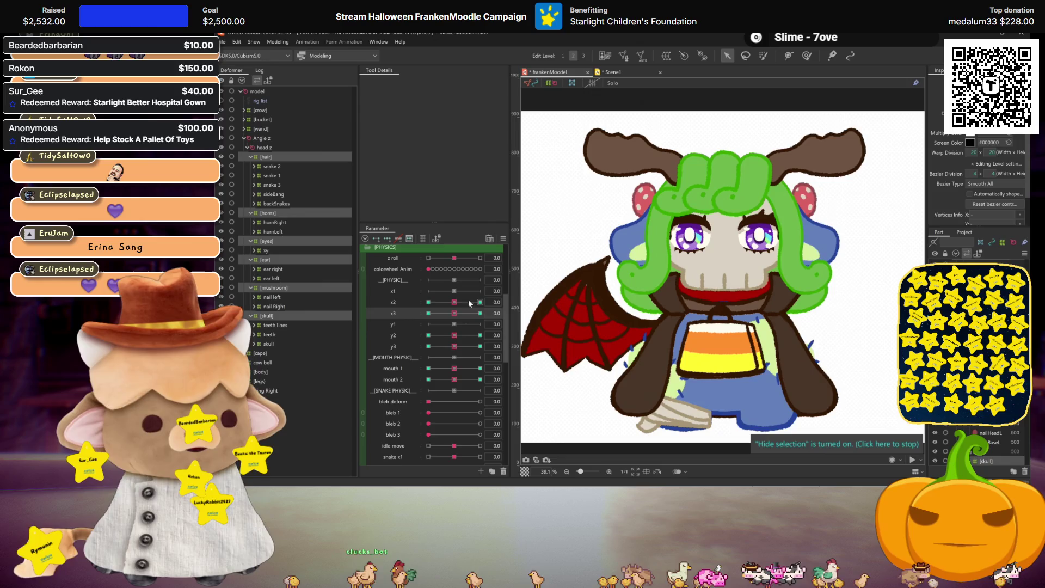
Step: With x3 at 30, bend the figure's left side inward and commit the warp into x3
drag(454, 314, 480, 313)
click(746, 268)
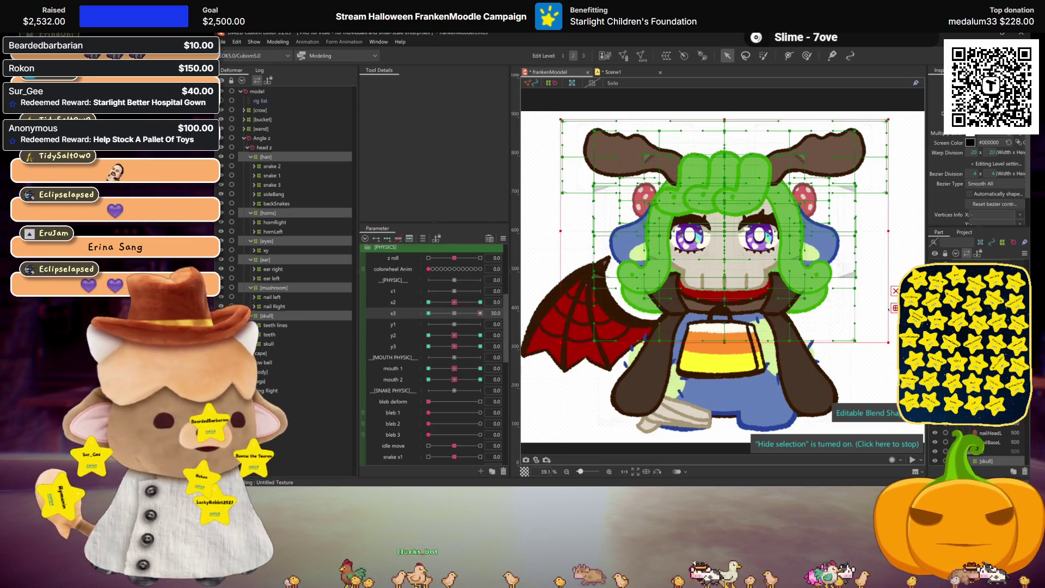
click(889, 309)
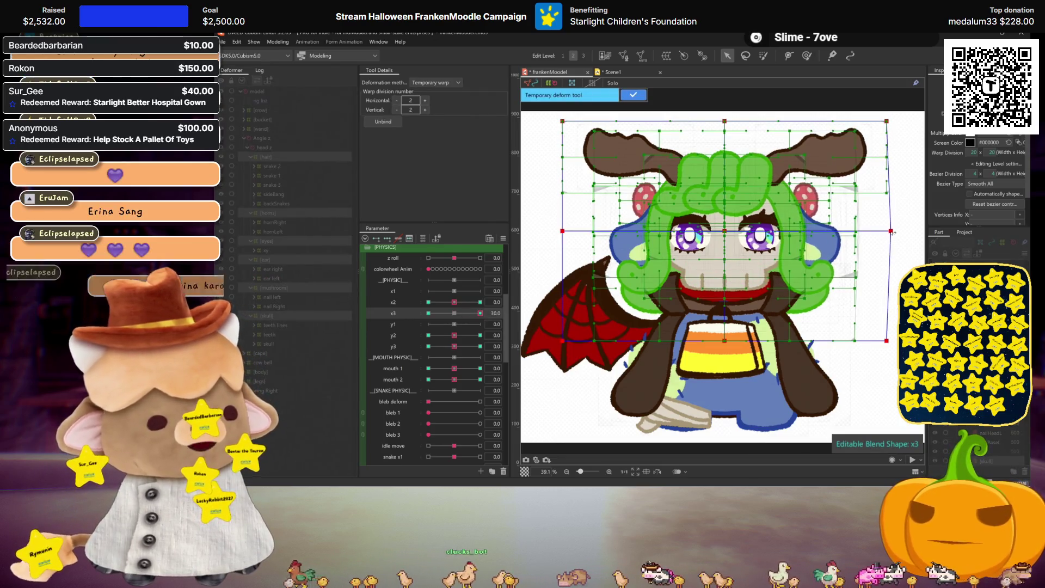
drag(563, 231, 571, 231)
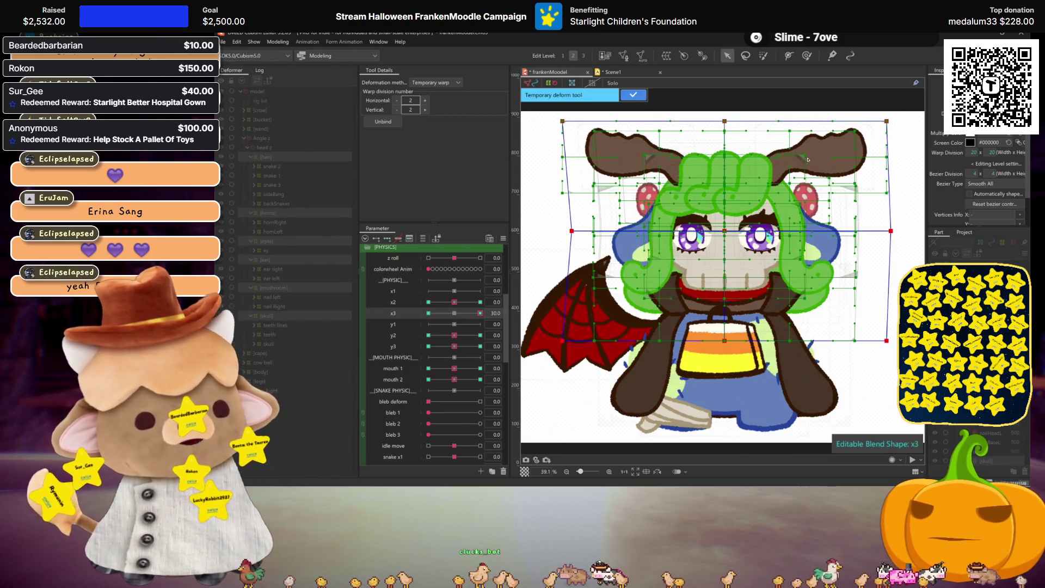
click(456, 312)
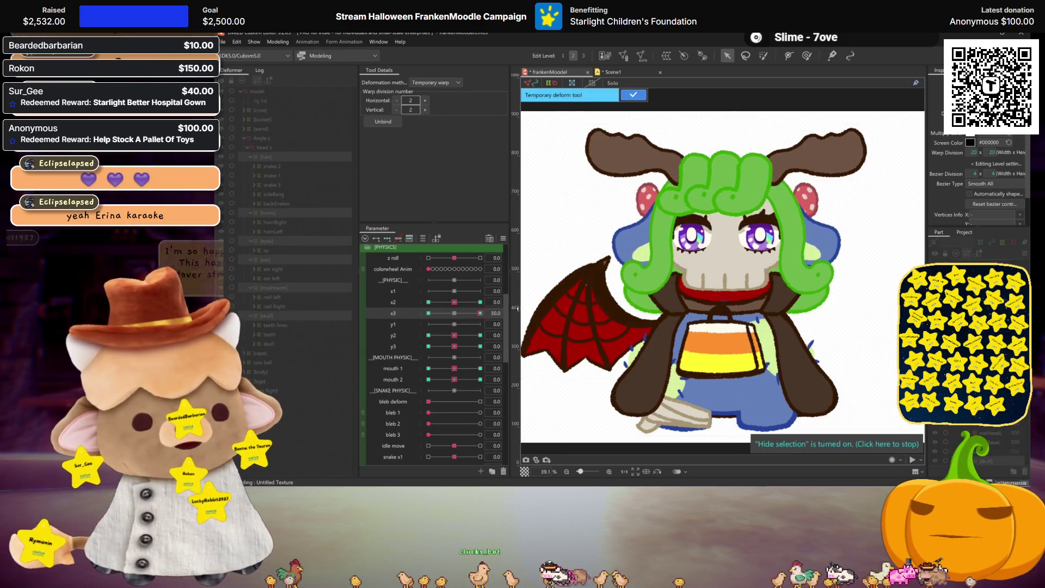
click(837, 195)
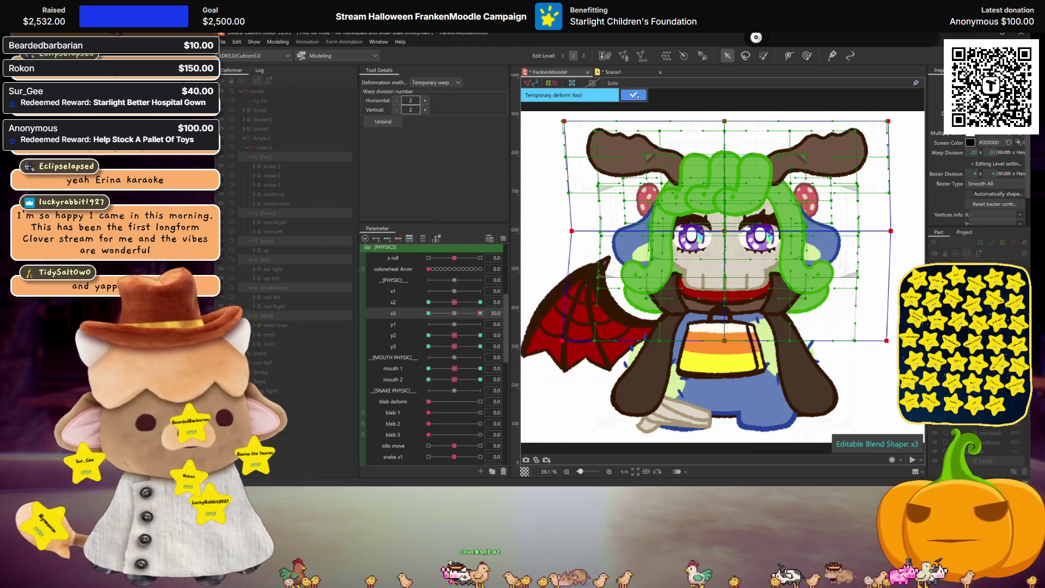
click(634, 95)
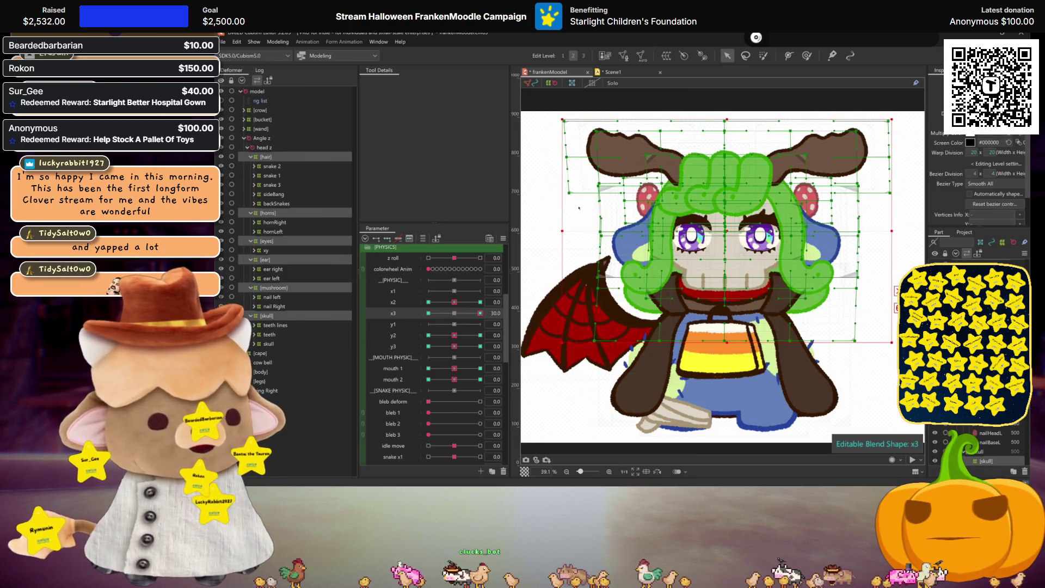
key(ctrl+h)
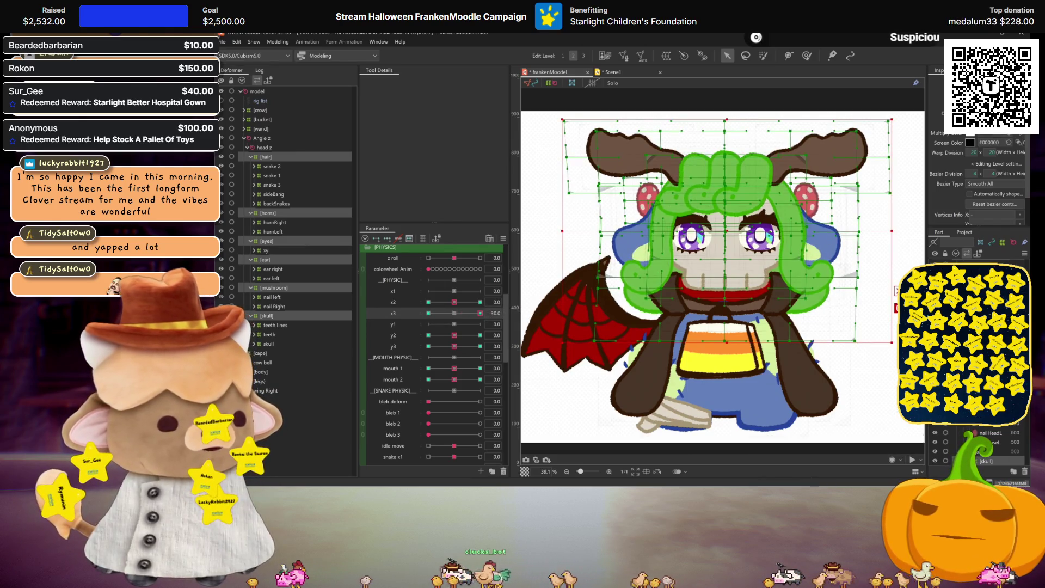
Step: Start another temporary warp of the figure and compare the sway at 30, lower values and about 20
key(q)
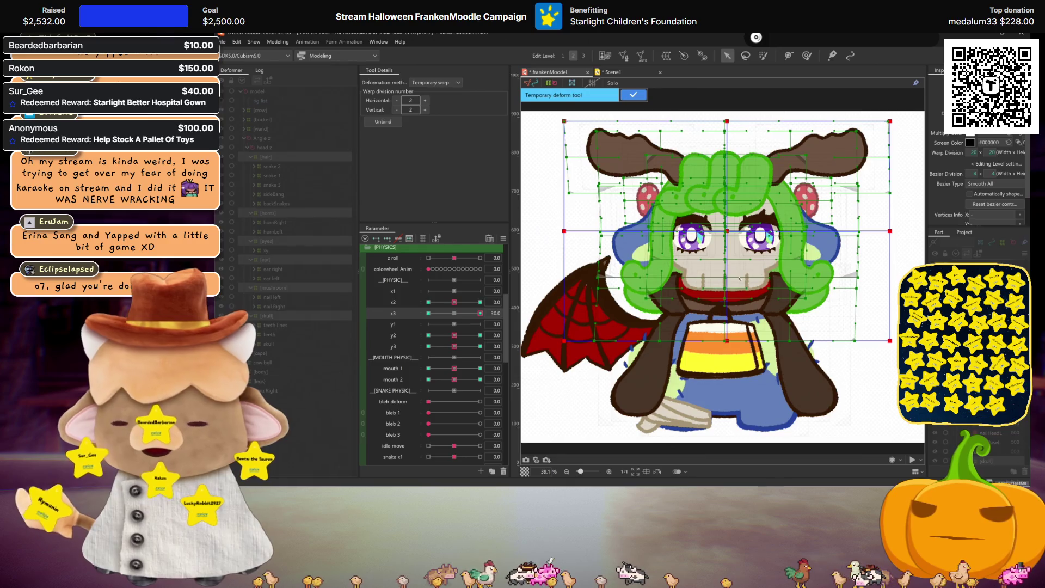
click(892, 123)
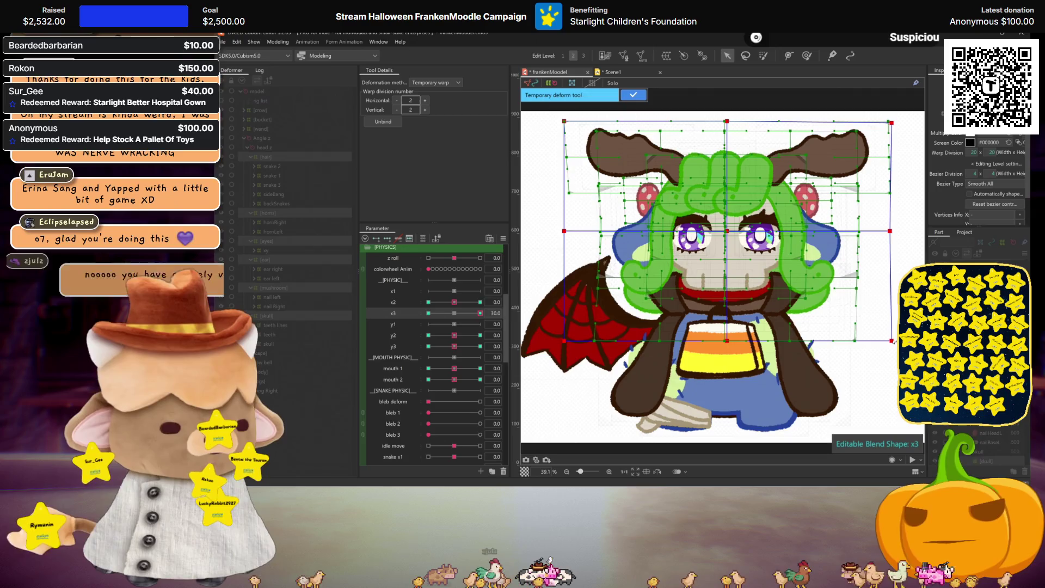
key(ctrl+h)
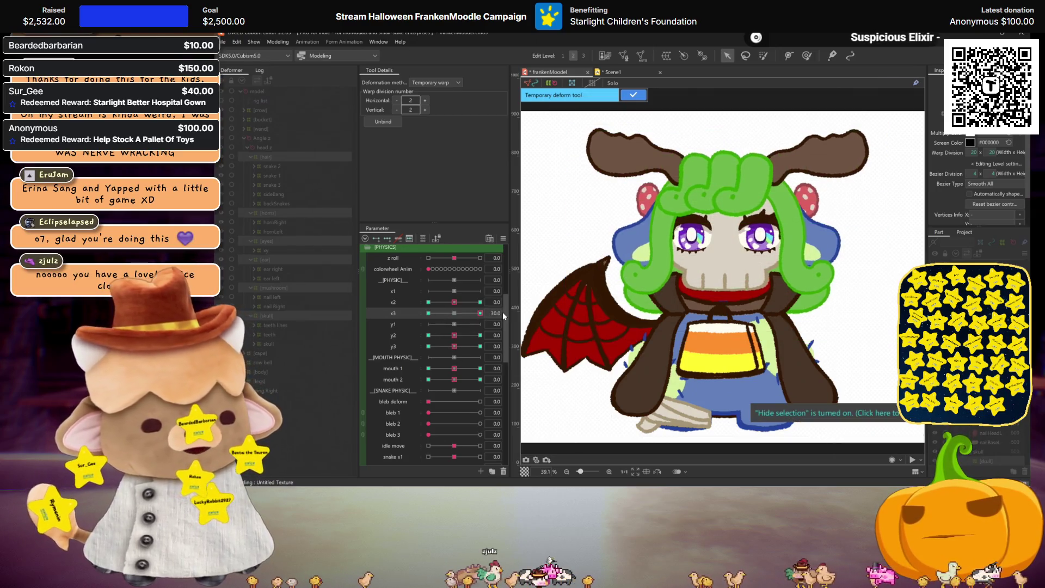
key(ctrl+h)
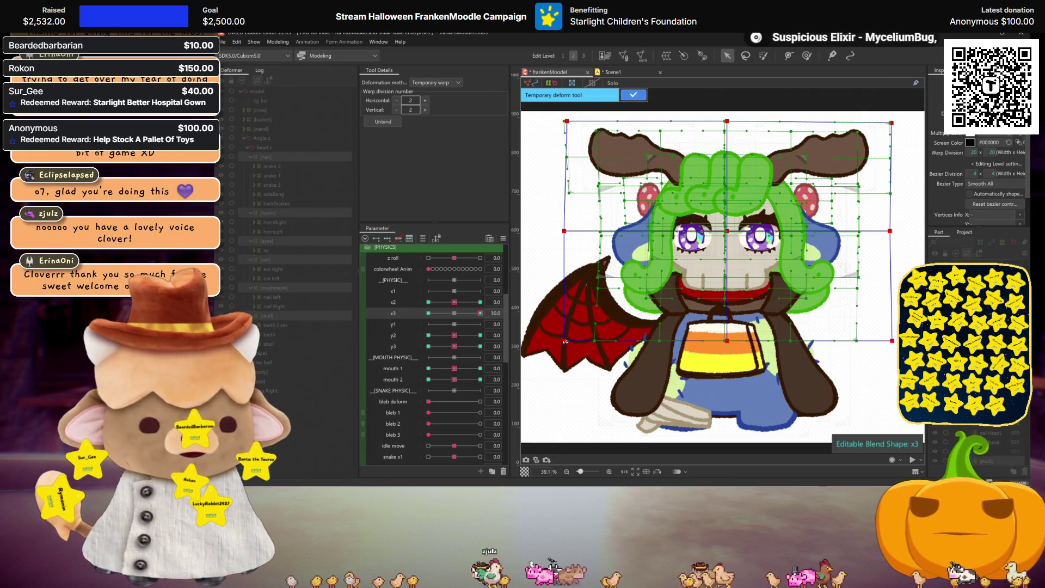
click(457, 314)
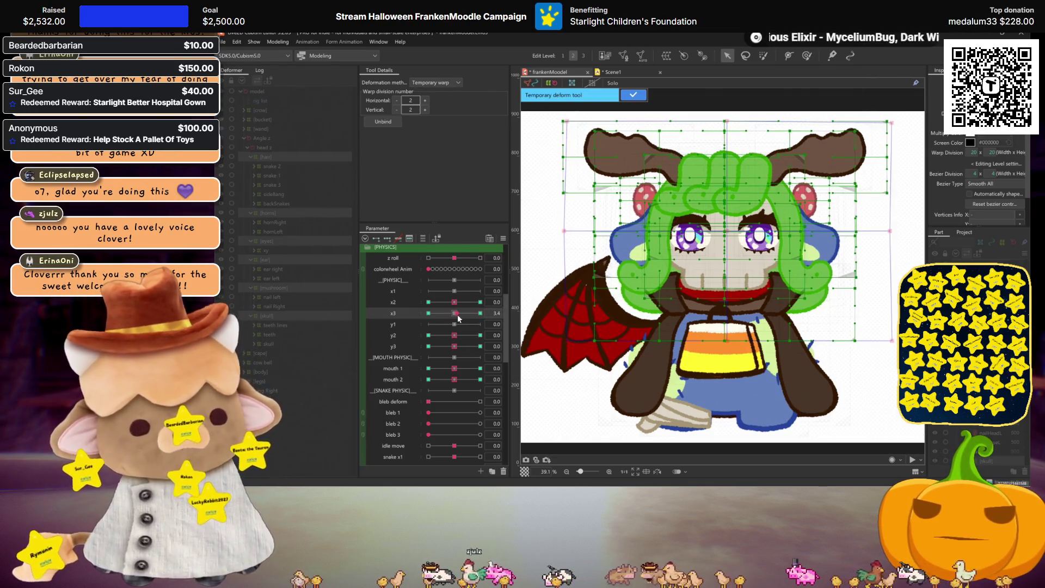
key(ctrl+h)
key(ctrl+z)
click(730, 233)
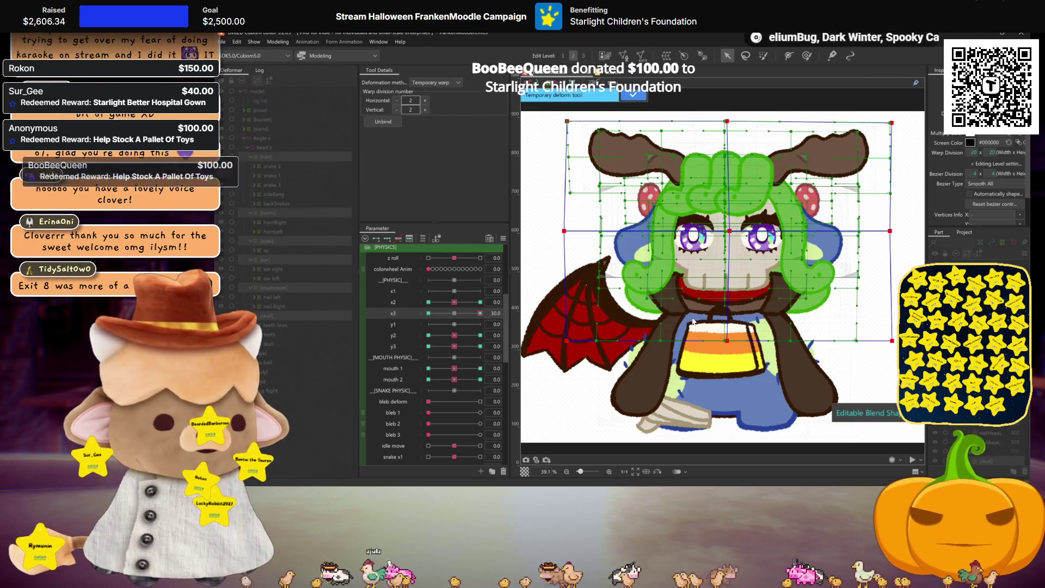
drag(462, 313, 503, 315)
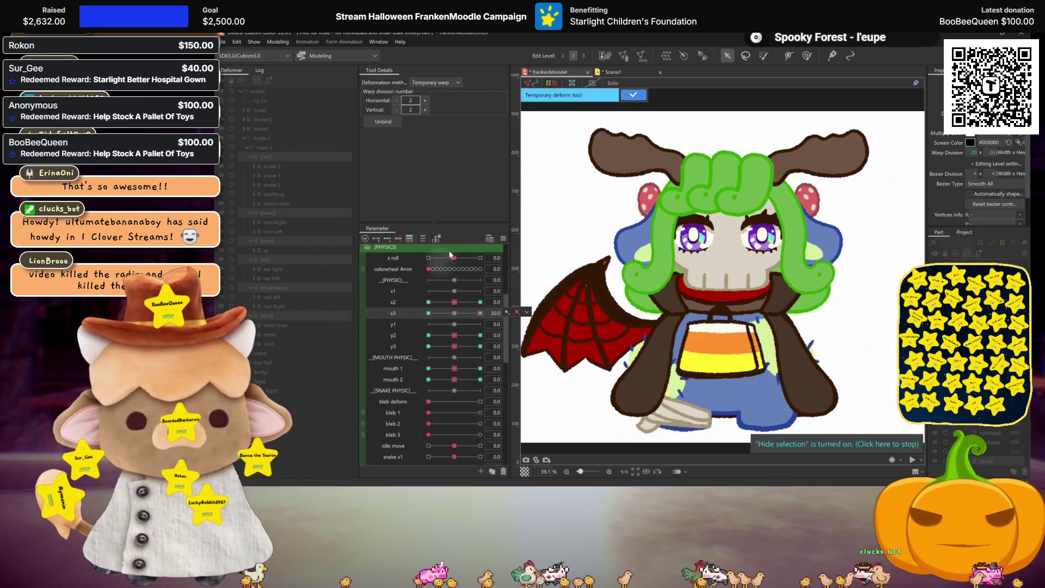
Step: Commit the warp edit, mirror the x3 sway shape onto its -30 end, and reset x3 to 0
click(635, 95)
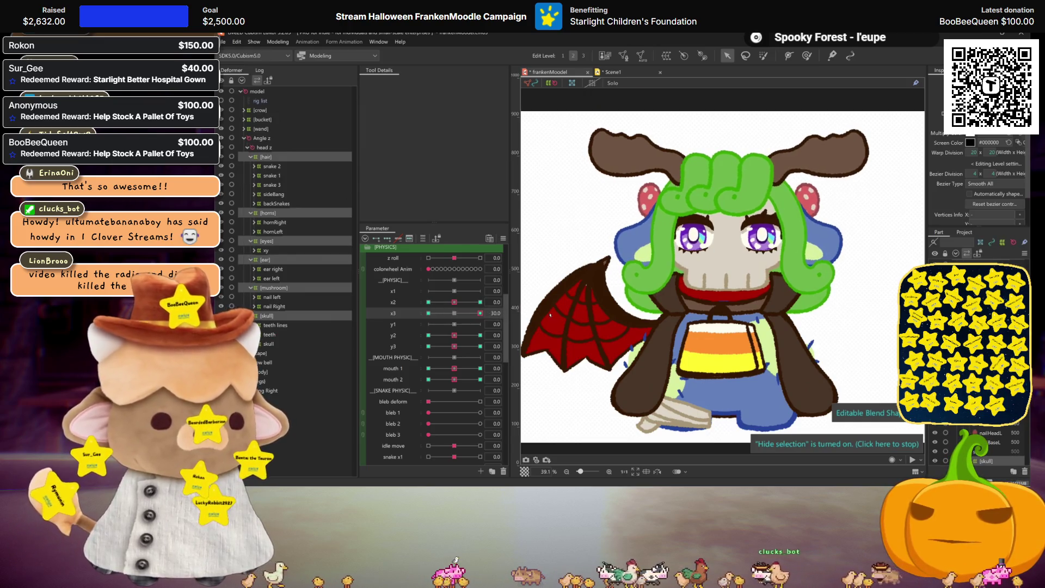
key(ctrl+m)
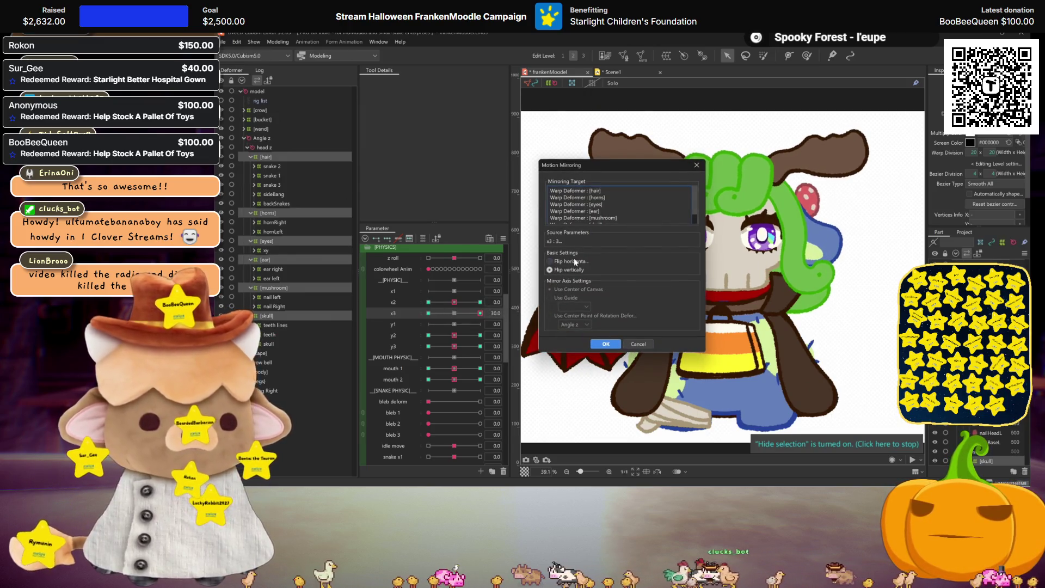
click(605, 345)
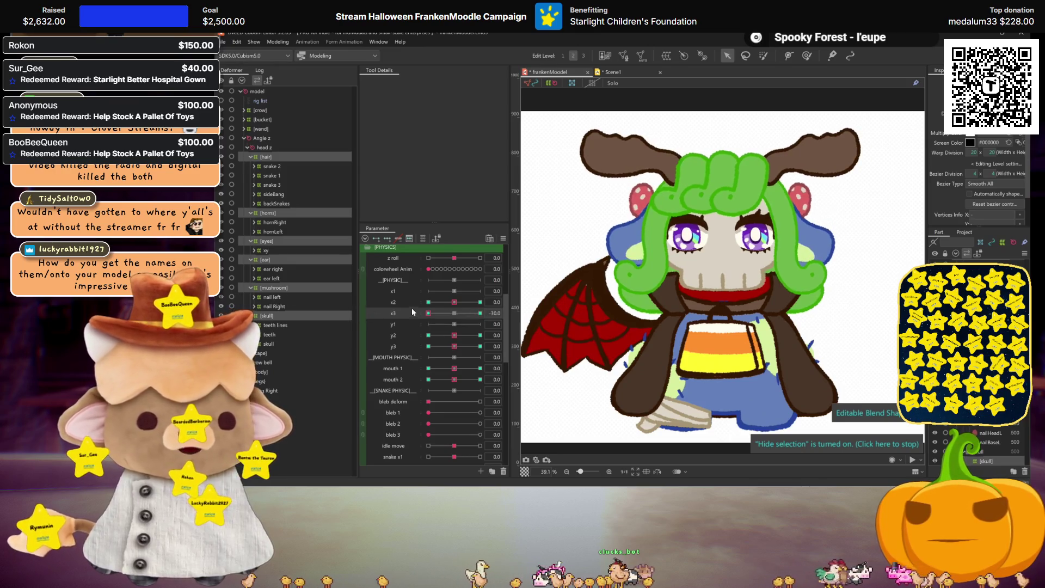
click(450, 317)
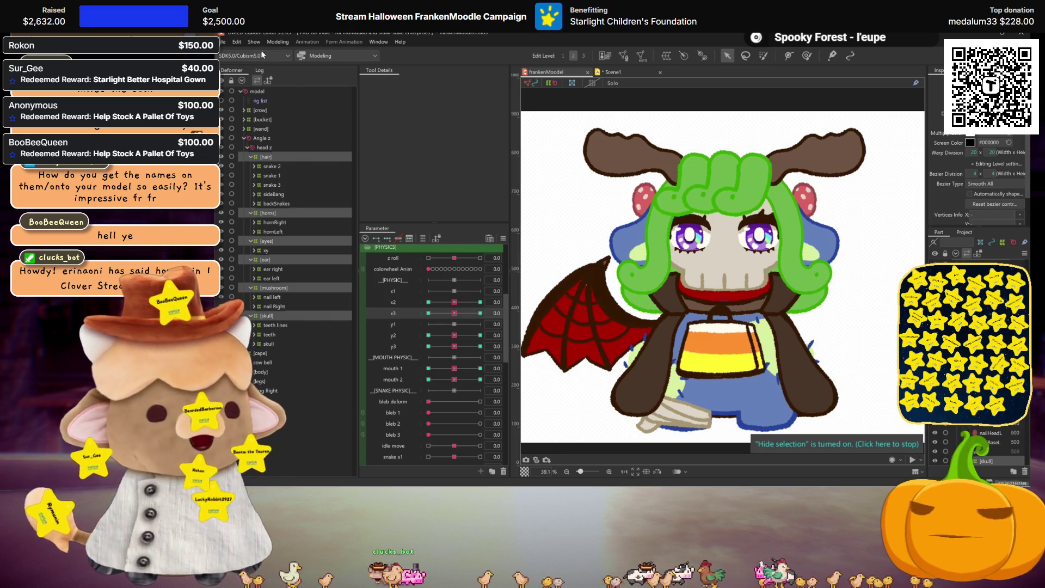
click(278, 42)
Step: Review the phy y group's output and input parameters in Physics Settings, then list the physics groups
click(300, 227)
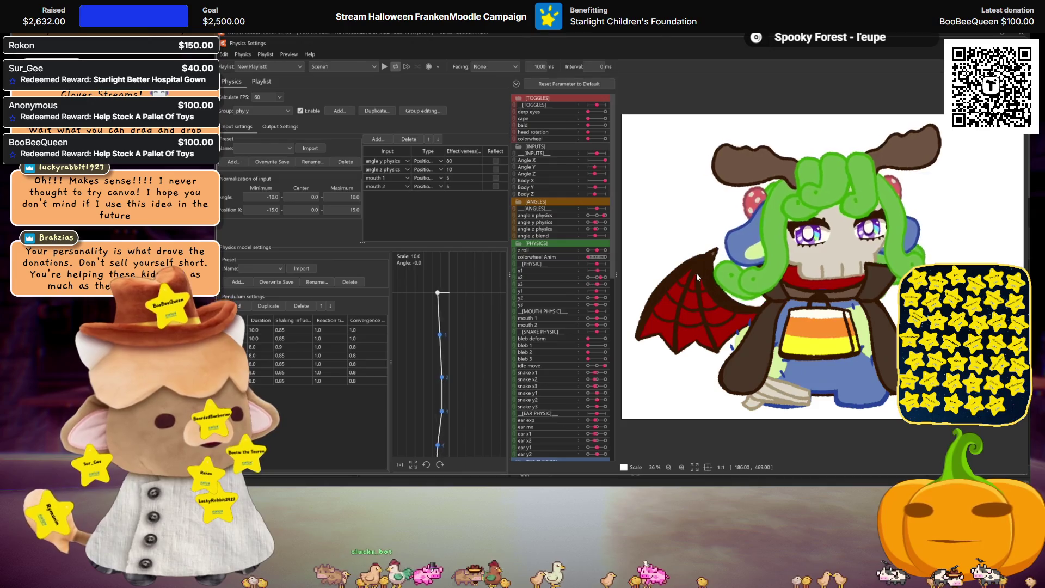
click(281, 127)
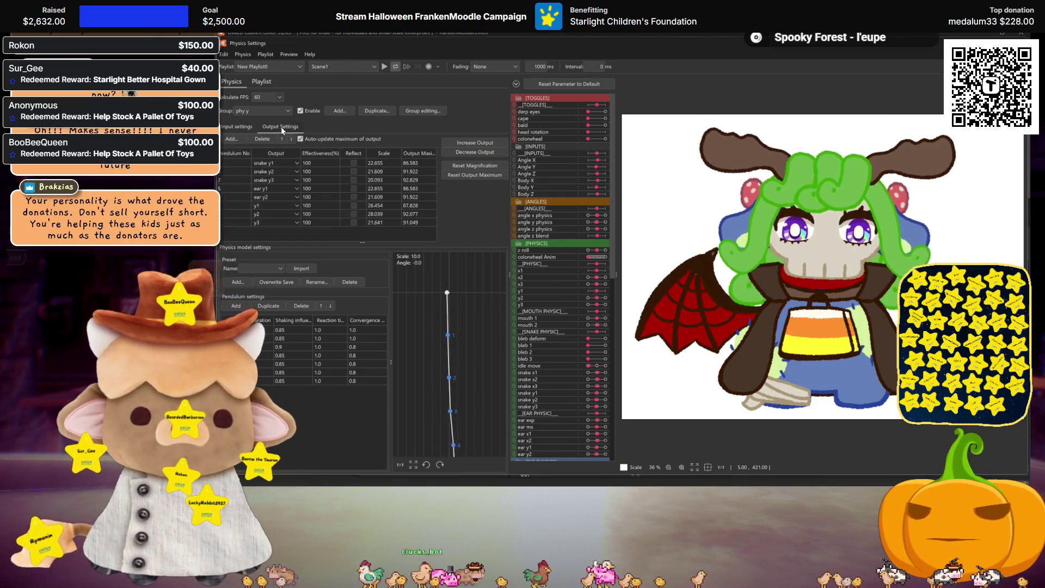
click(236, 127)
click(262, 111)
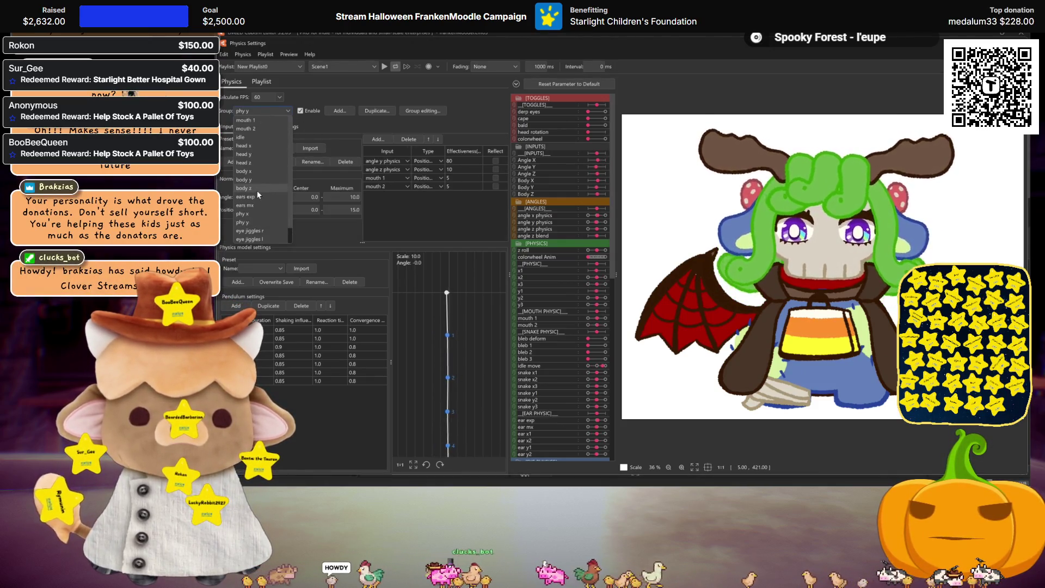
Step: Turn on Reflect for phy x's angle x physics input and switch on head rotation
click(497, 161)
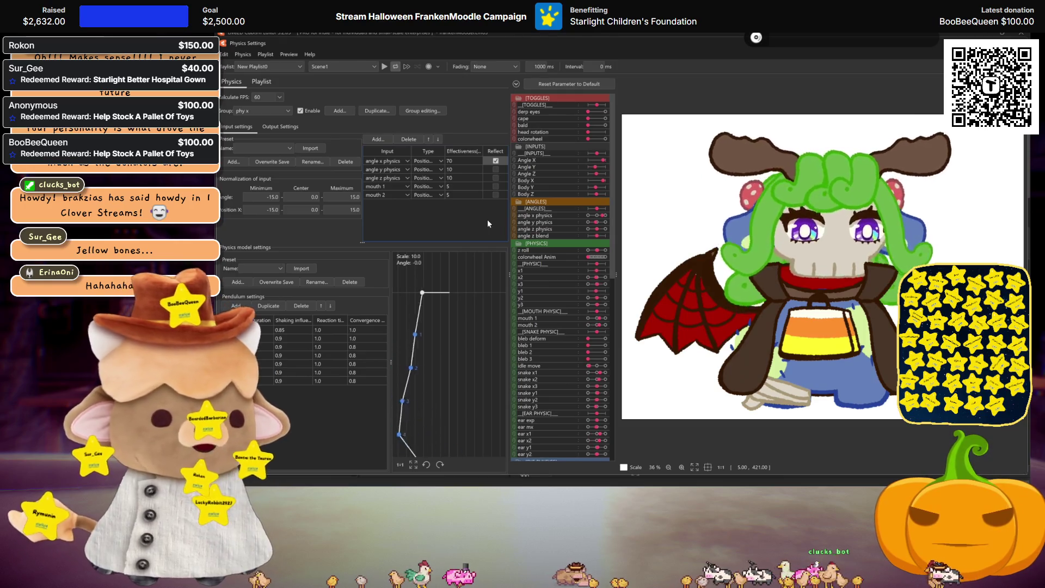
scroll(848, 266, up, 3)
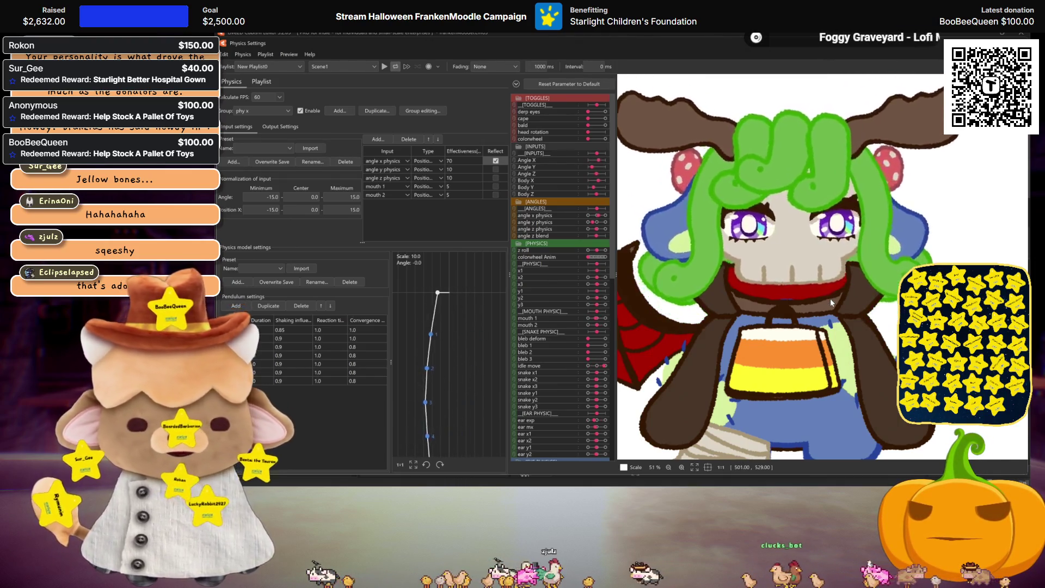
scroll(831, 298, down, 2)
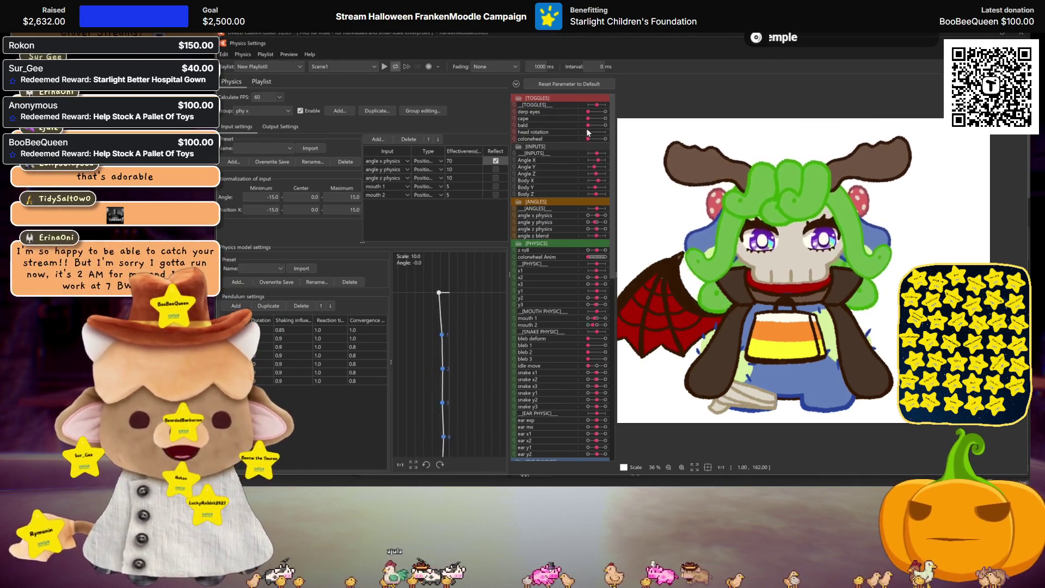
drag(588, 131, 606, 132)
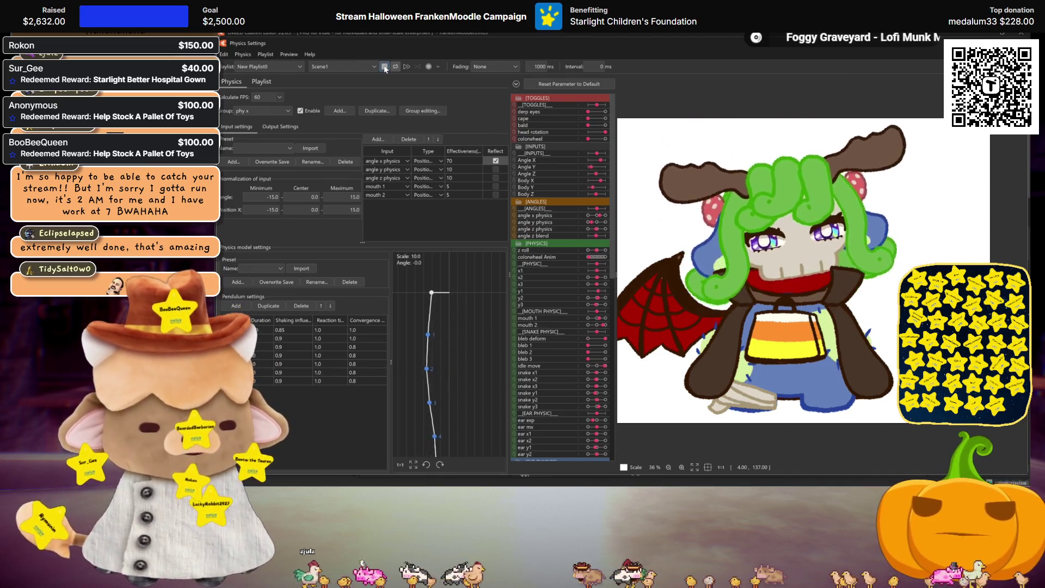
Step: Play the preview motion and turn the model's head and body right to check the sway
click(384, 67)
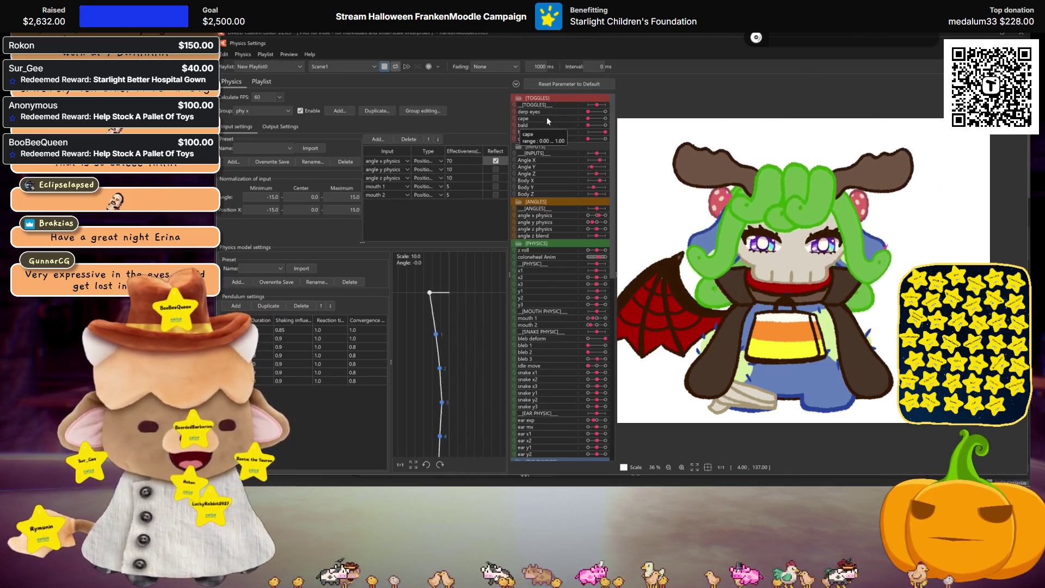
drag(605, 132, 588, 132)
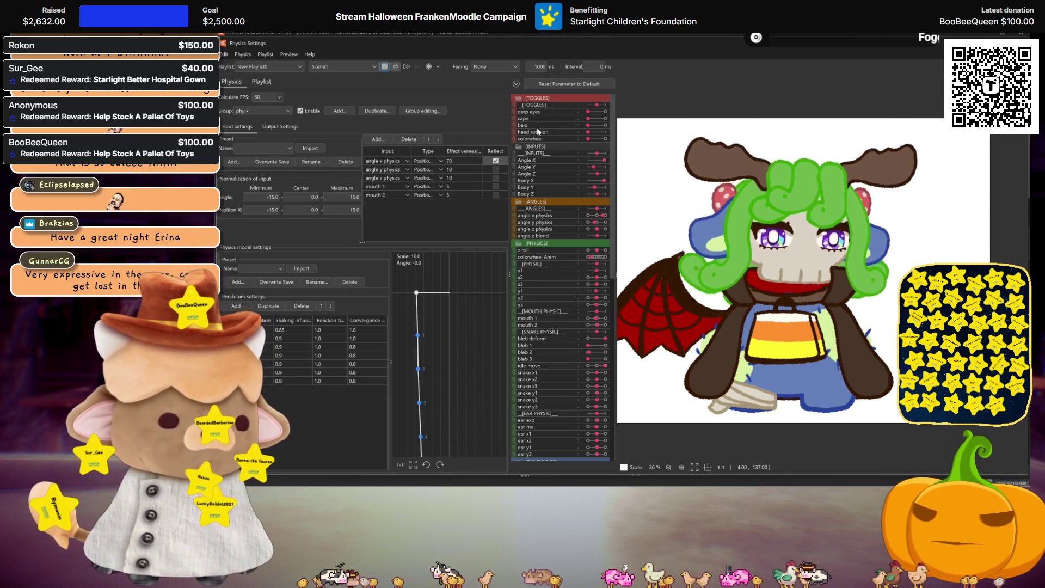
mouse_move(702, 201)
mouse_down()
mouse_move(743, 200)
mouse_move(718, 191)
mouse_move(752, 277)
mouse_move(674, 268)
mouse_up()
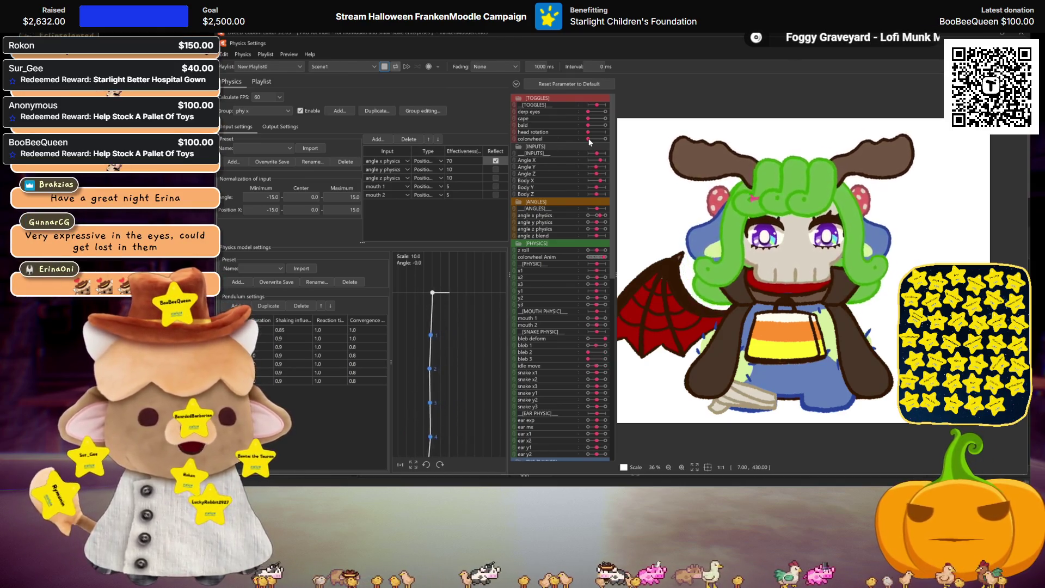
Step: Bring colorwheel Anim back to its minimum to restore normal colours and close Physics Settings
mouse_move(590, 138)
mouse_down()
mouse_move(766, 146)
mouse_move(486, 256)
mouse_up()
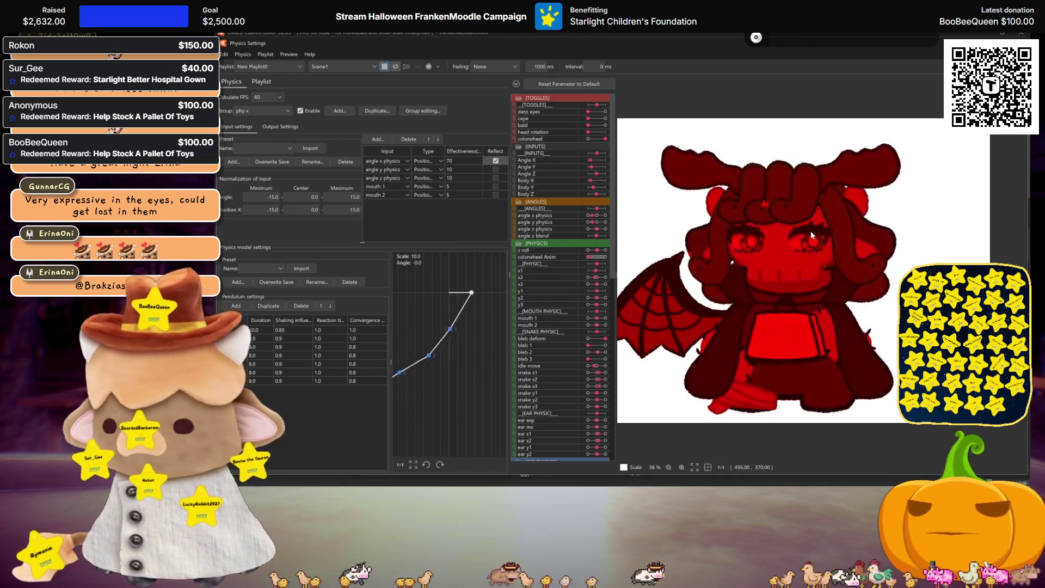
click(588, 139)
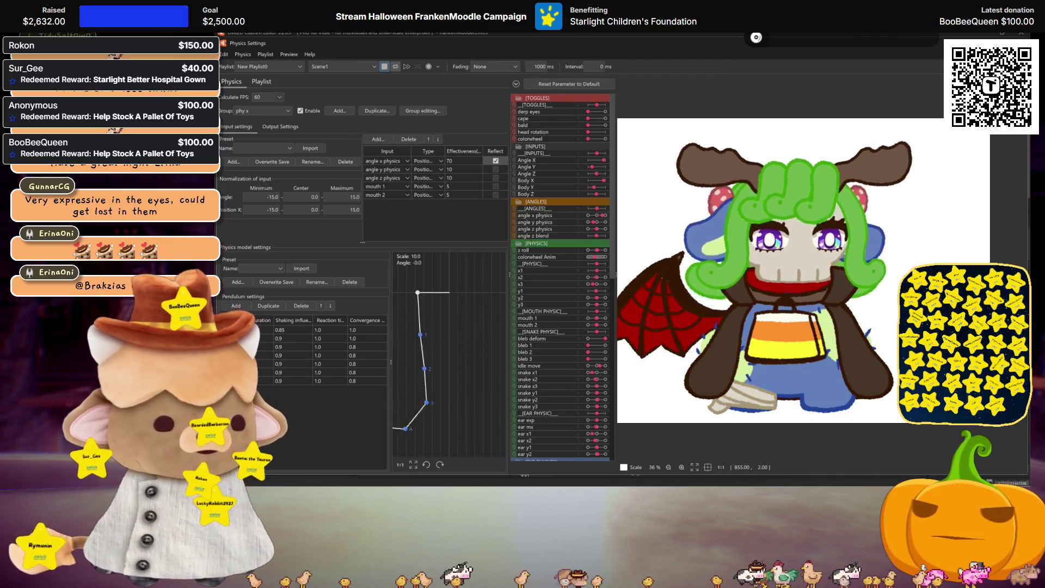
key(Escape)
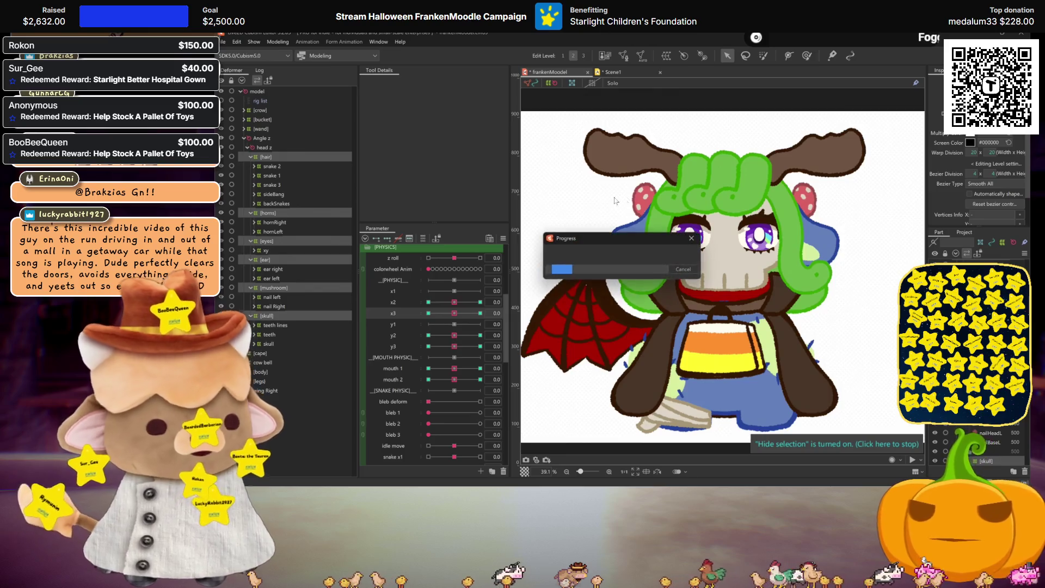
scroll(749, 292, down, 2)
scroll(749, 293, up, 2)
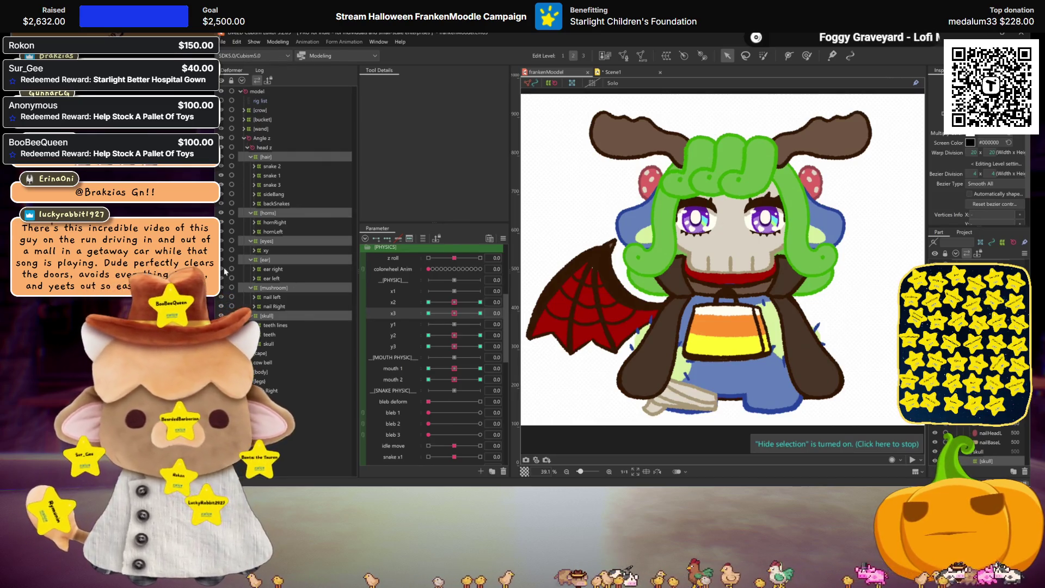
Step: Collapse Angle z in the Deformer palette so only top-level groups show
click(244, 139)
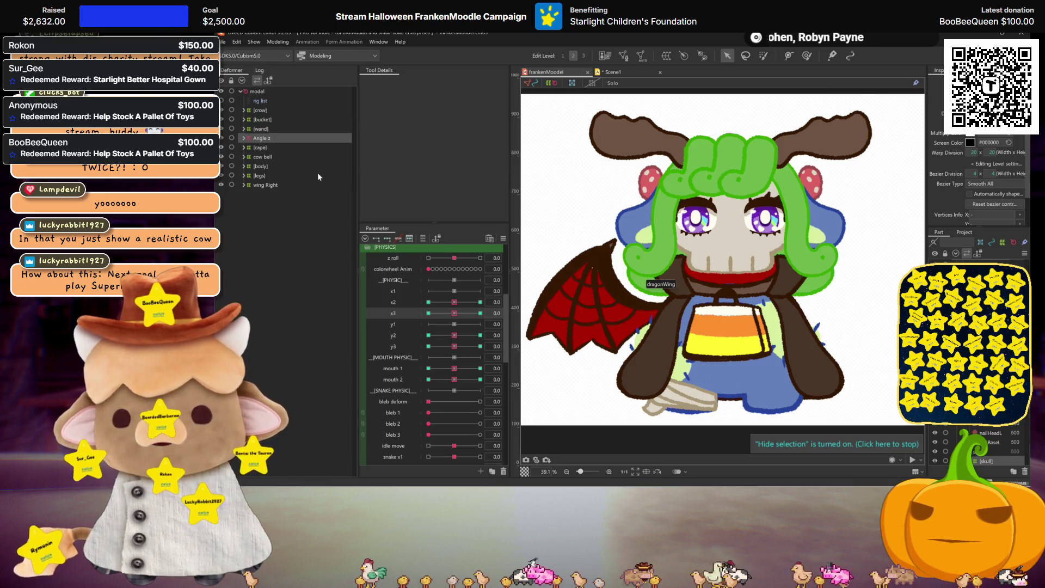
Step: Expand Angle z and head z in the Deformer palette to reveal their child deformer groups
click(243, 139)
click(247, 147)
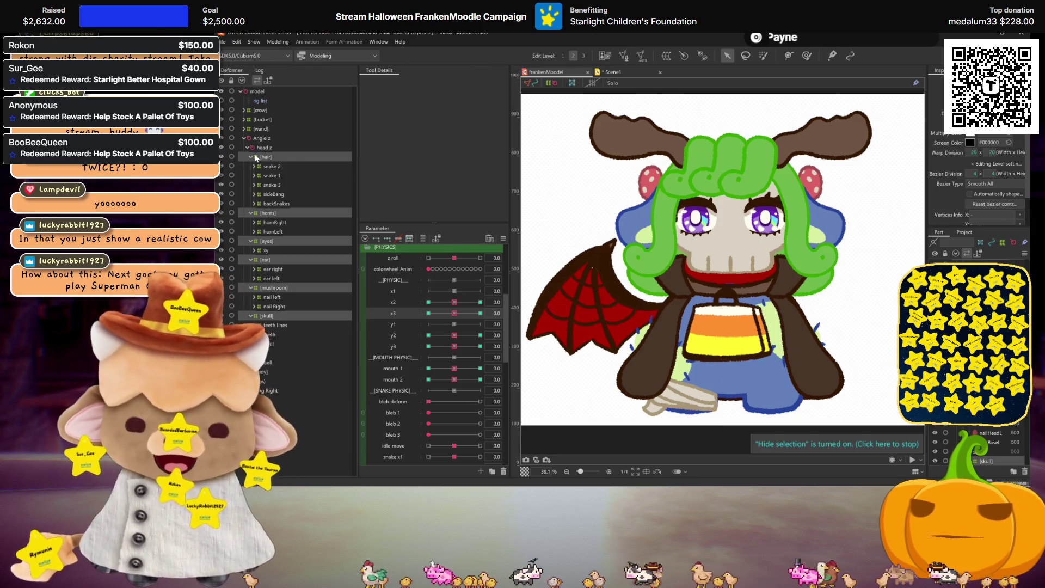
click(246, 147)
scroll(711, 295, up, 2)
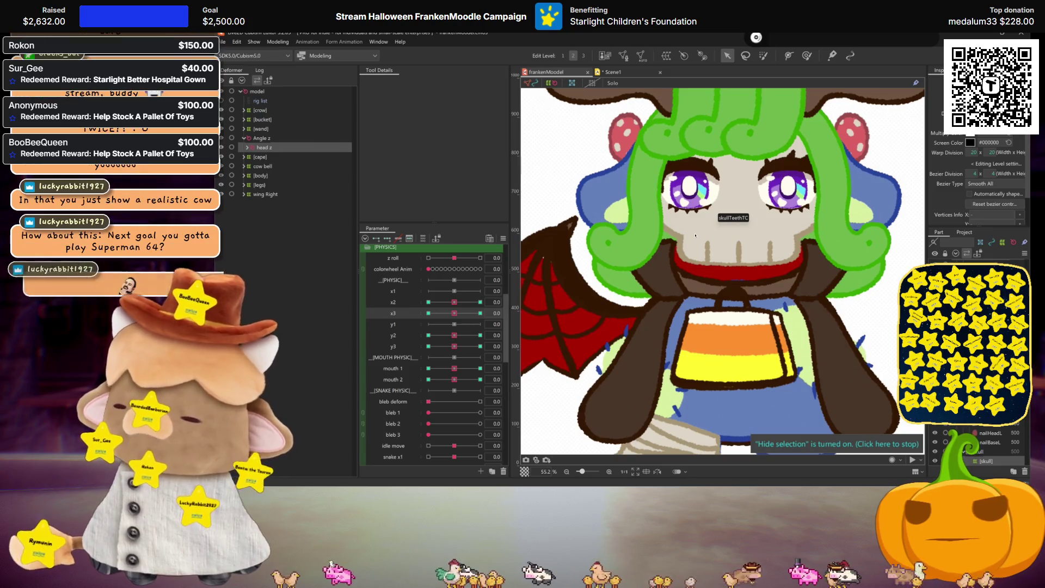
scroll(759, 306, down, 2)
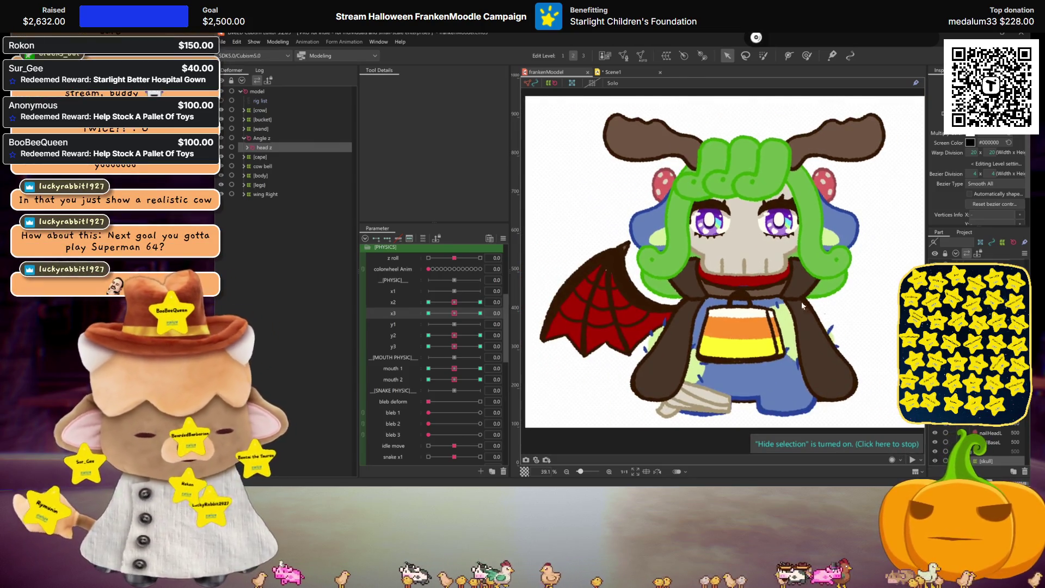
click(790, 303)
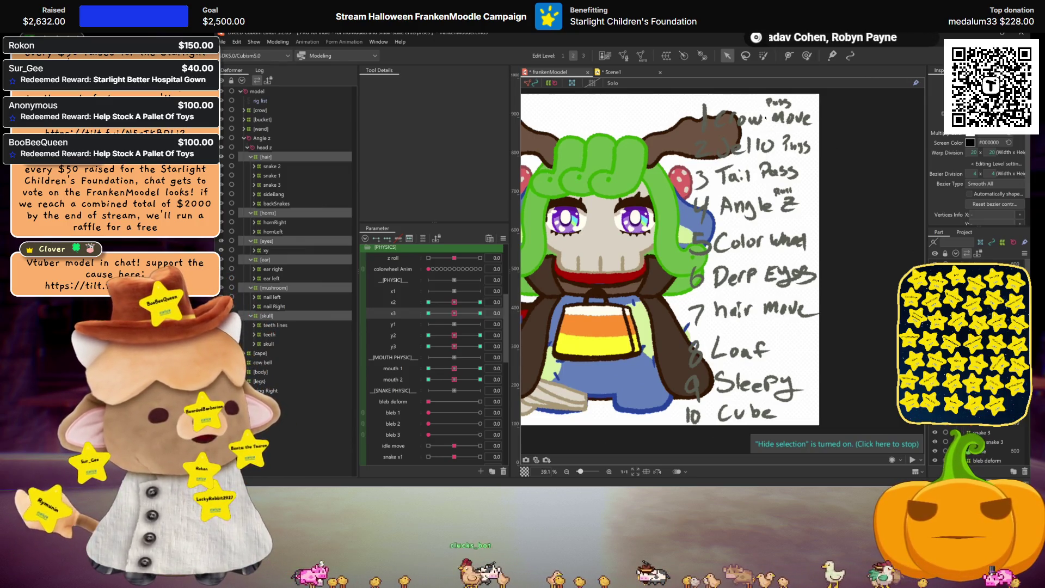
scroll(723, 161, down, 3)
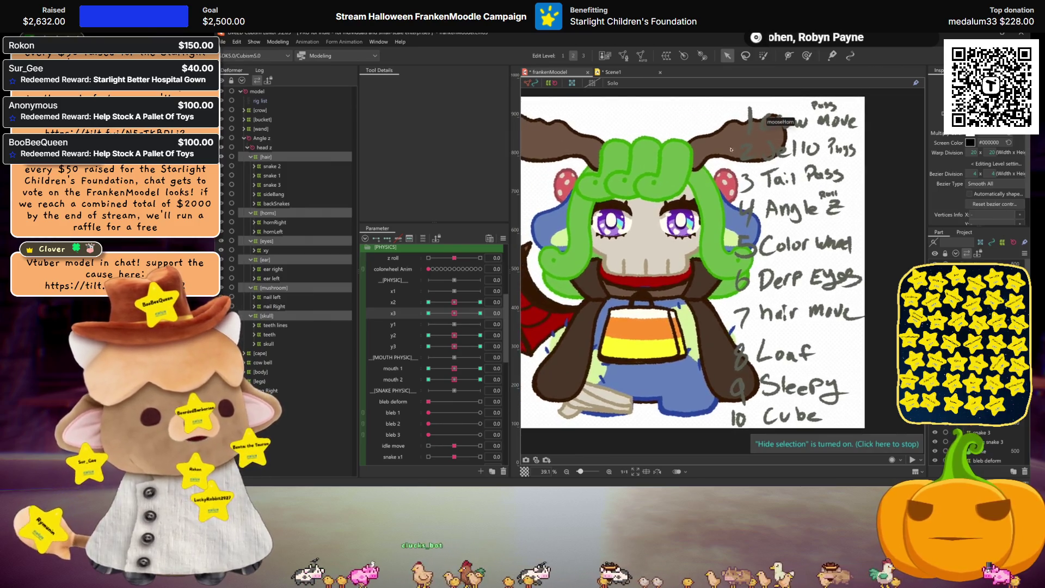
drag(723, 160, 723, 186)
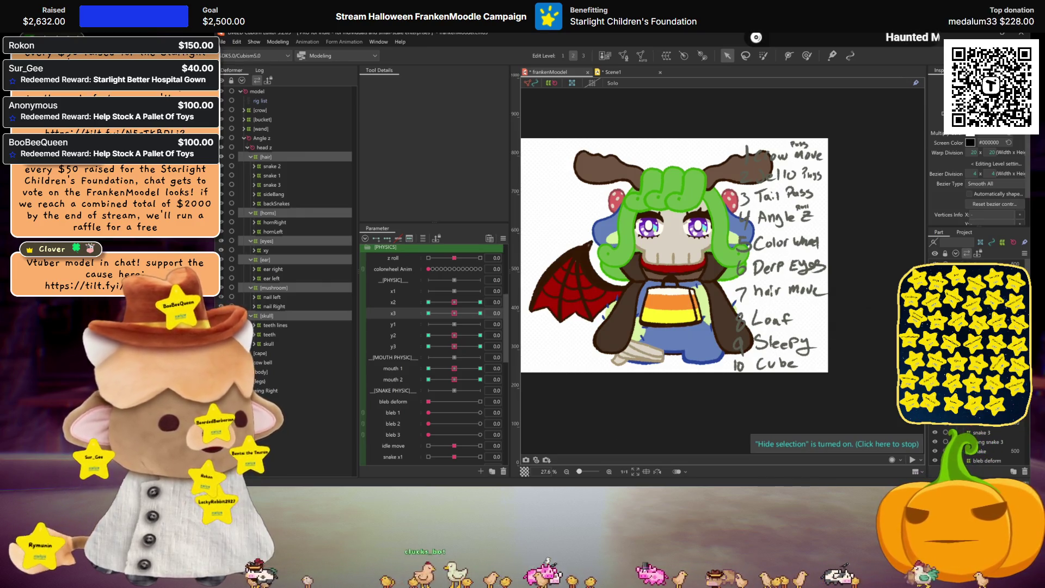
scroll(756, 249, up, 1)
scroll(755, 249, up, 1)
scroll(756, 249, up, 1)
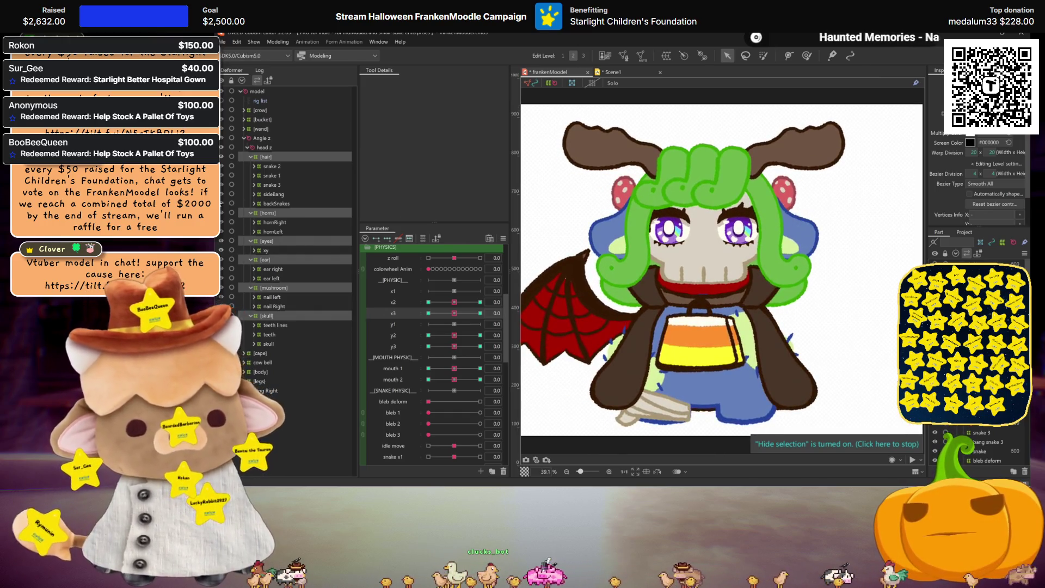
Step: Expand the crow group, select crowEye, then pick the crow warp deformer and drag it toward head z
click(244, 110)
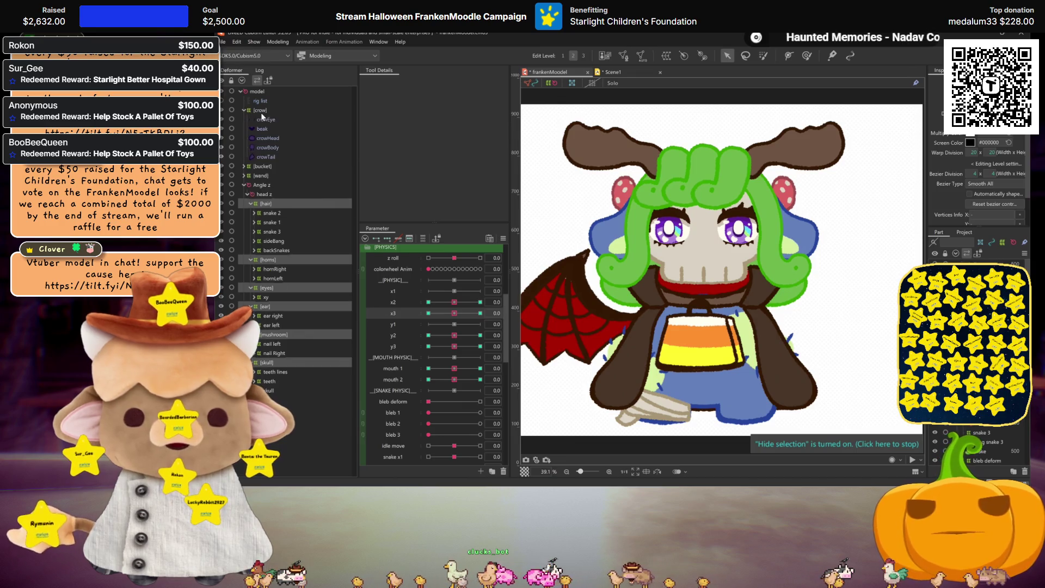
click(261, 119)
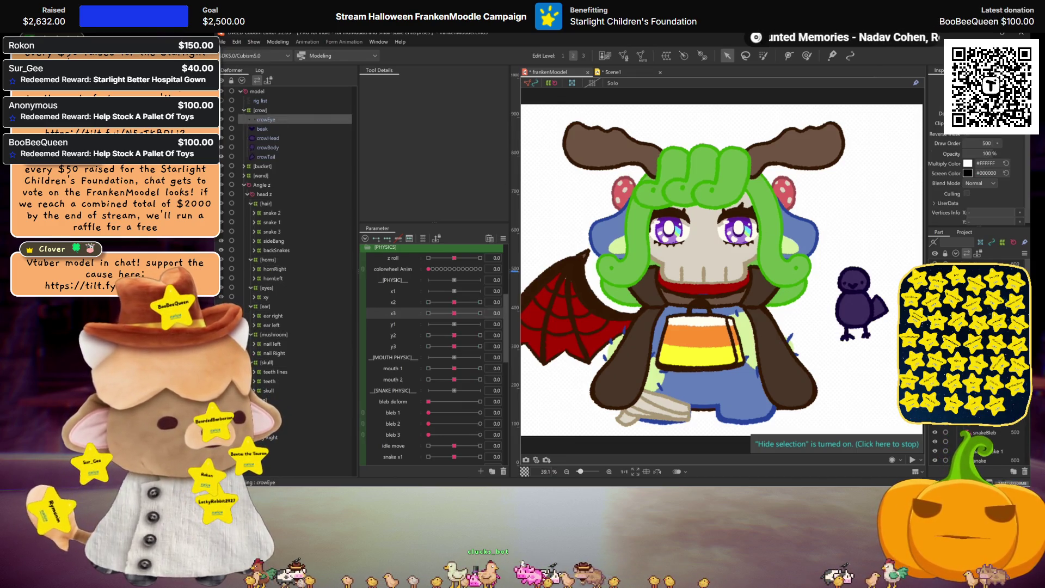
scroll(848, 272, right, 3)
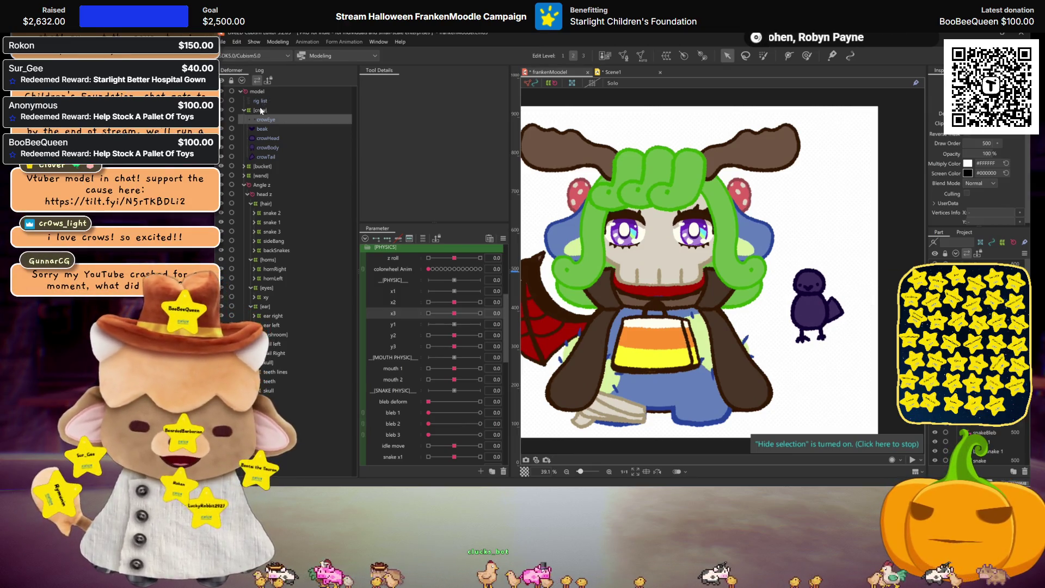
click(844, 341)
drag(260, 110, 268, 199)
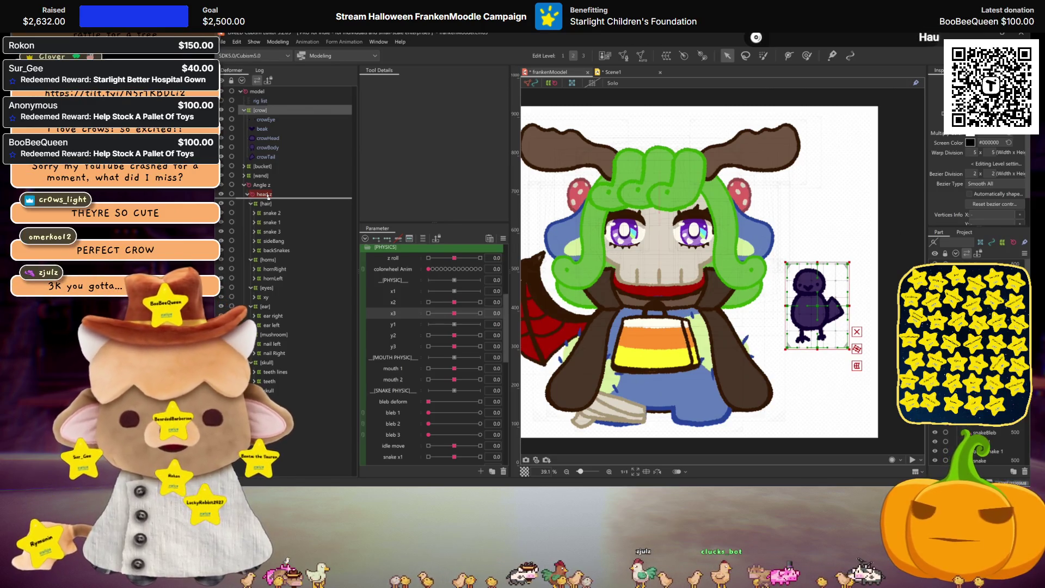
Step: Nest the crow group under head z and lift the crow up to perch atop the antler
drag(266, 197, 267, 194)
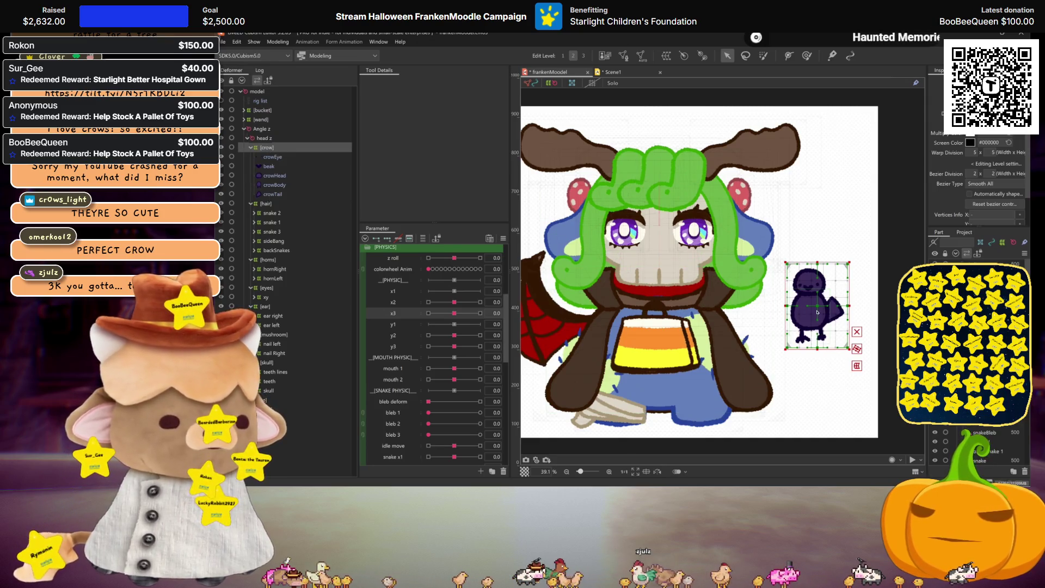
drag(817, 305, 758, 129)
scroll(758, 129, up, 1)
scroll(756, 207, up, 1)
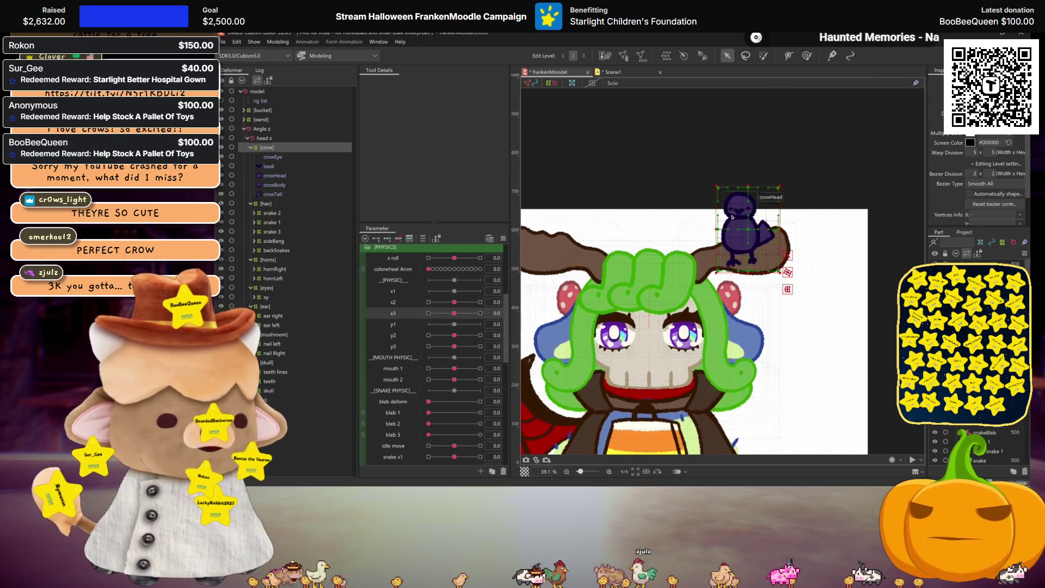
scroll(754, 228, up, 1)
drag(753, 227, 750, 204)
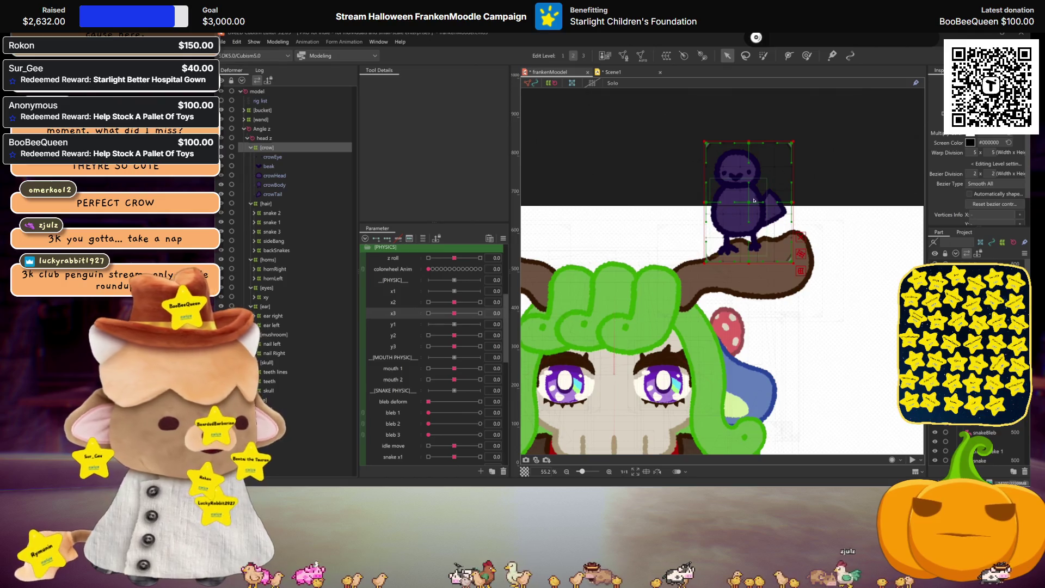
scroll(745, 229, down, 5)
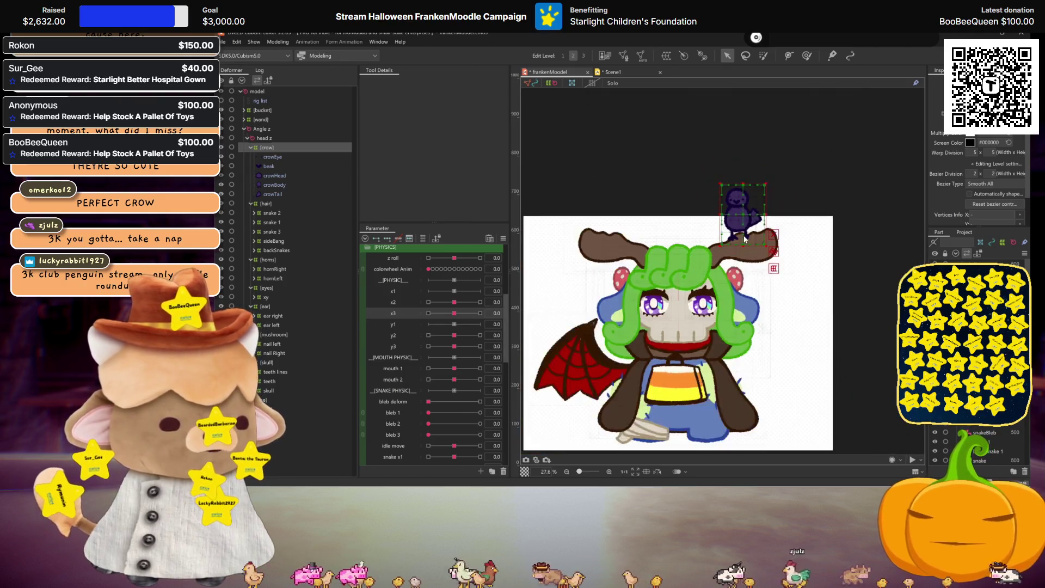
key(ctrl+h)
scroll(748, 240, up, 3)
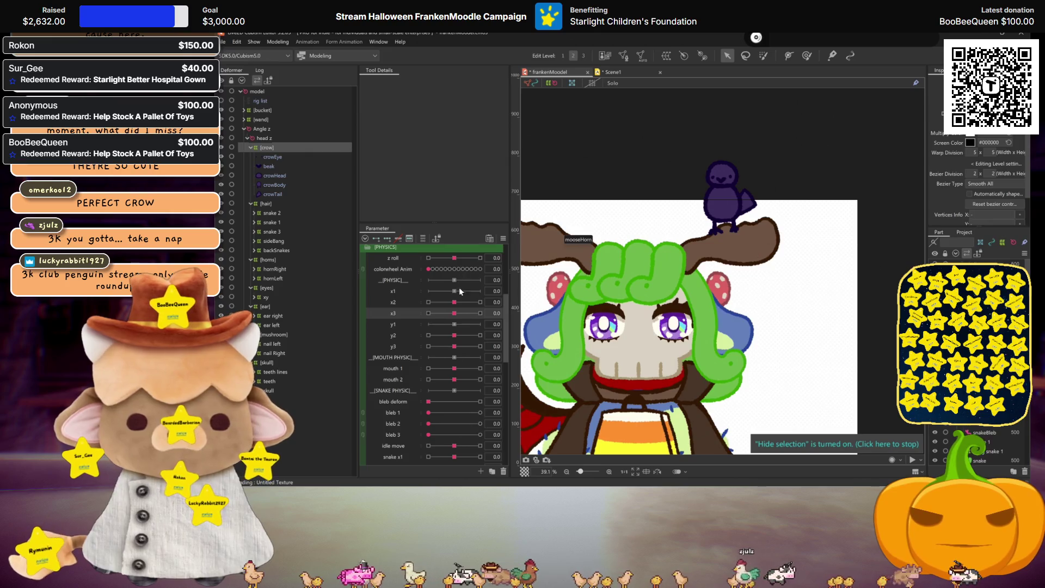
Step: Select crowEye through crowTail and generate automatic meshes for them with the Standard preset
scroll(457, 313, down, 3)
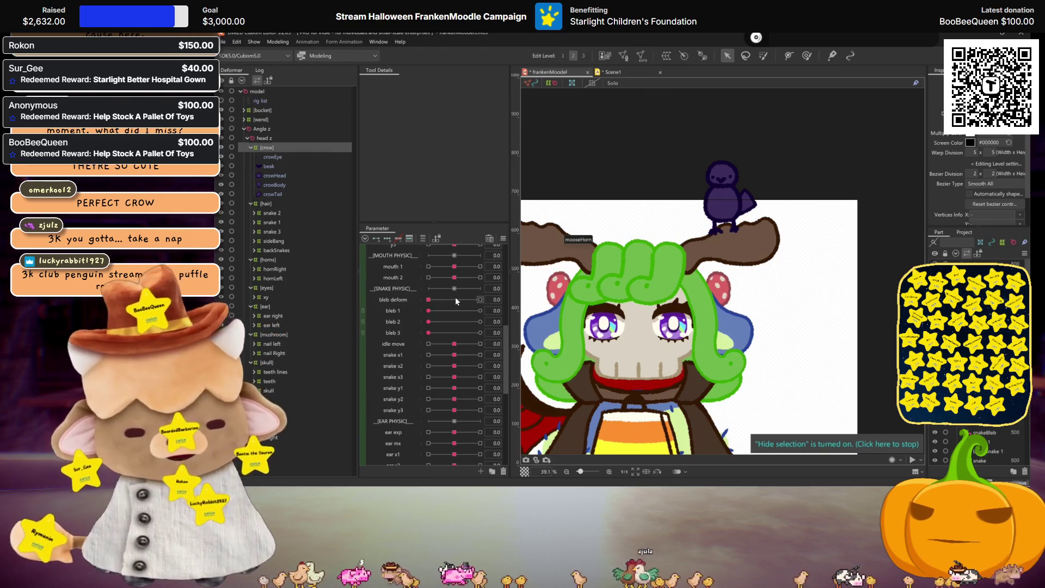
click(271, 160)
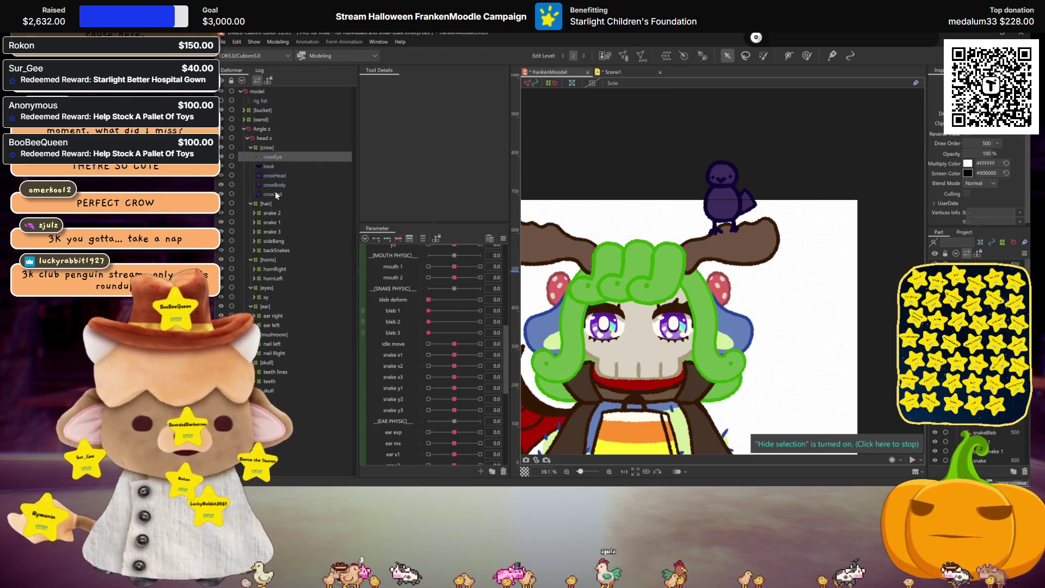
shift+click(276, 191)
click(643, 55)
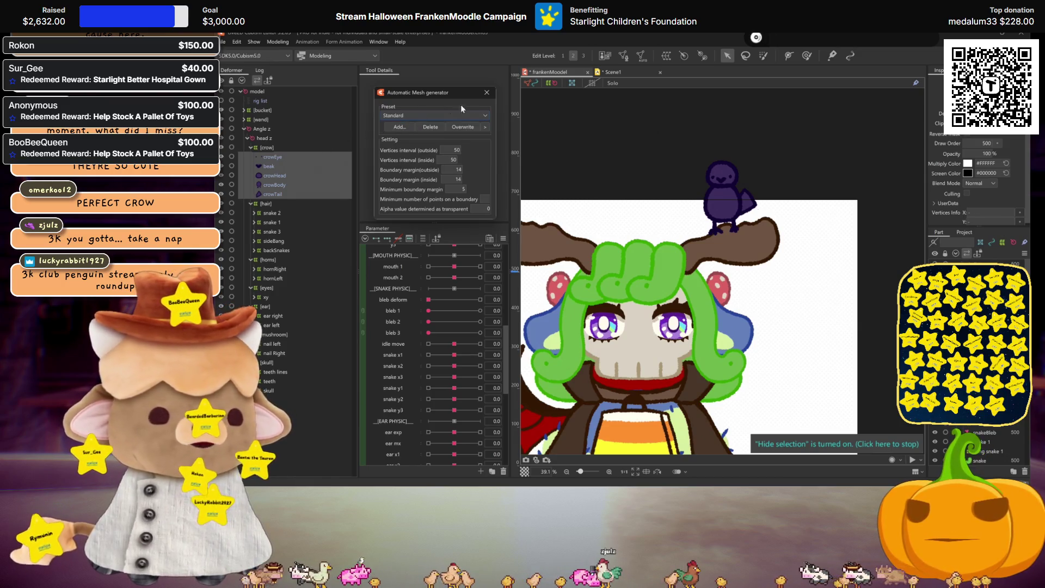
click(486, 94)
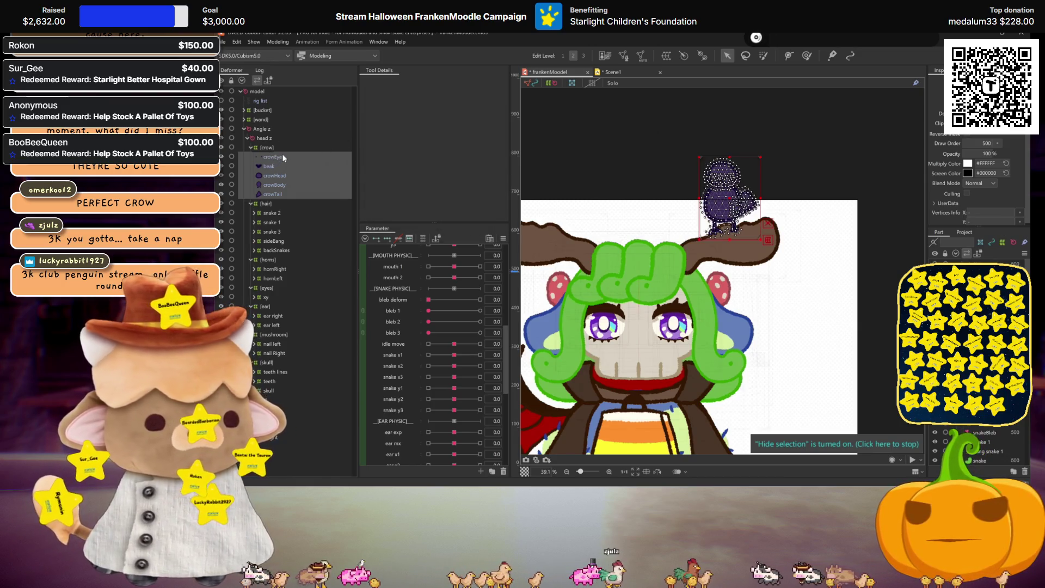
Step: Select the crowEye art mesh to inspect its newly generated mesh
click(264, 158)
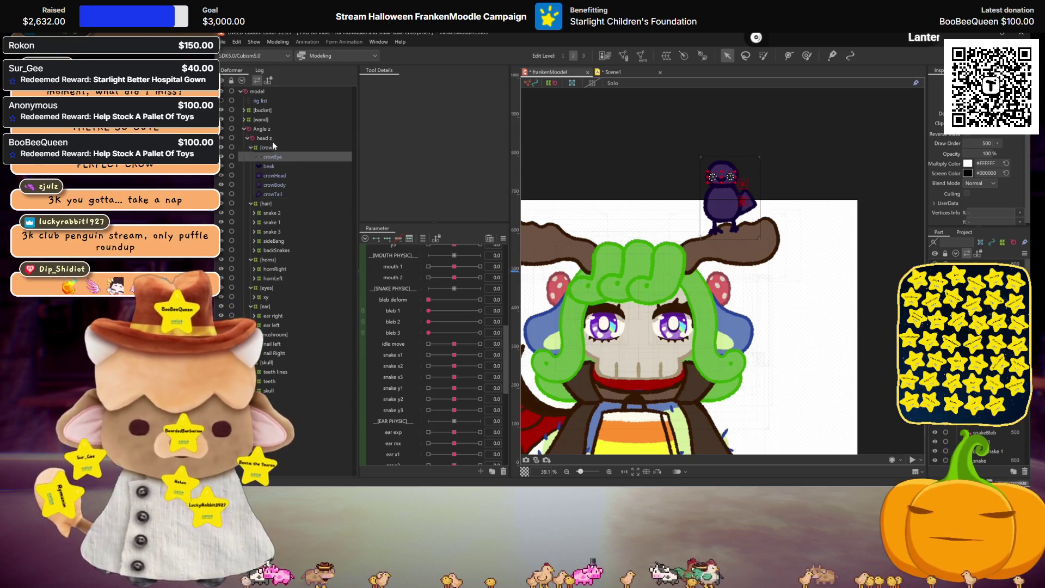
click(272, 147)
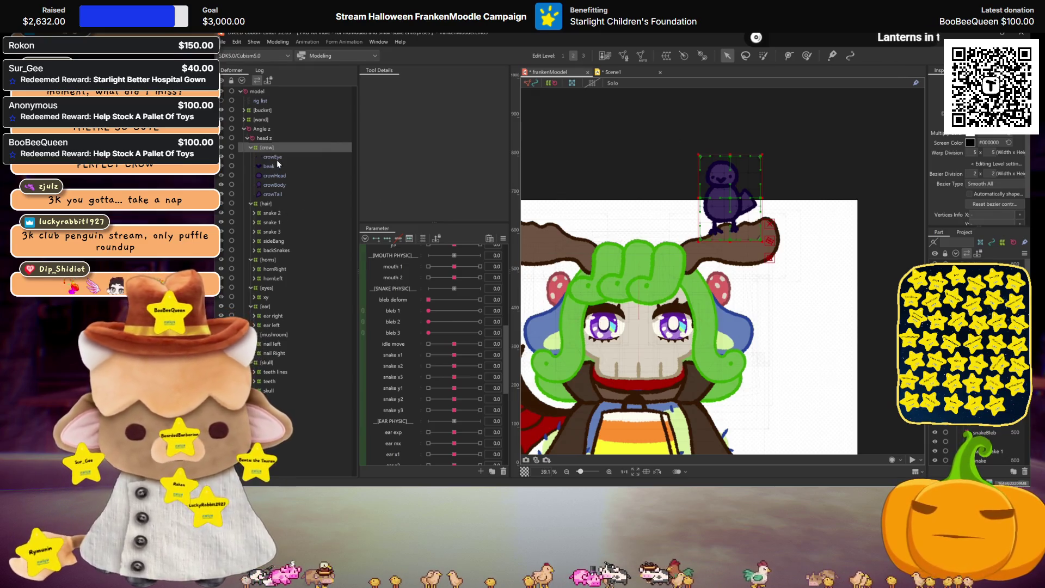
click(277, 157)
scroll(668, 239, up, 1)
scroll(667, 239, up, 1)
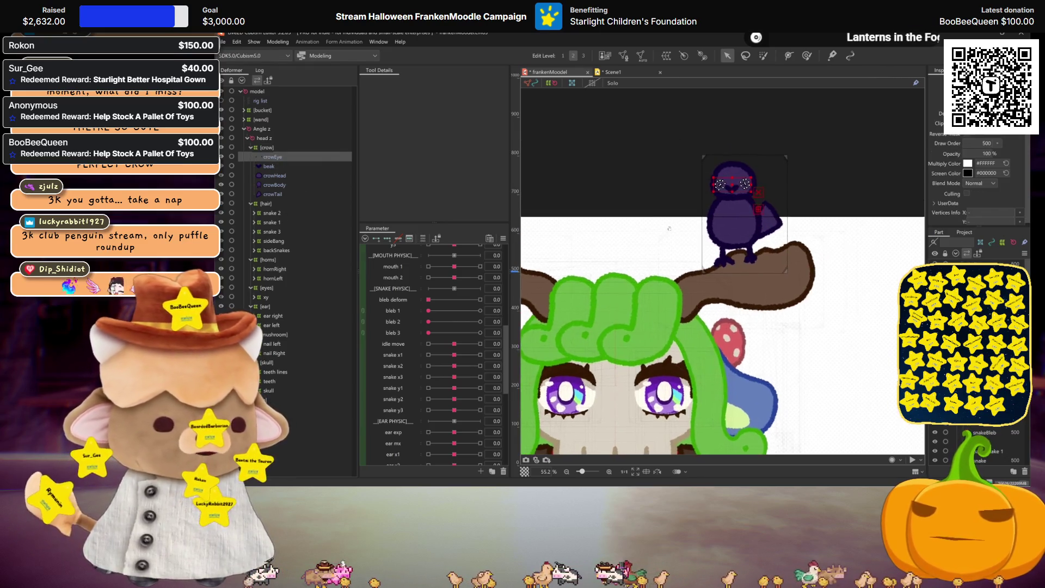
scroll(668, 240, up, 1)
scroll(430, 329, up, 1)
scroll(430, 329, up, 1)
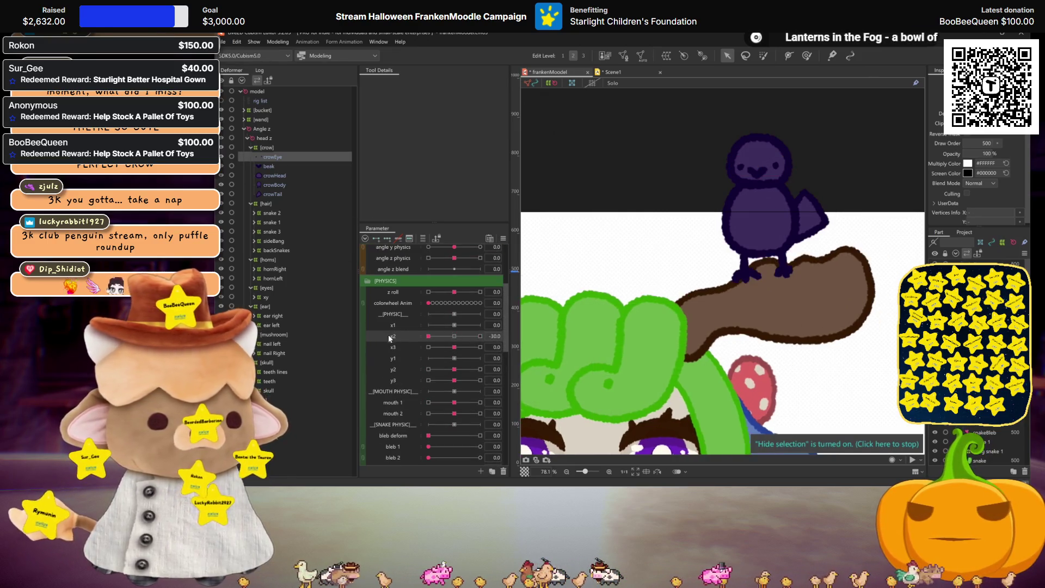
Step: Set x2 to 30 and shift the crow warp deformer slightly to the right
drag(428, 335, 452, 336)
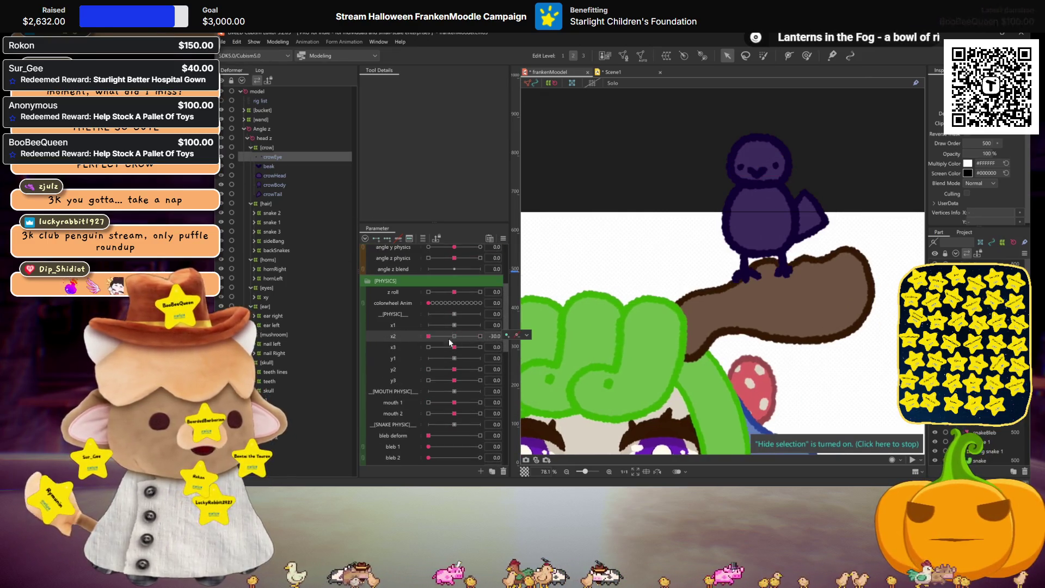
click(262, 147)
scroll(417, 265, down, 1)
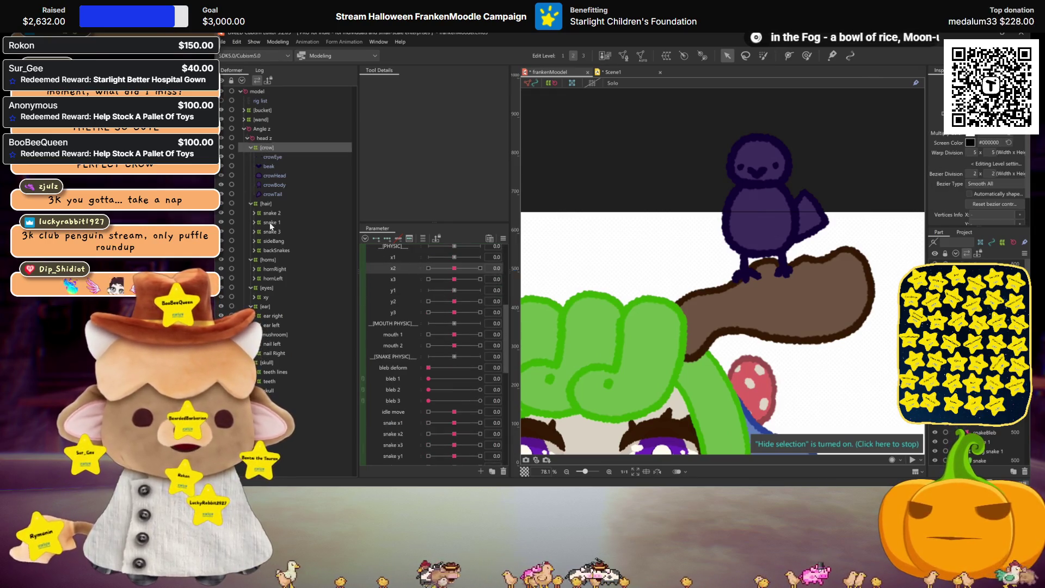
key(ctrl+0)
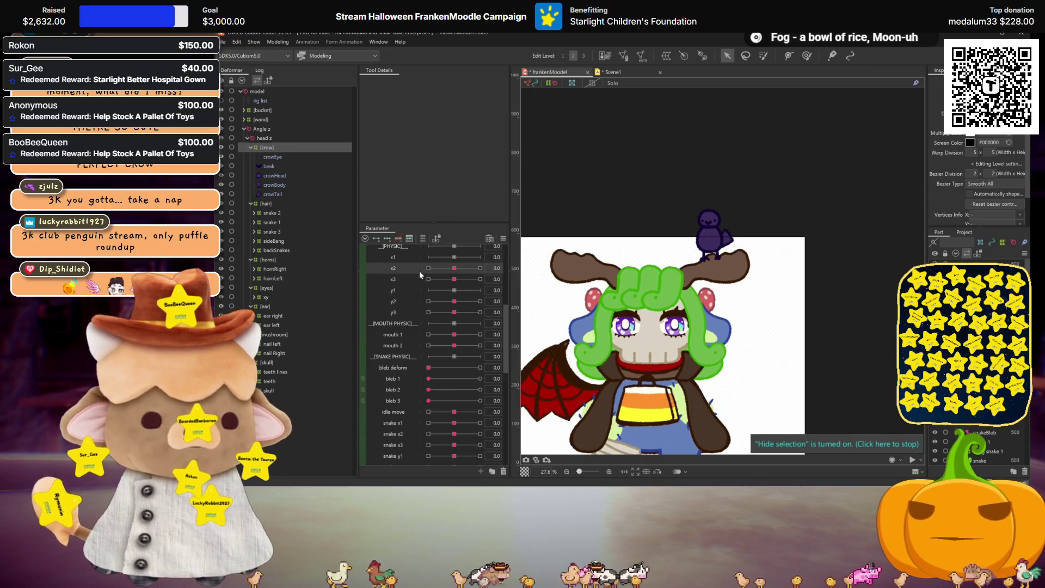
drag(456, 272, 810, 270)
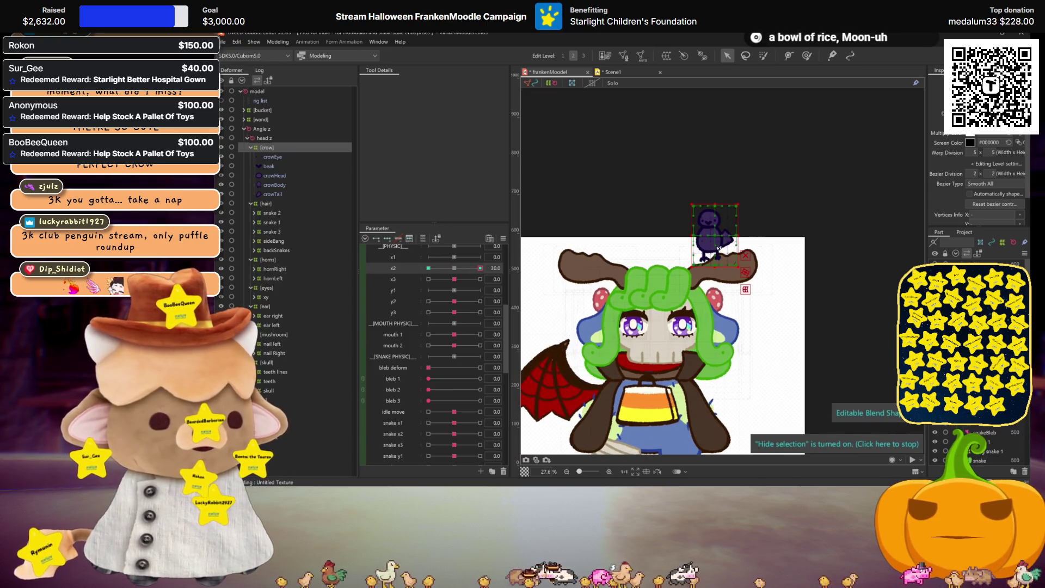
drag(715, 237, 722, 236)
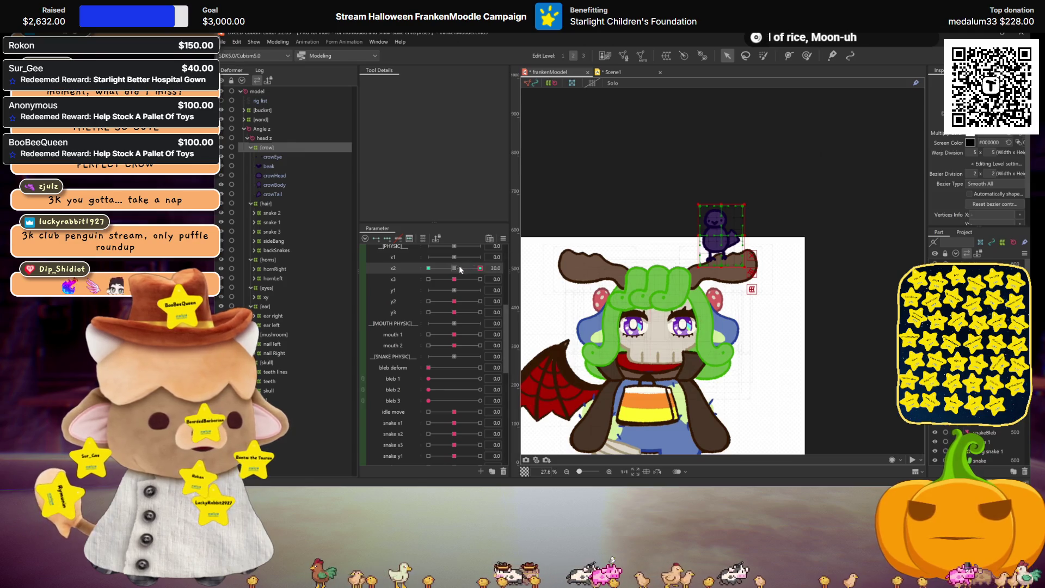
drag(719, 237, 722, 238)
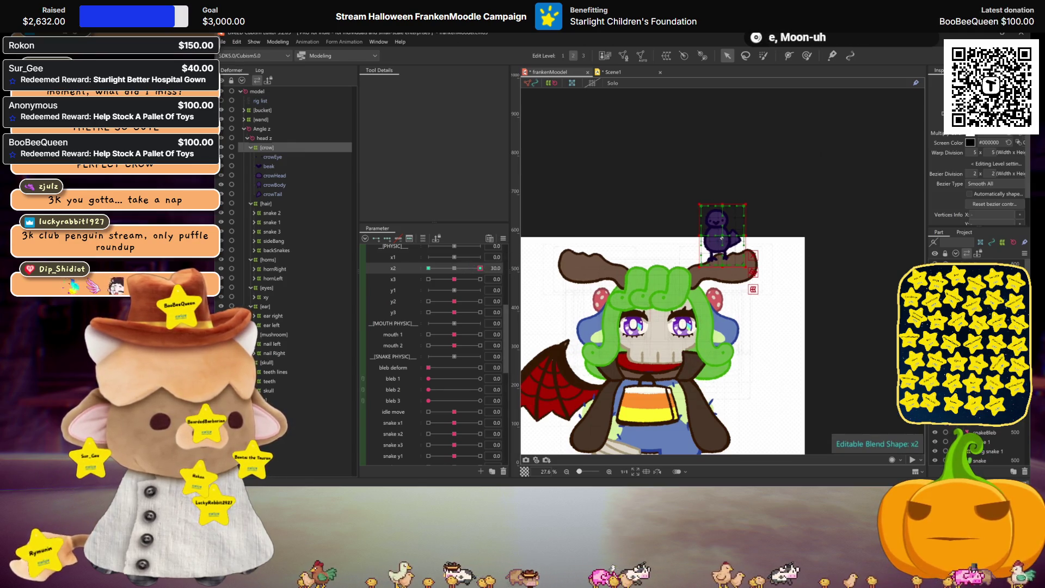
Step: Mirror the crow pose to x2's -30 end, preview both extremes, then set x3 to 30
right_click(489, 277)
click(563, 306)
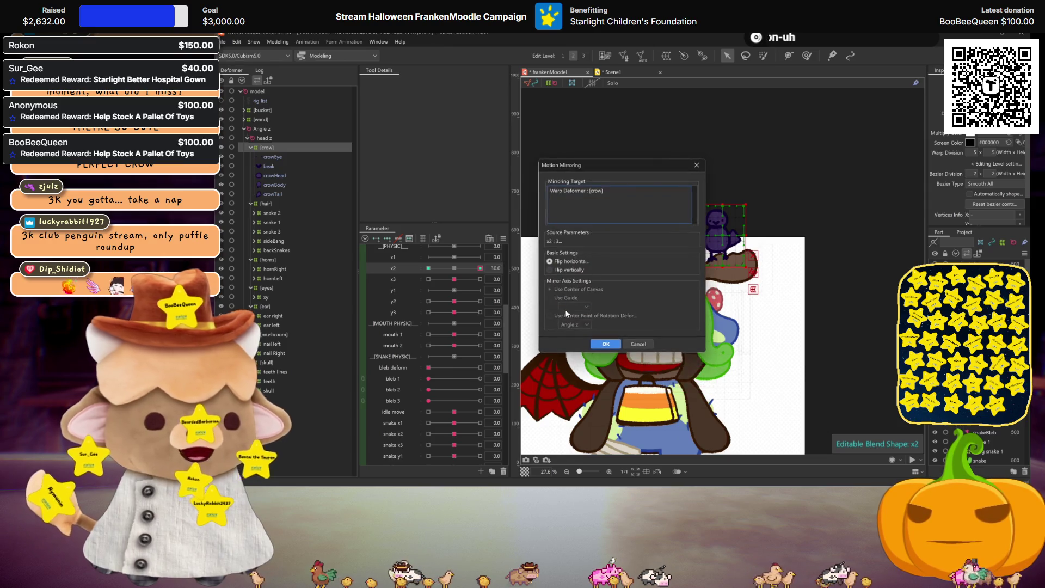
click(607, 344)
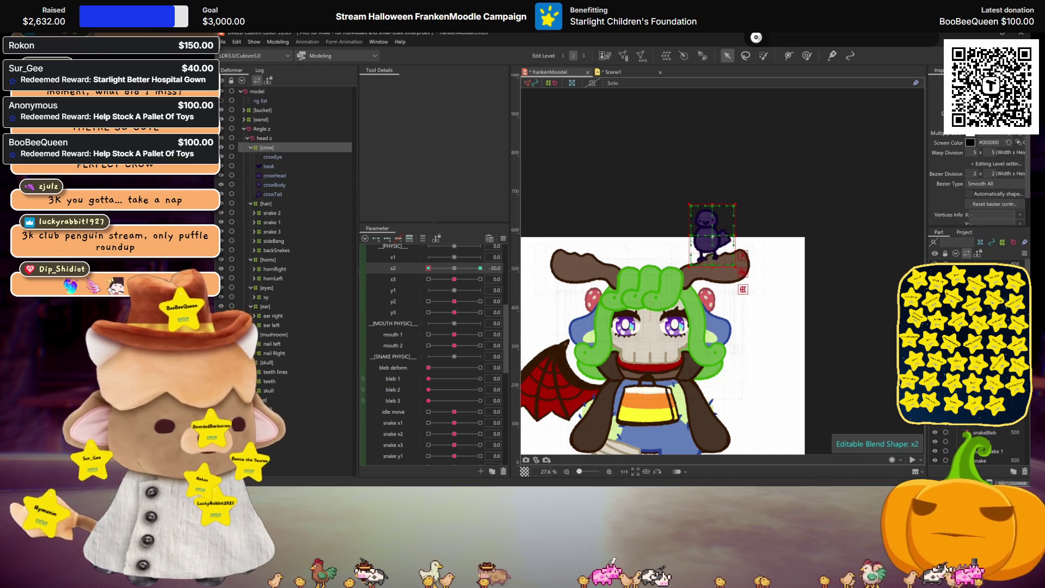
key(ctrl+h)
click(456, 269)
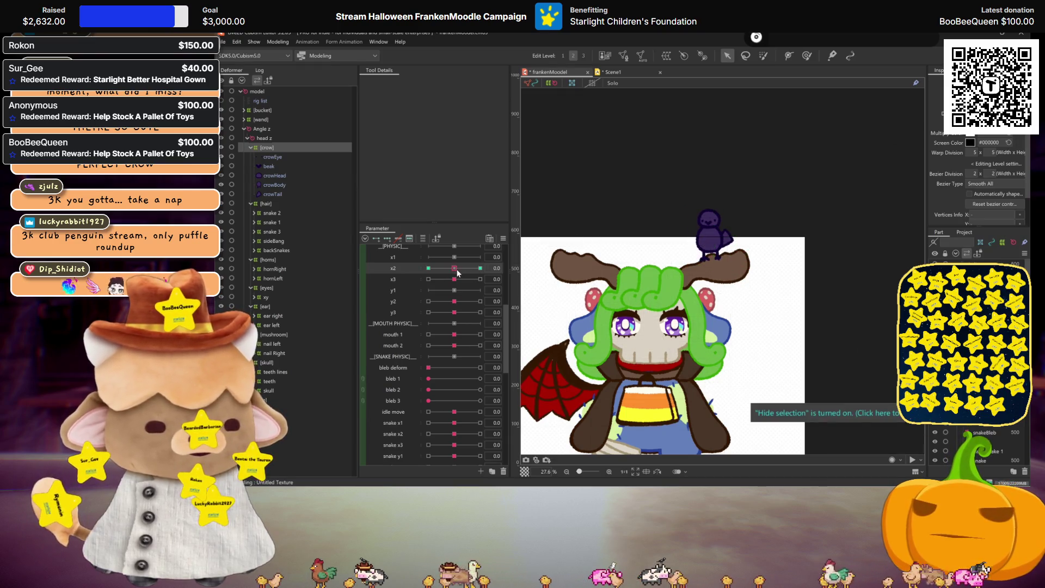
click(428, 268)
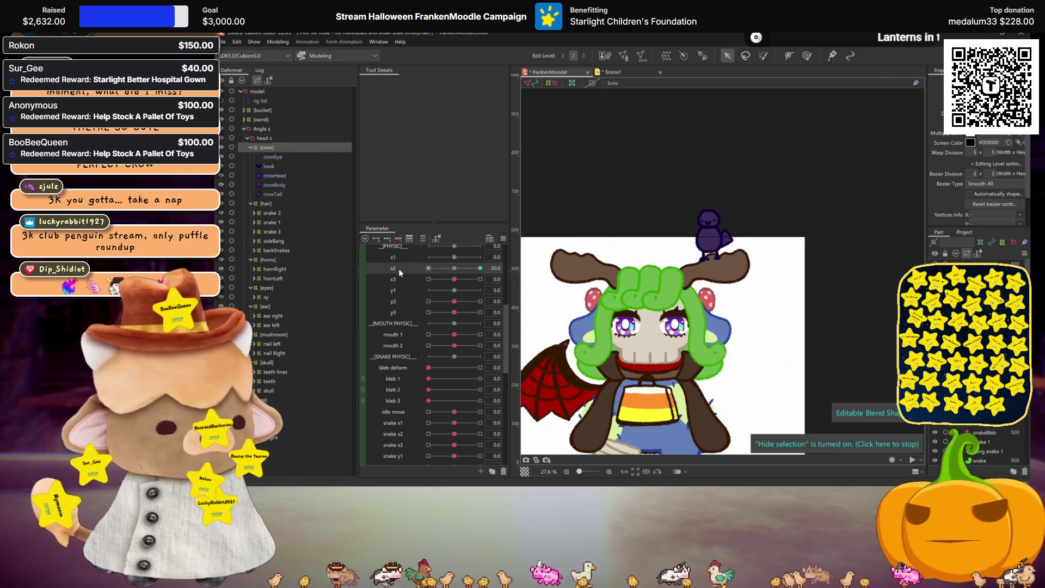
click(454, 269)
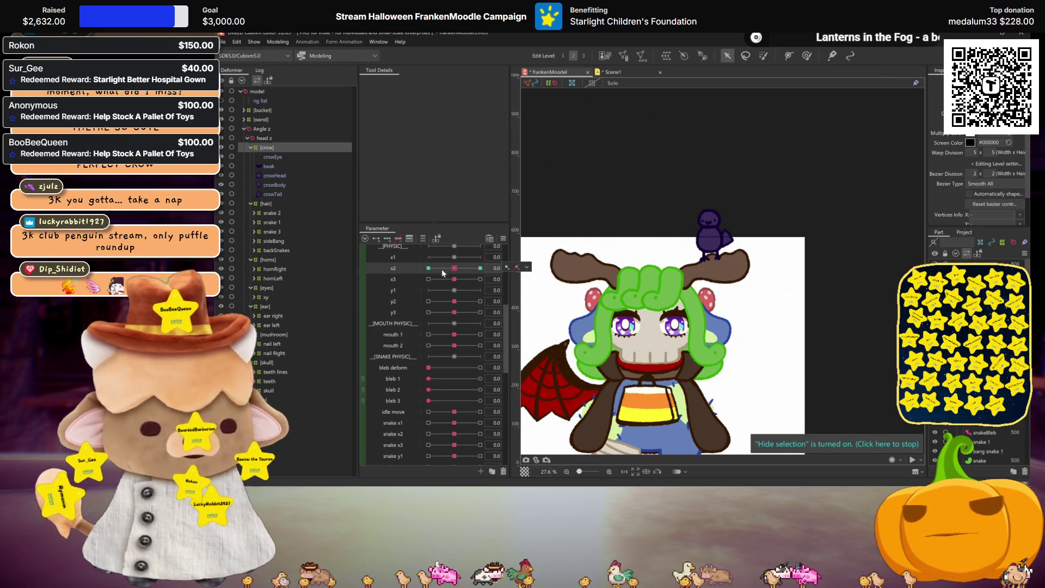
click(481, 279)
click(717, 235)
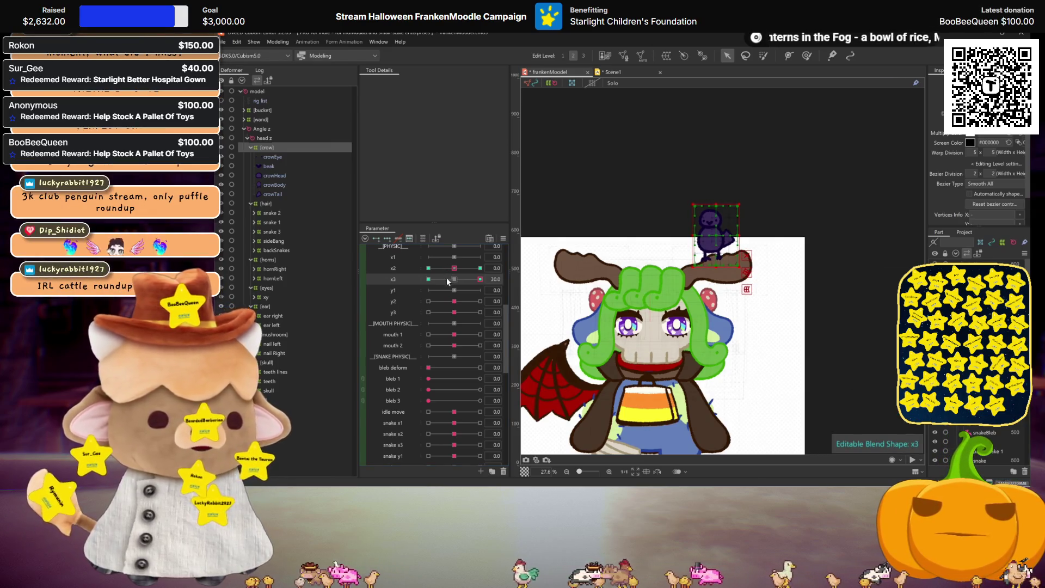
Step: Try Motion Mirroring on the crow's x3 pose, then set x3 back to 30
scroll(734, 212, up, 2)
scroll(734, 213, up, 1)
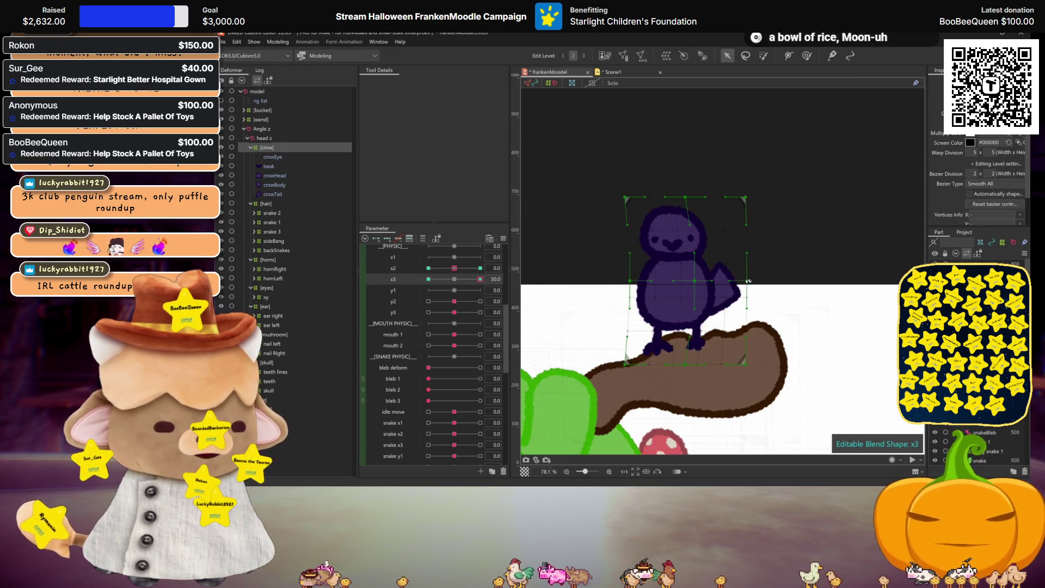
scroll(749, 281, down, 2)
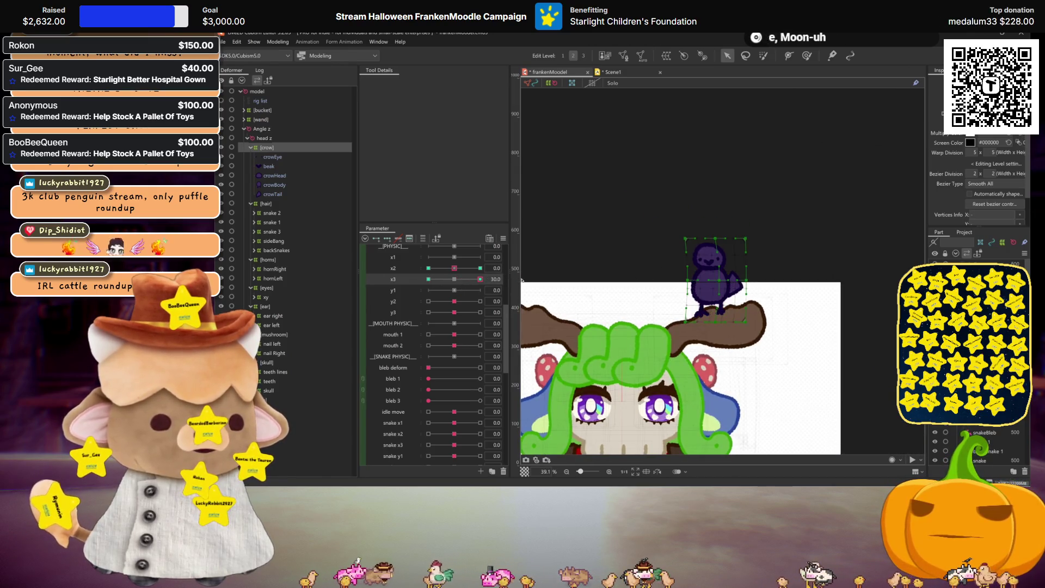
click(428, 279)
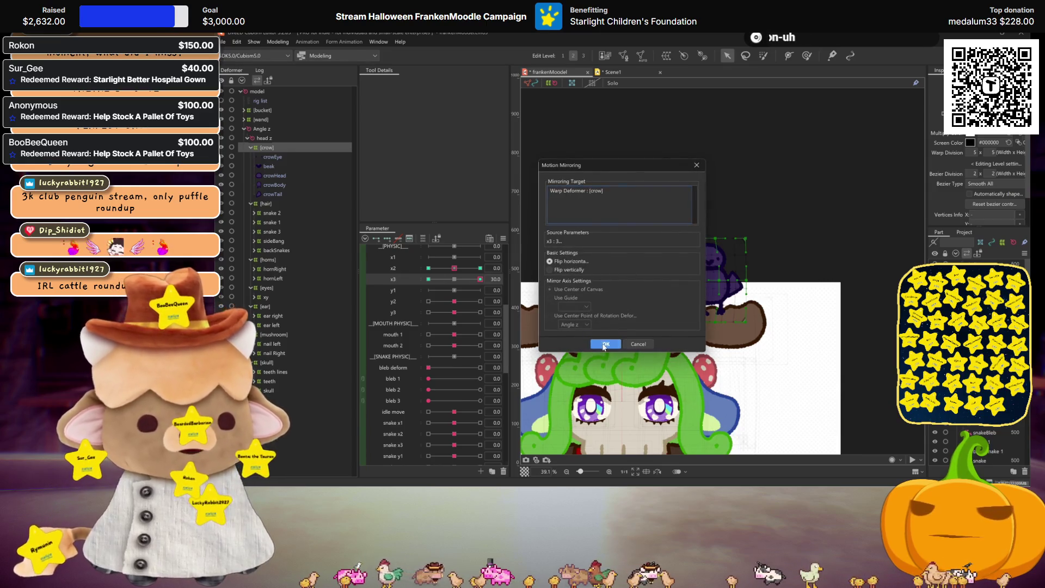
key(Return)
click(455, 279)
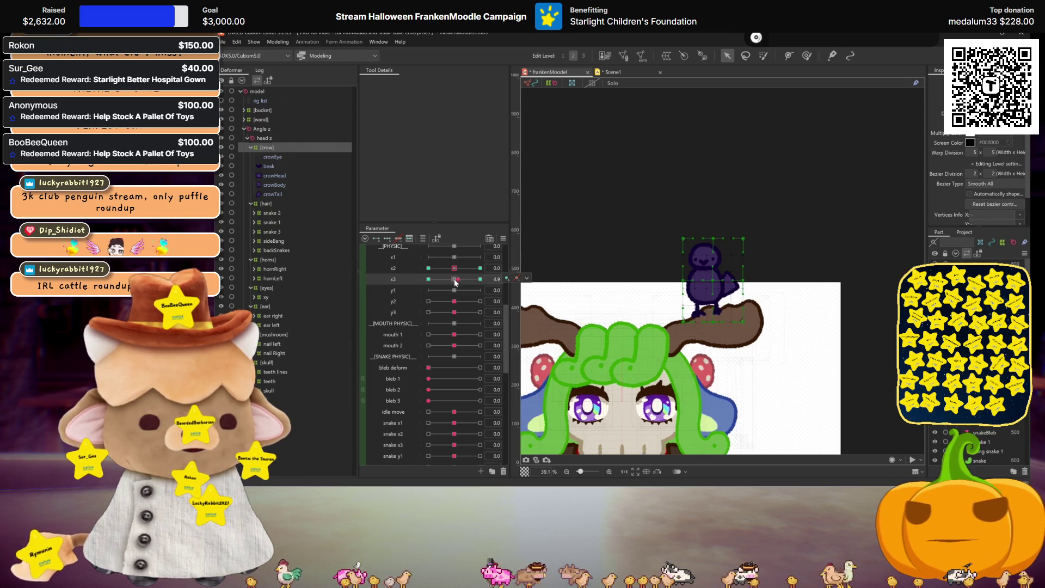
click(480, 279)
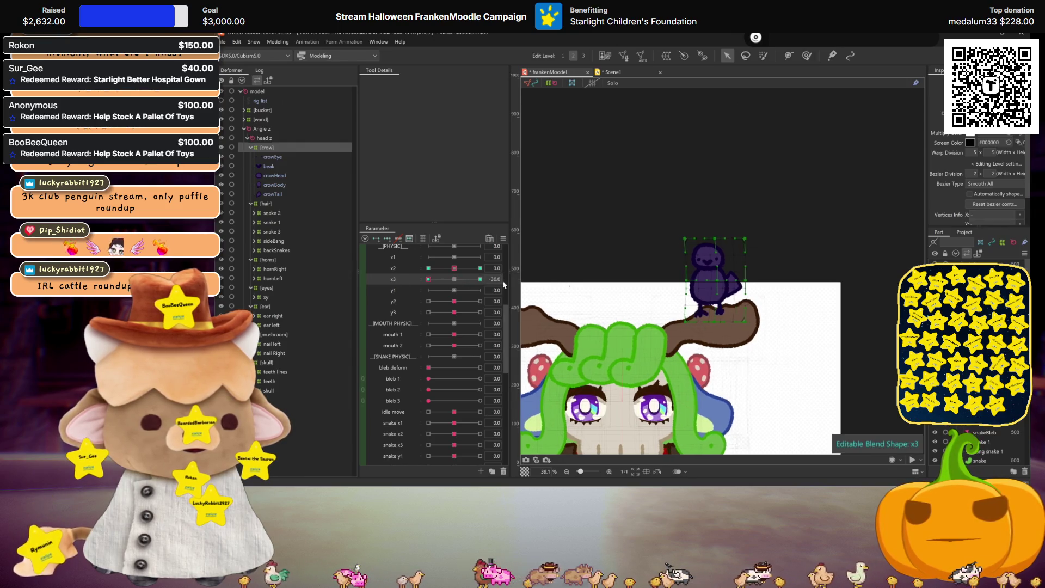
Step: Reselect the crow deformer, mirror its x3 +30 pose onto -30, and preview the result
click(711, 279)
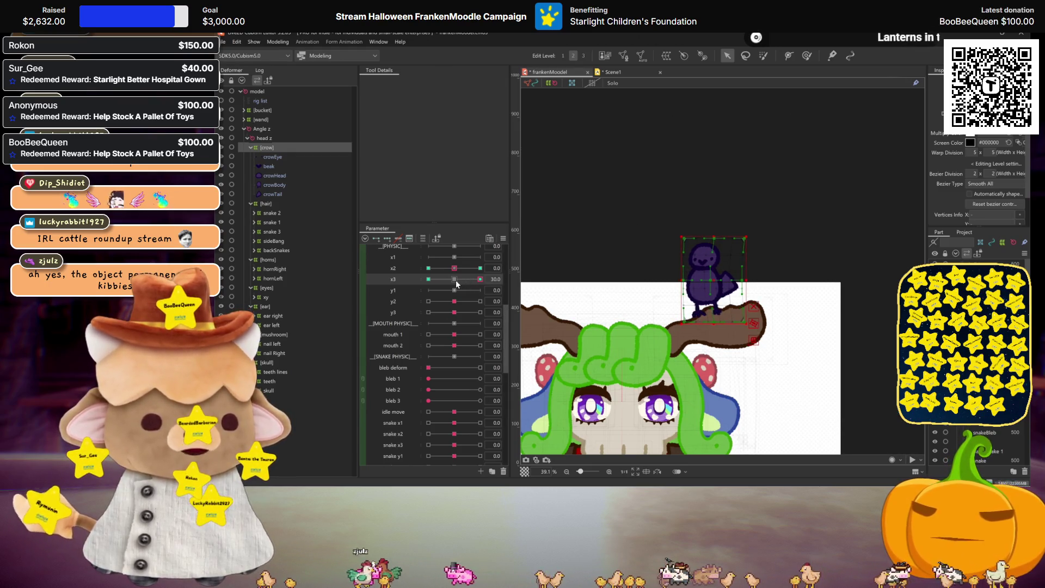
key(ctrl+h)
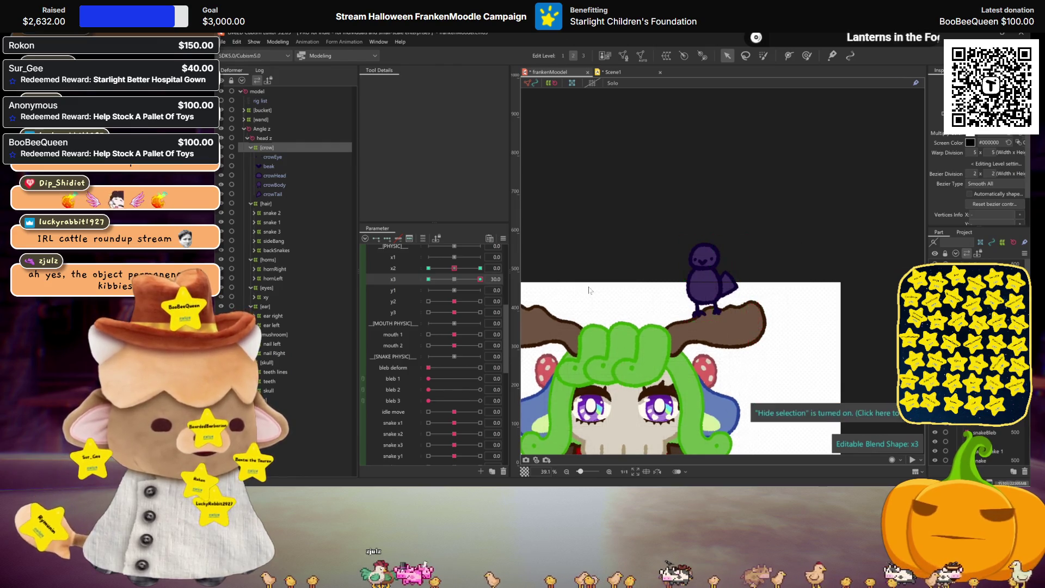
key(ctrl+shift+m)
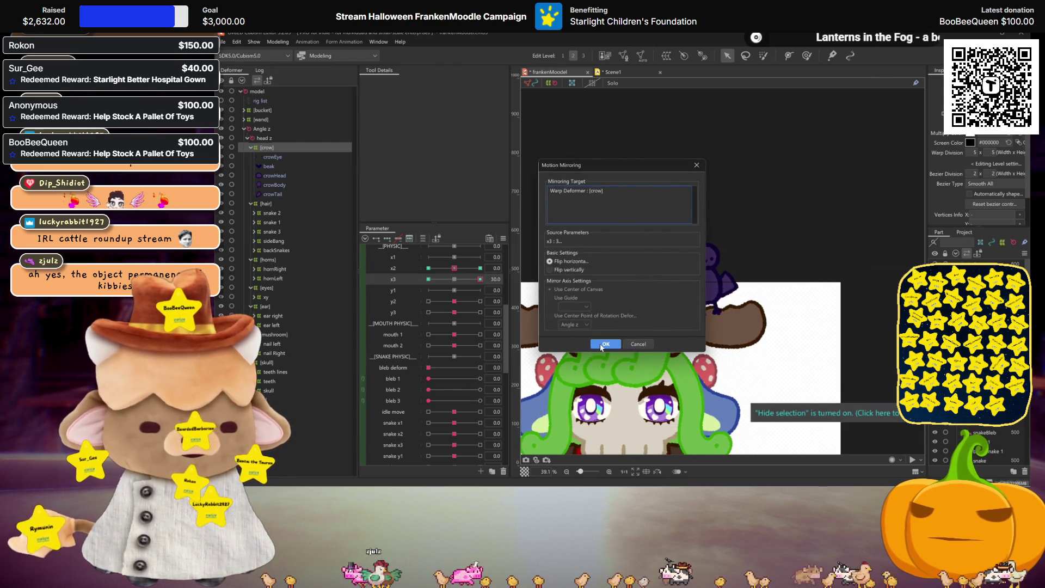
click(605, 345)
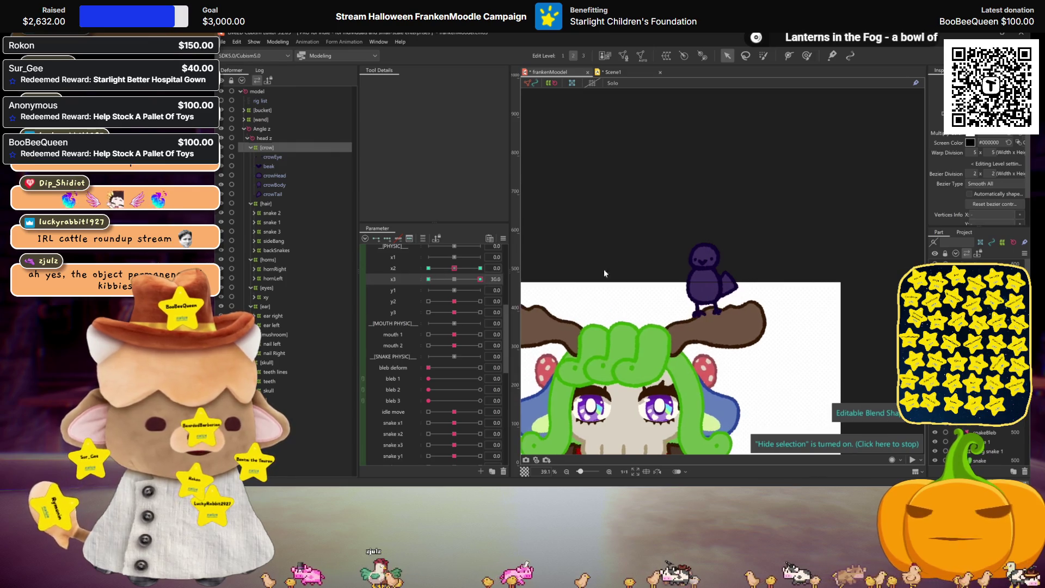
click(708, 289)
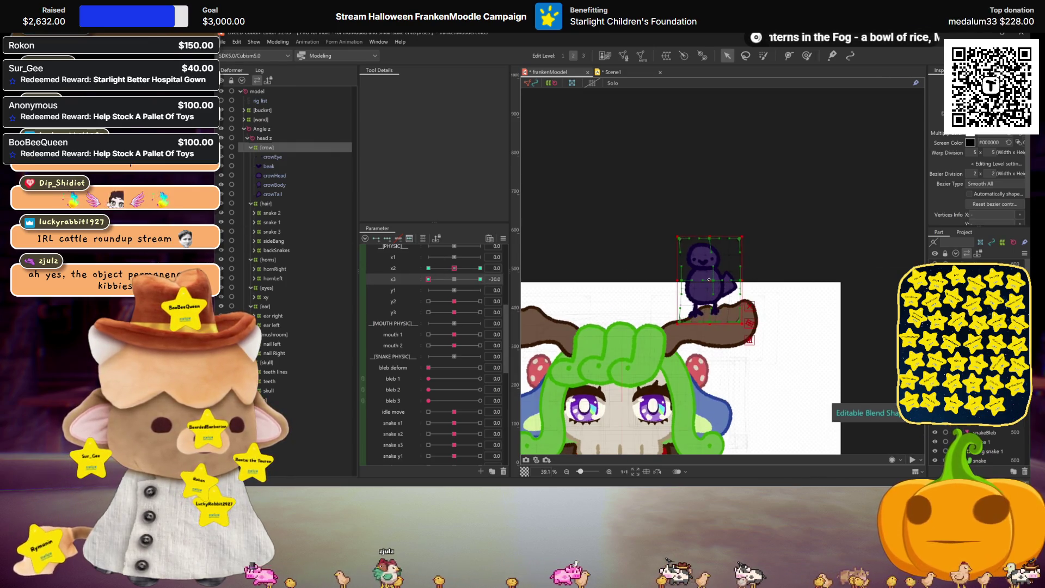
click(545, 250)
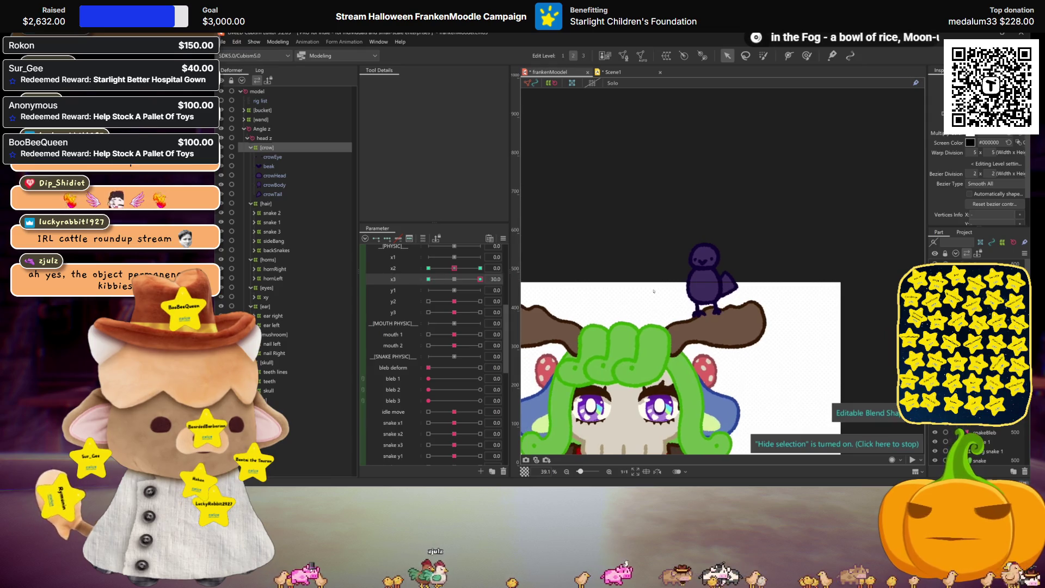
scroll(739, 323, down, 2)
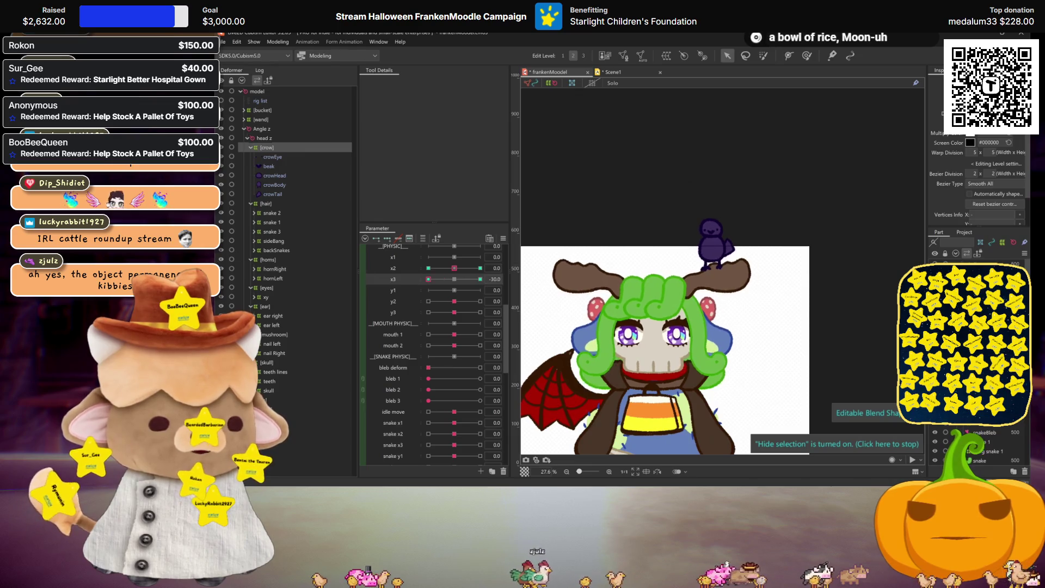
Step: Reset x2, set y2 to 30 and raise the crow deformer slightly
click(481, 270)
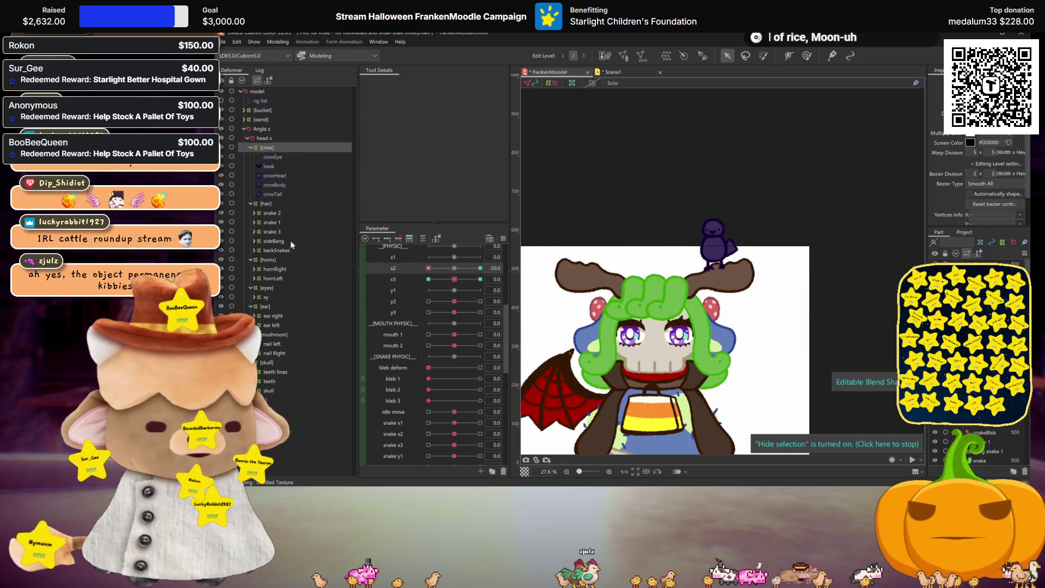
click(391, 299)
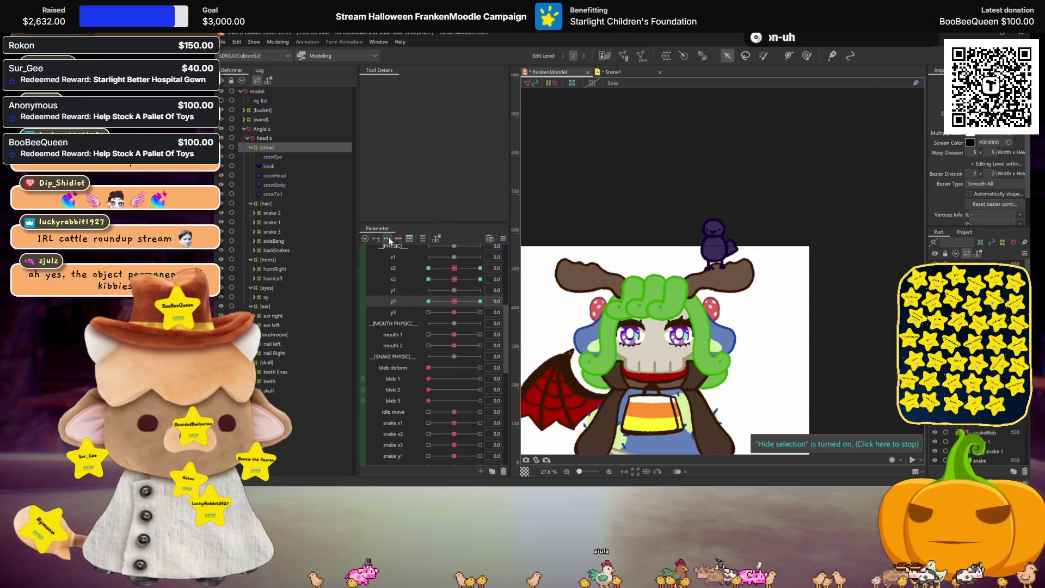
click(480, 301)
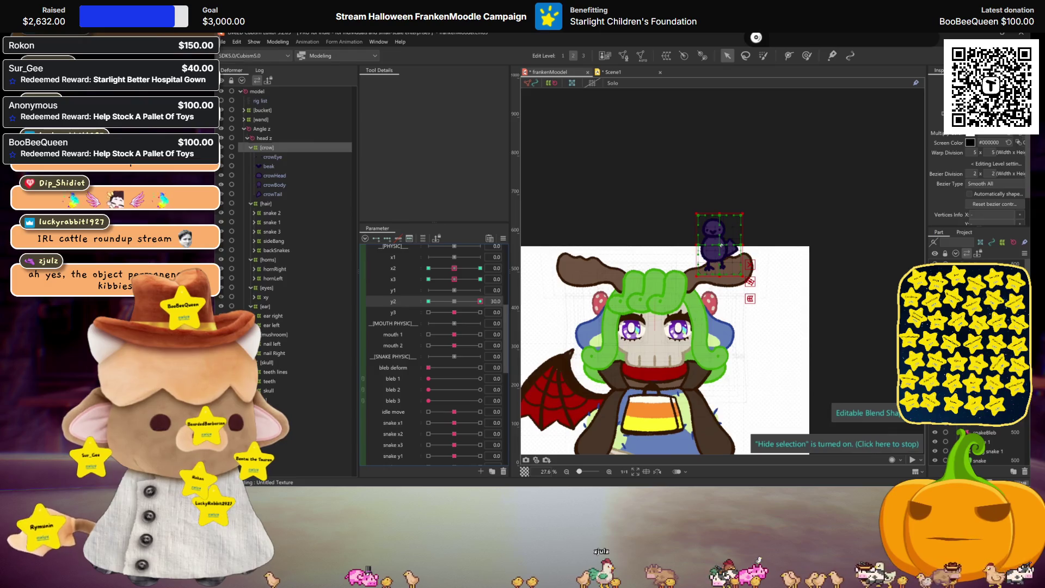
drag(721, 245, 719, 239)
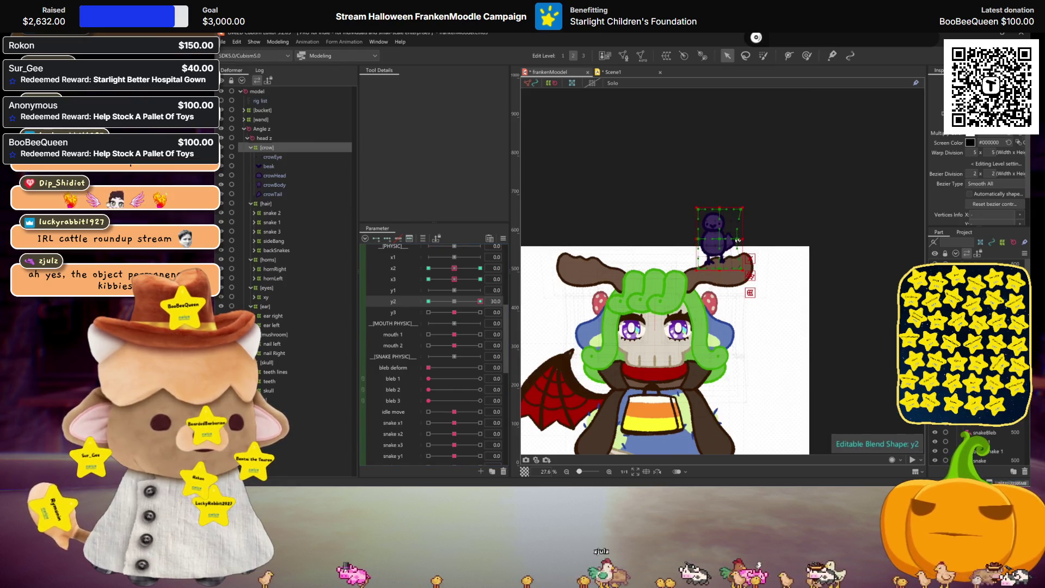
Step: Set y2 to -30, lower the crow slightly, and sweep y2 to test the motion
click(429, 302)
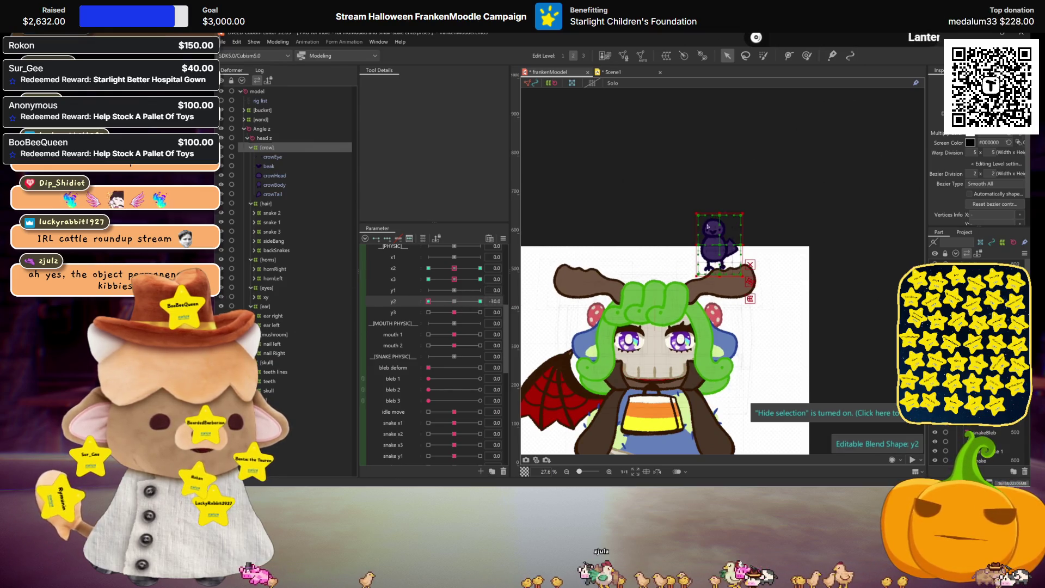
drag(709, 220, 710, 226)
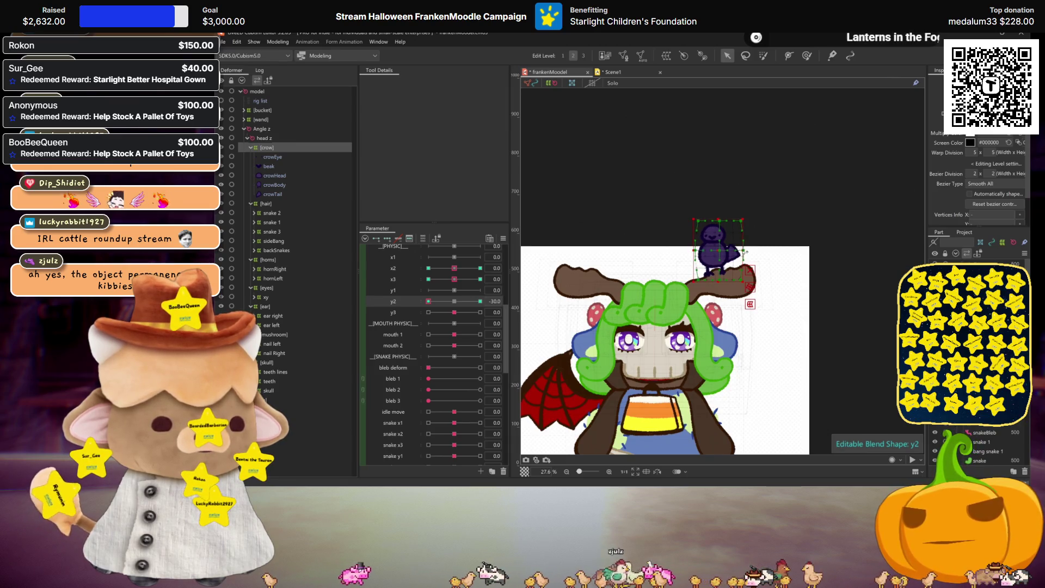
key(h)
mouse_move(427, 302)
mouse_down()
mouse_move(480, 301)
mouse_move(428, 301)
mouse_up()
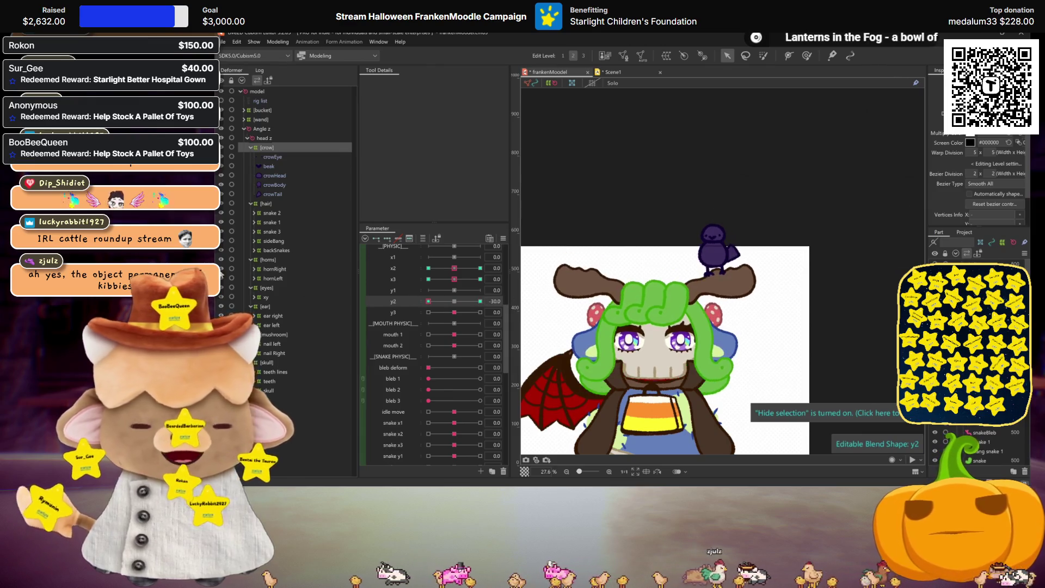
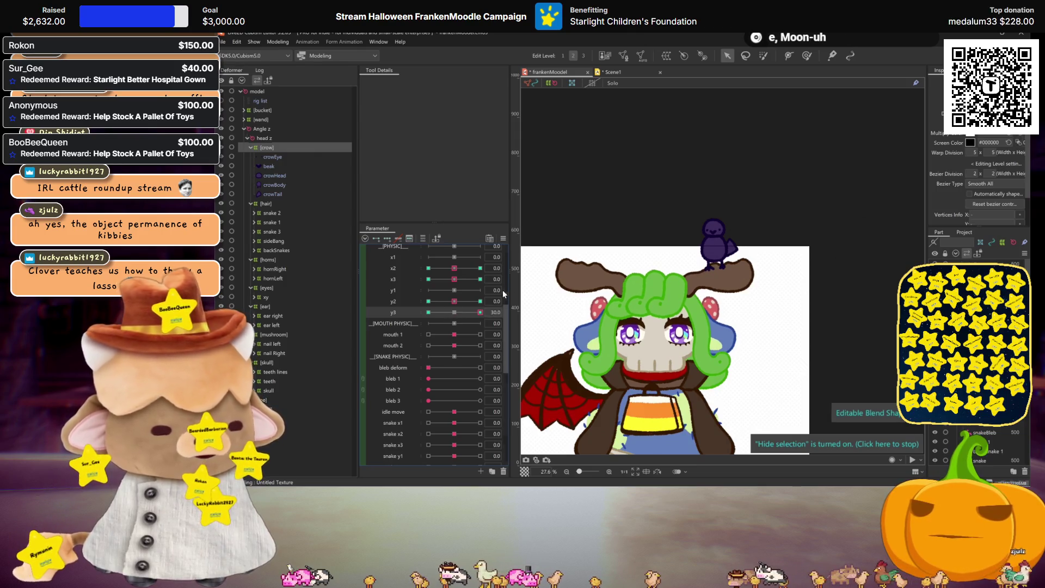
Step: Push y3 to its maximum and inspect how the crow sits on the moose horn
drag(455, 313, 481, 312)
scroll(720, 288, up, 2)
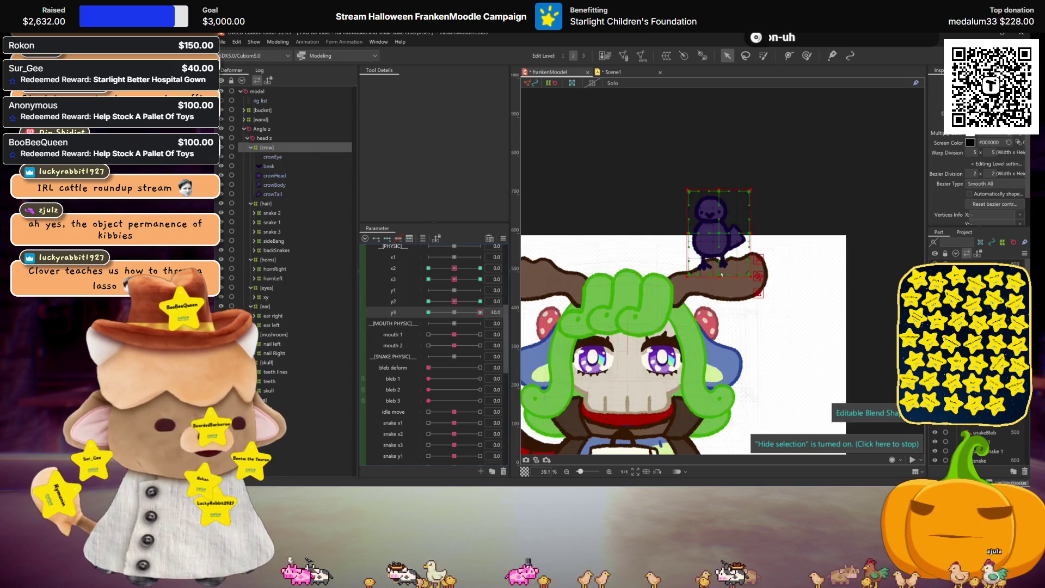
click(722, 276)
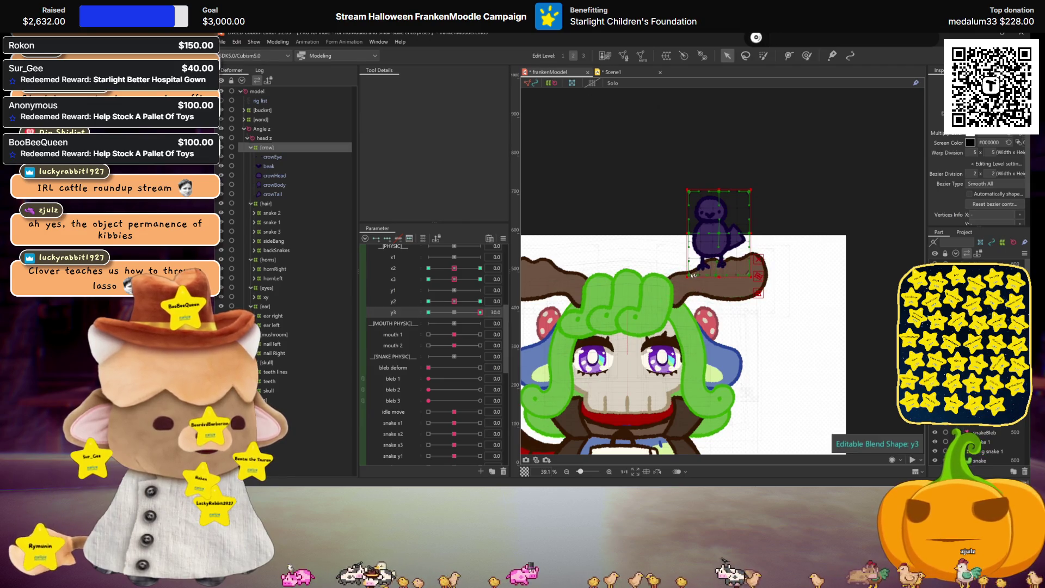
click(720, 233)
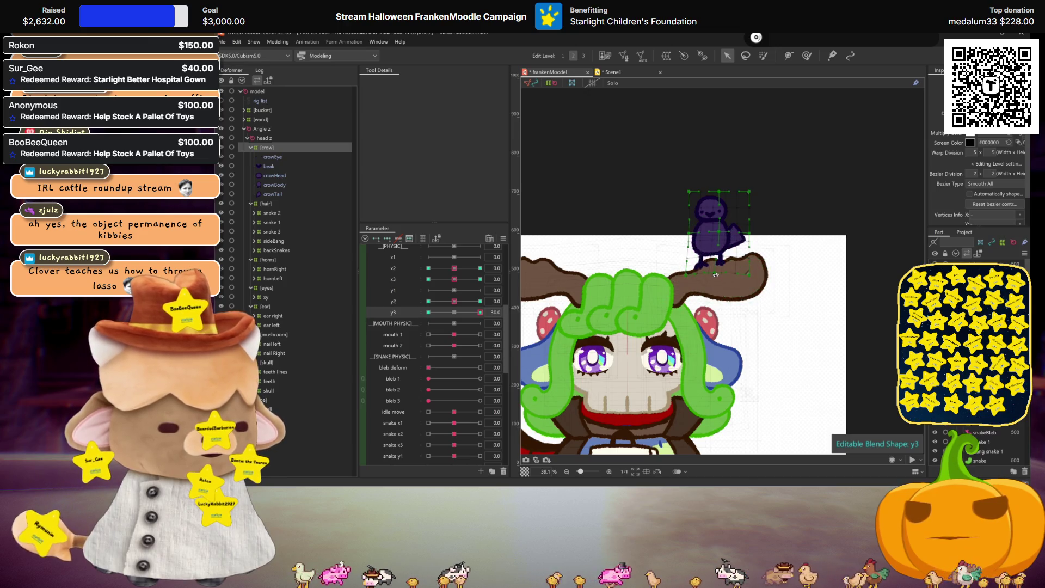
key(ctrl+h)
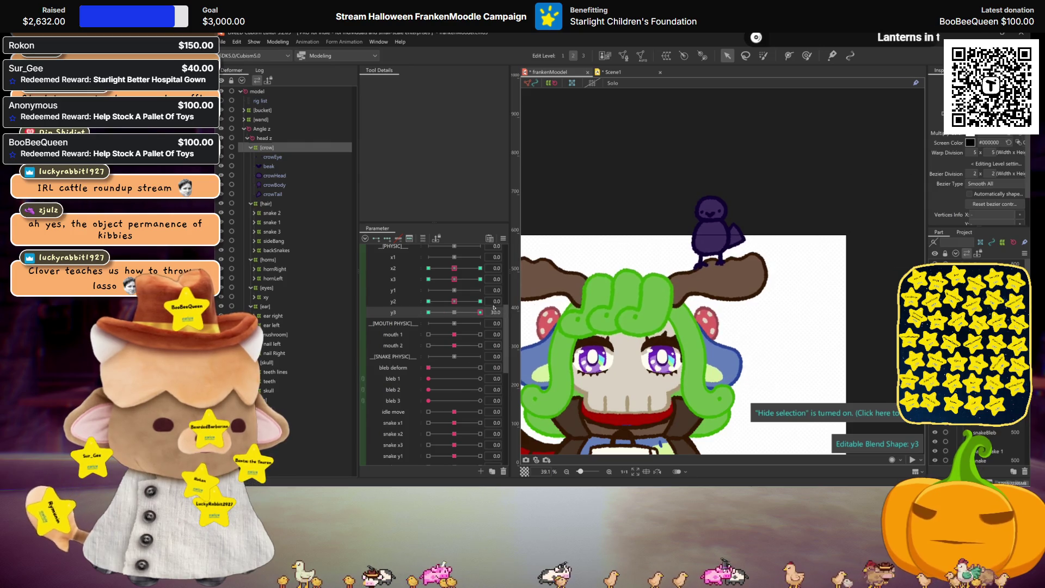
key(ctrl+z)
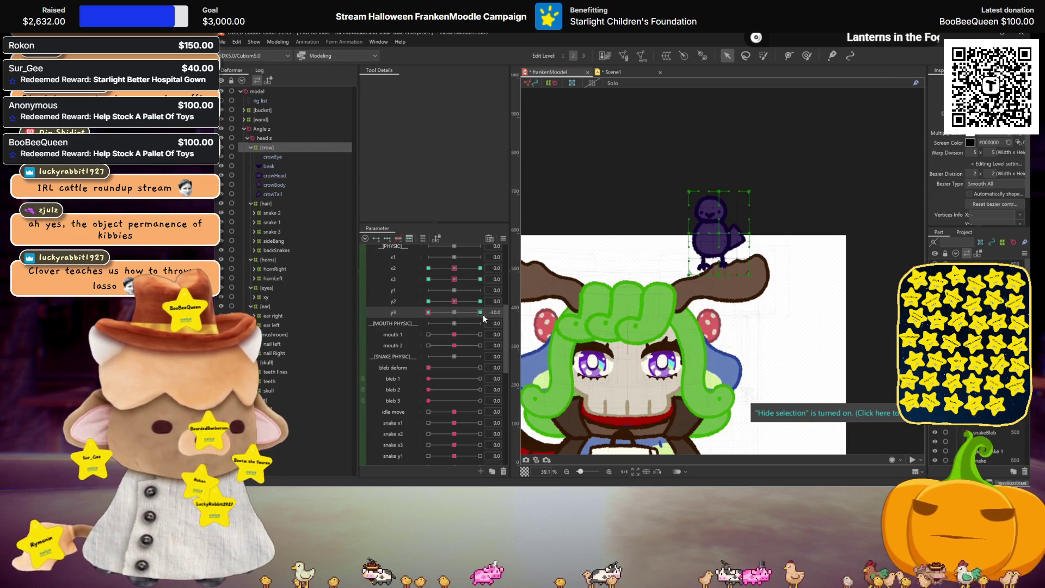
click(720, 276)
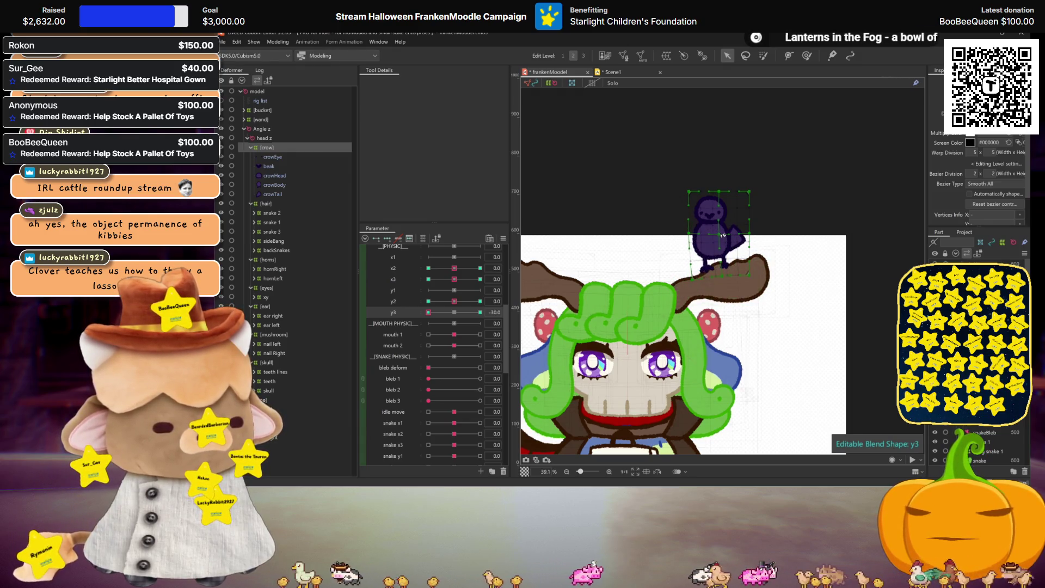
key(ctrl+h)
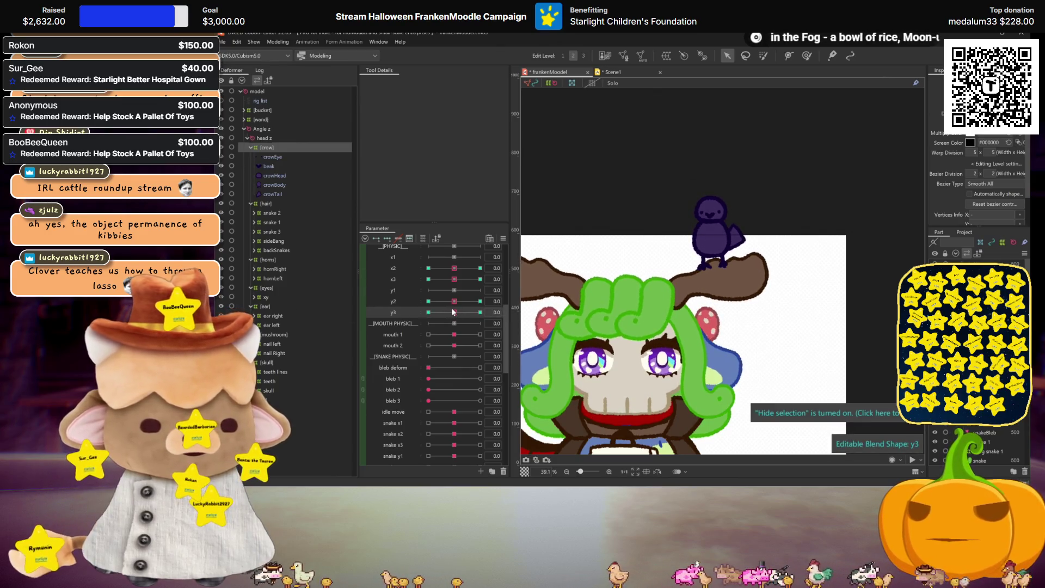
Step: Reset x2 to zero, review the Physics Settings, and save the model
click(453, 268)
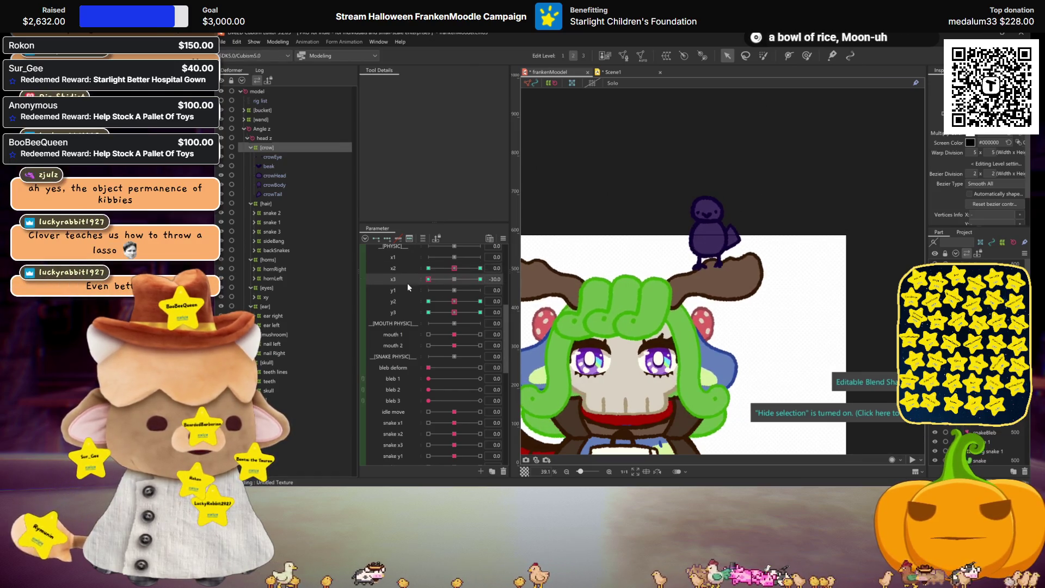
click(282, 43)
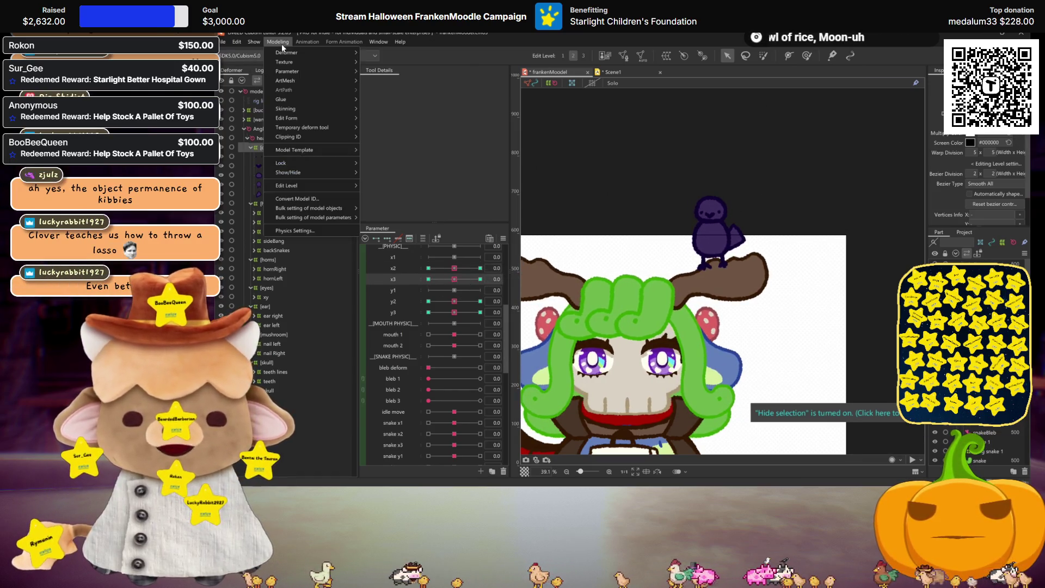
click(326, 231)
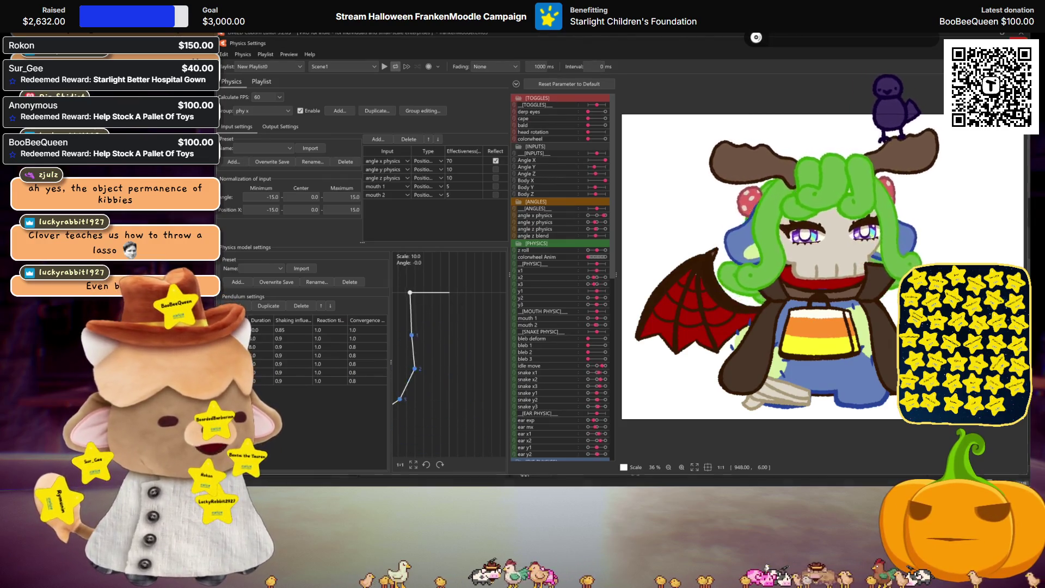
key(Escape)
key(ctrl+s)
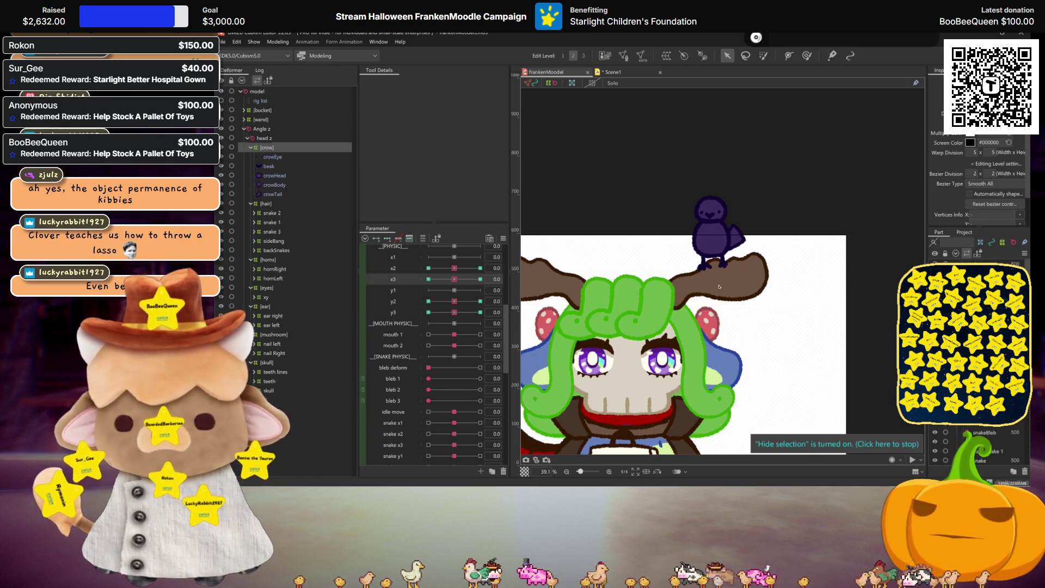
Step: Create warp deformers named eyes, beak, head, body and tail around the matching crow art meshes
click(266, 157)
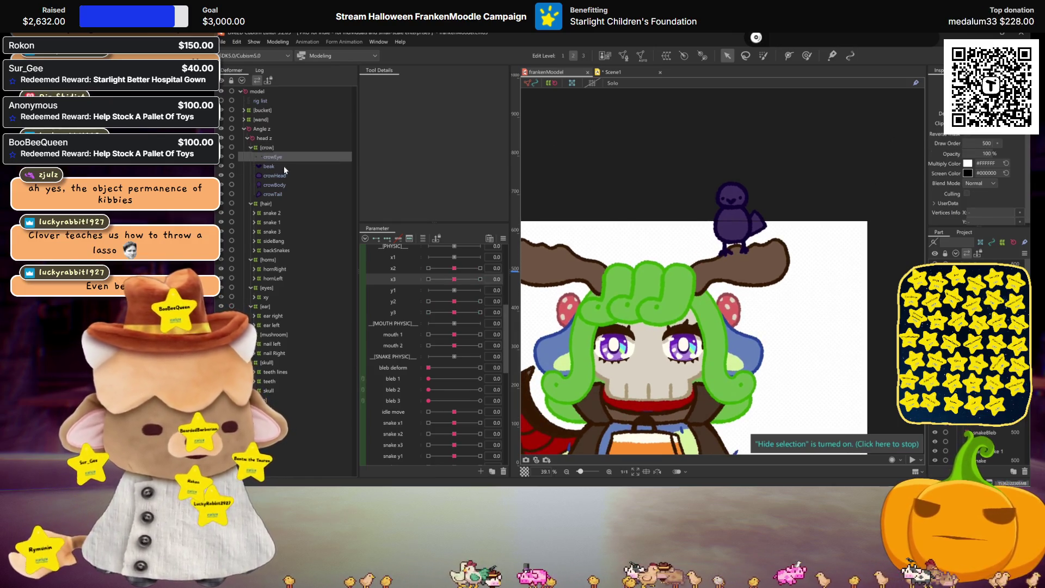
click(664, 60)
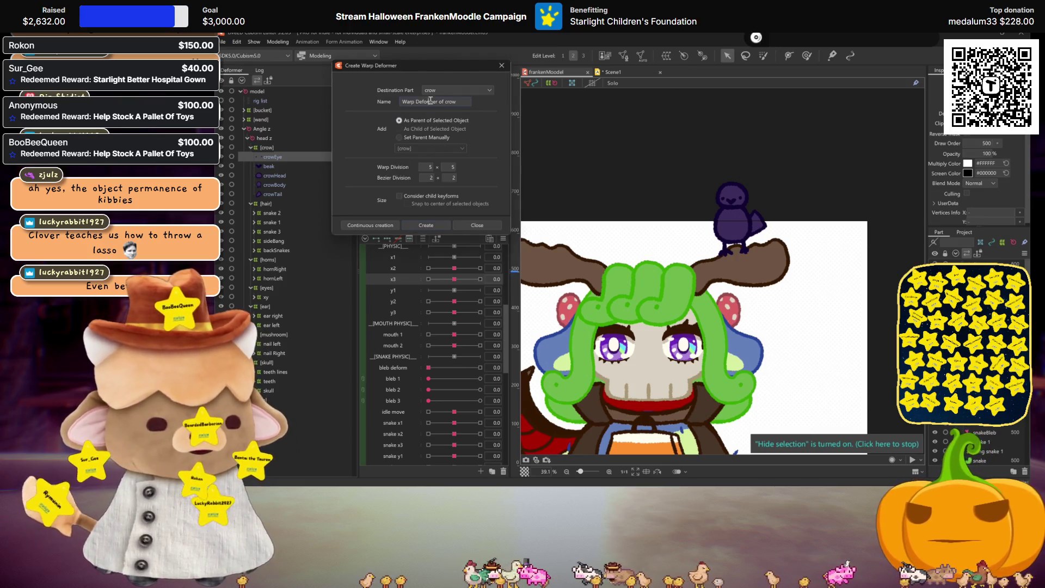
click(370, 226)
text(beak)
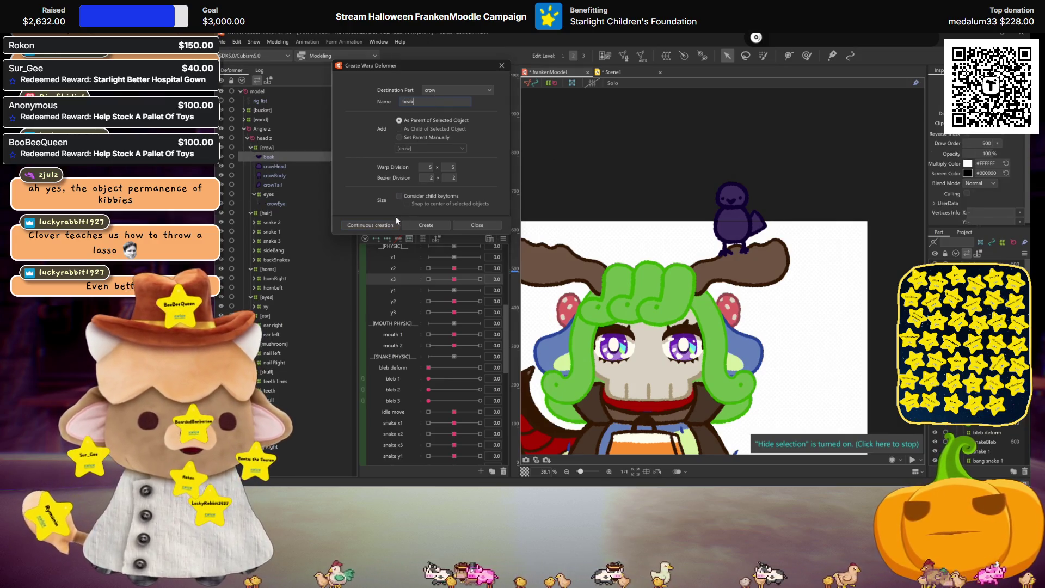
click(381, 224)
text(head)
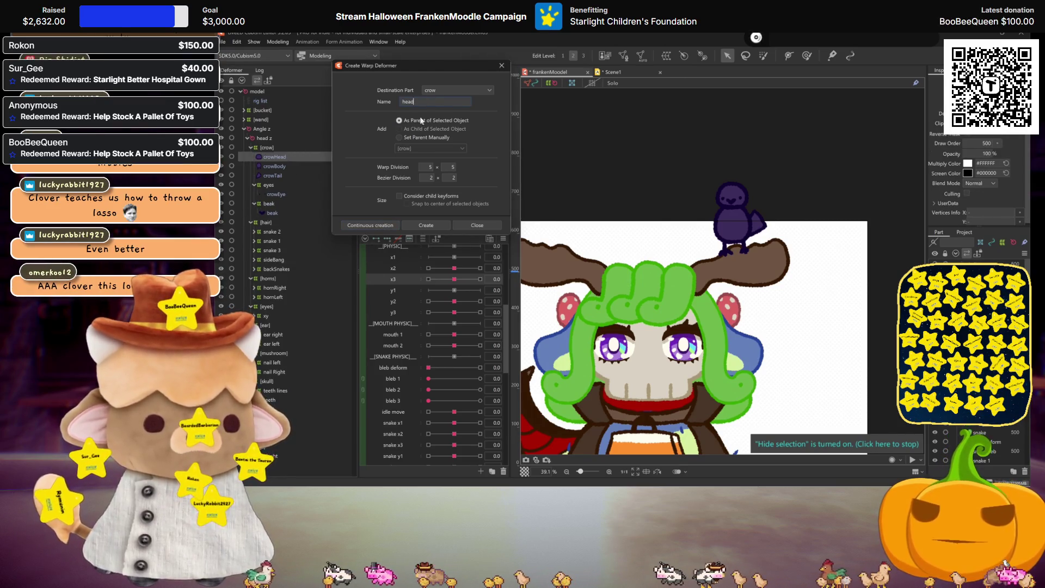
click(385, 226)
text(body)
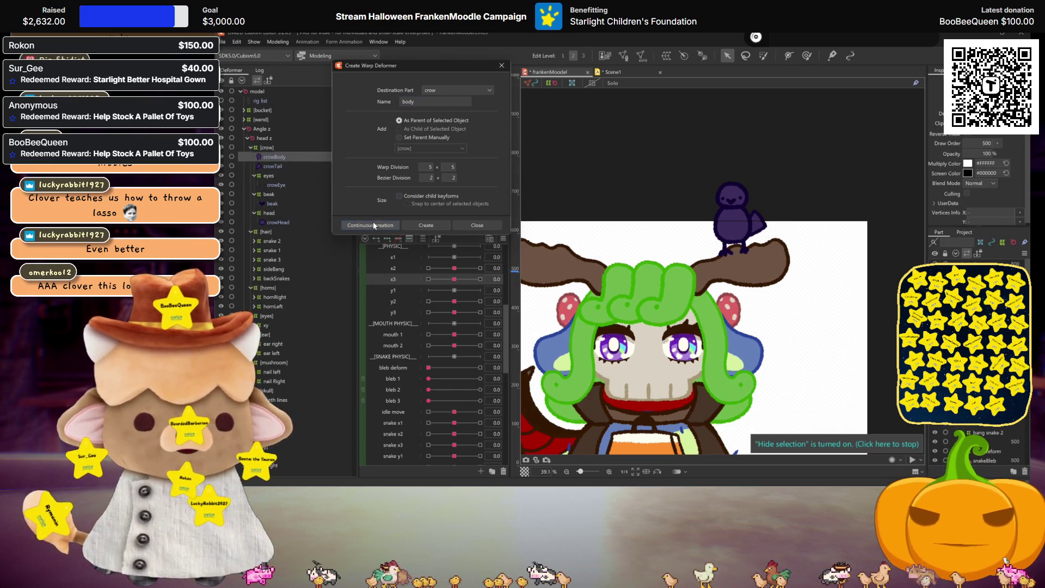
click(373, 222)
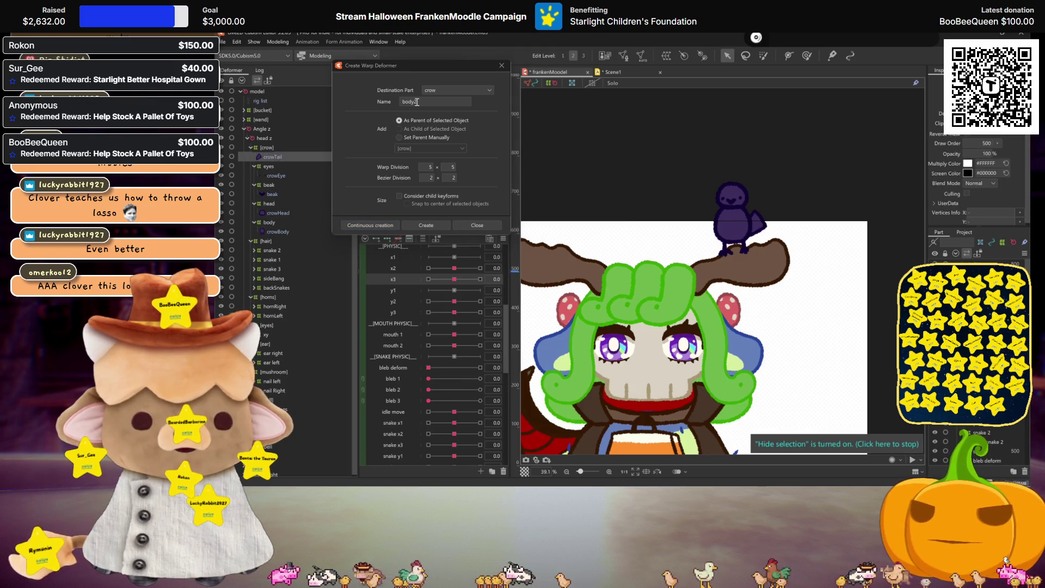
text(ta)
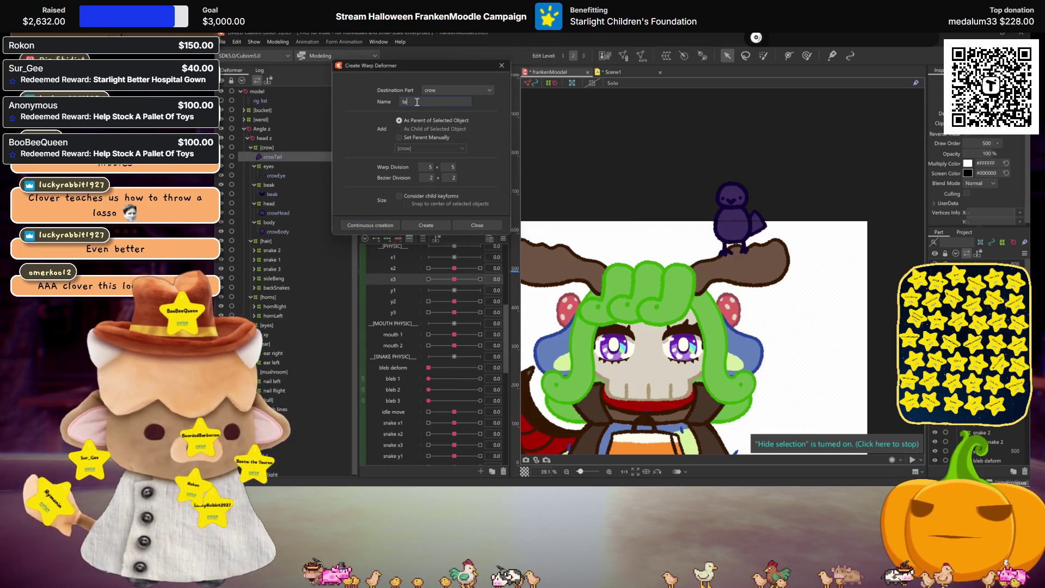
text(il)
click(376, 224)
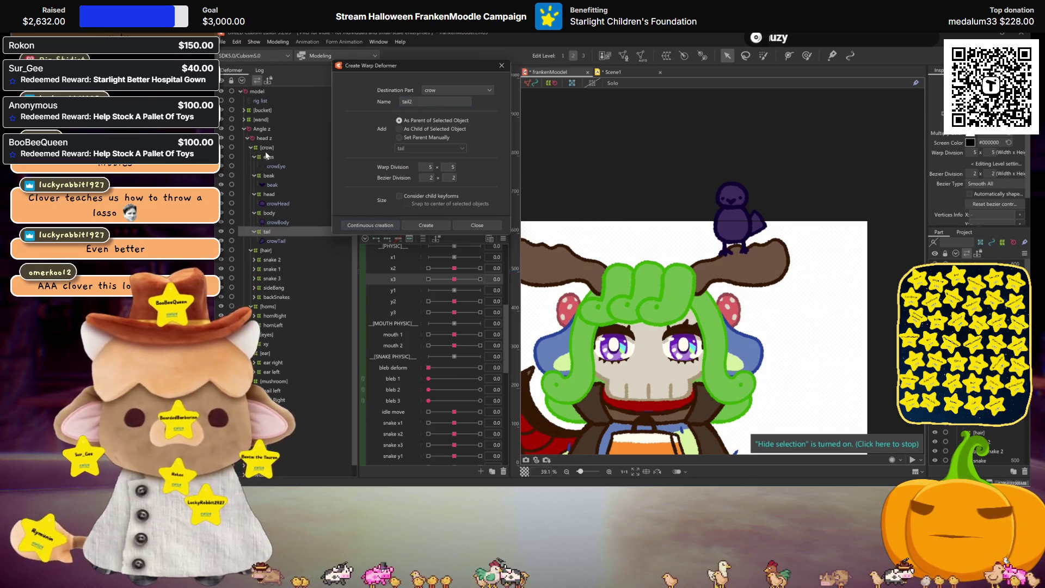
click(502, 65)
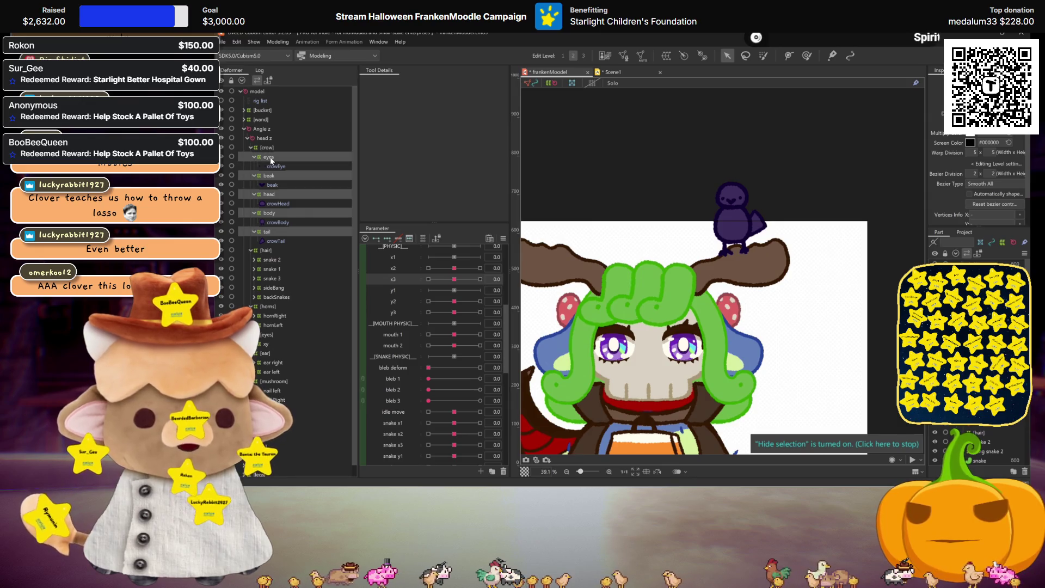
Step: Slide the crow slightly left along the horn while testing the head turning side to side
scroll(450, 310, up, 5)
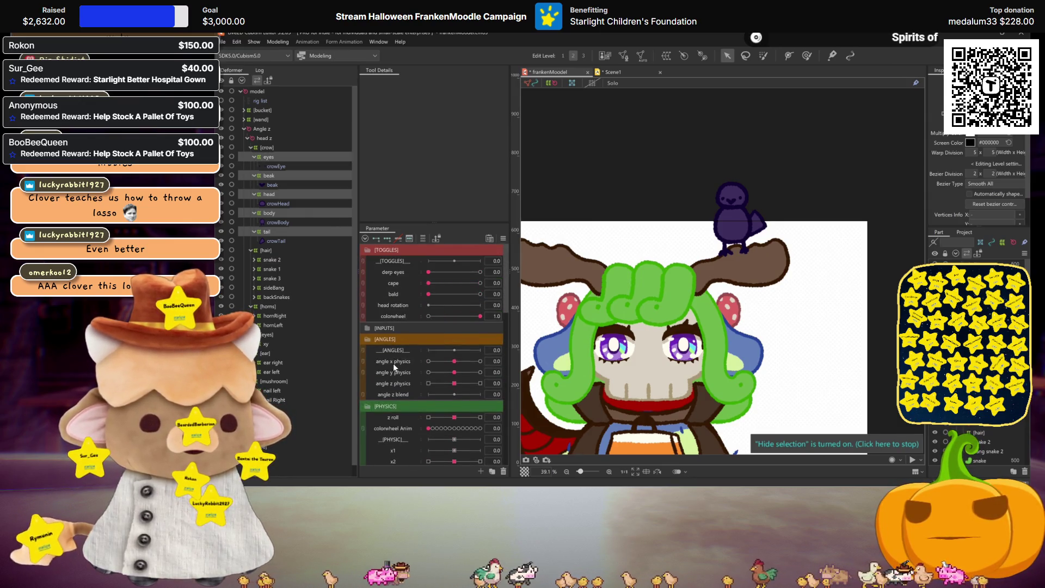
scroll(669, 280, down, 4)
scroll(668, 279, up, 1)
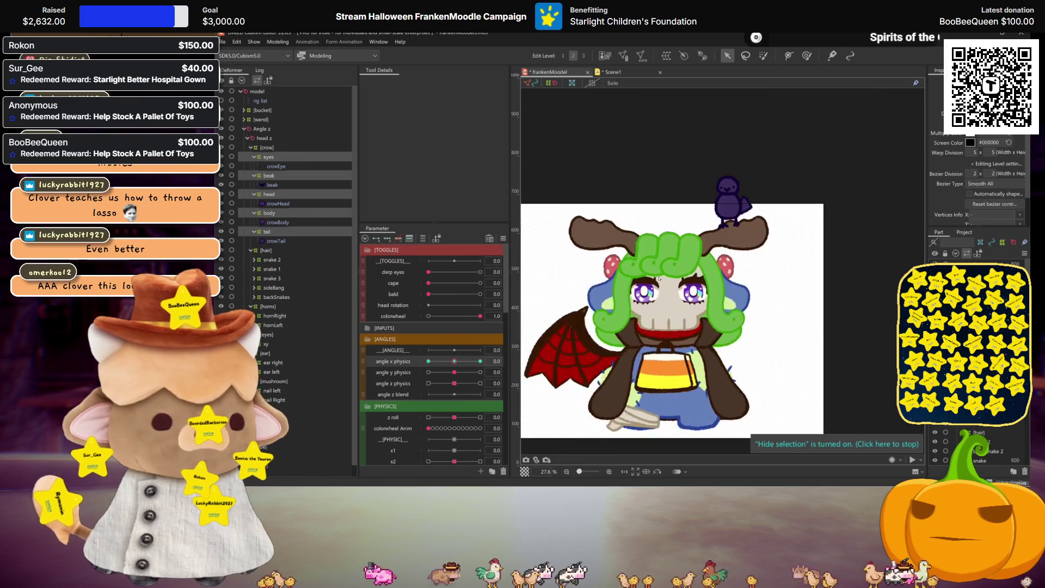
drag(455, 361, 429, 362)
click(749, 193)
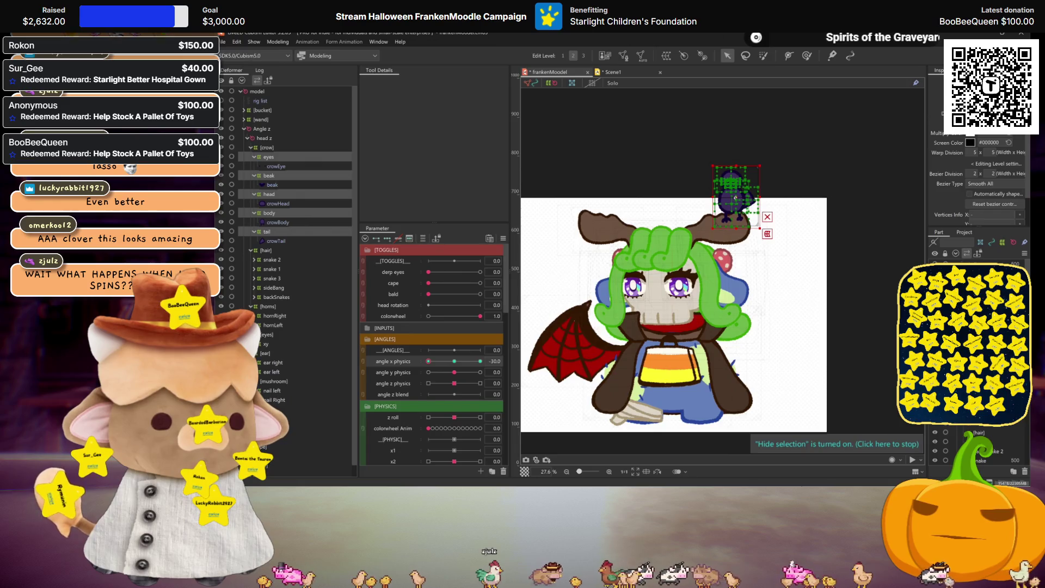
drag(735, 197, 707, 194)
click(462, 328)
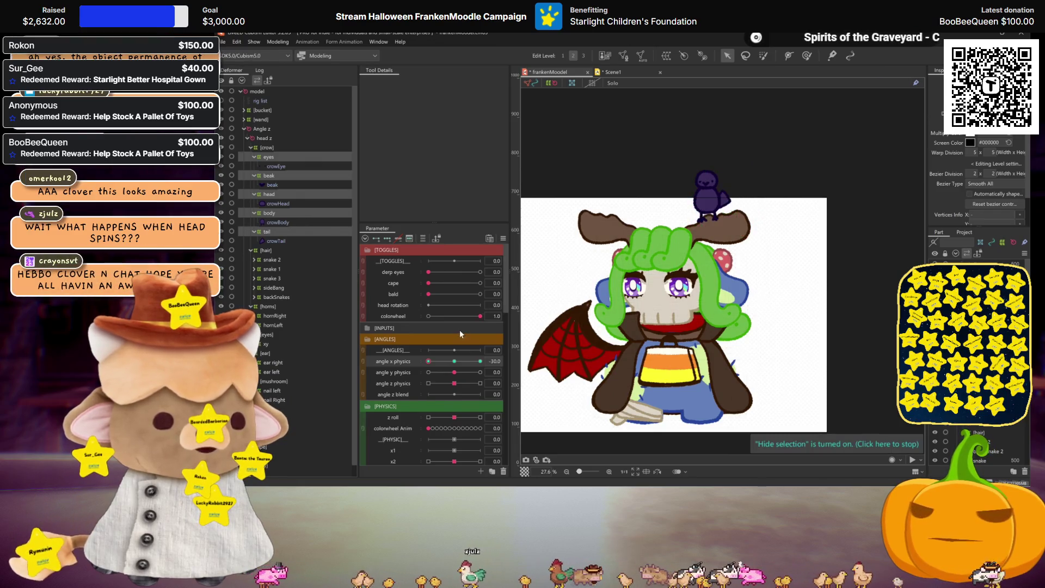
drag(429, 362, 533, 353)
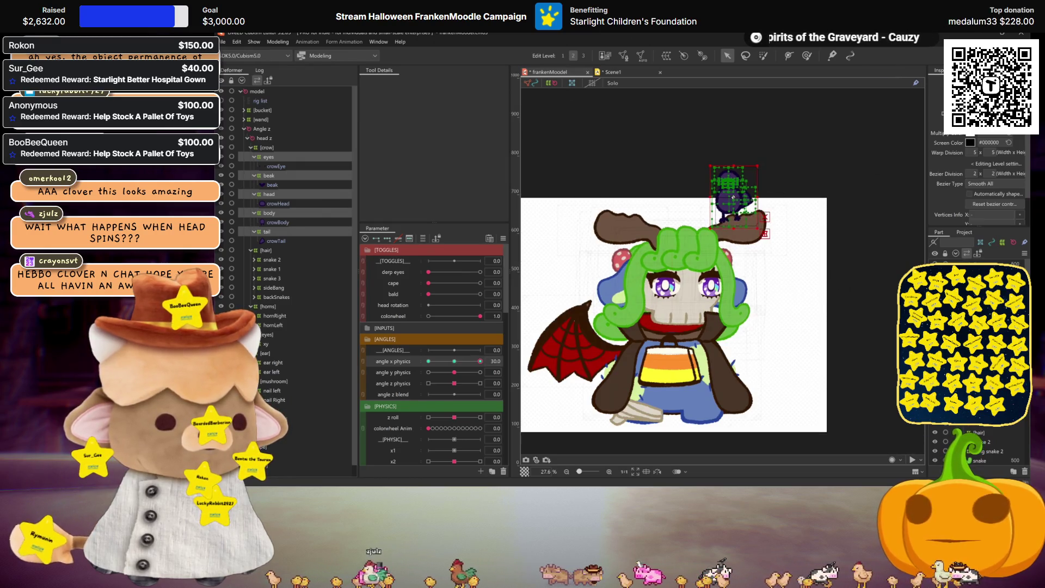
drag(432, 361, 453, 363)
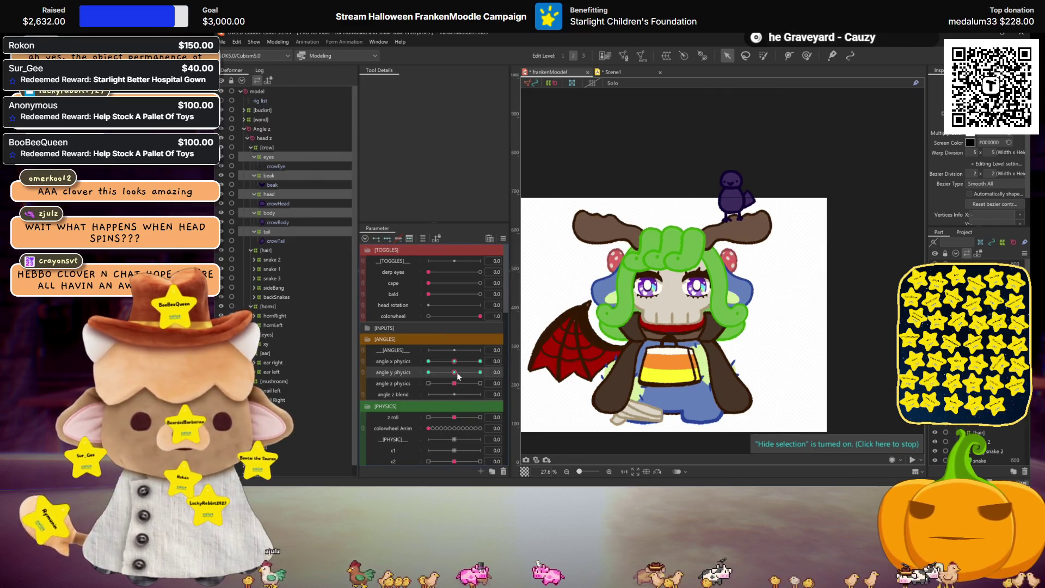
Step: Lower the crow onto the horn under angle y physics ±30, then reset angle y to 0
drag(458, 375, 480, 372)
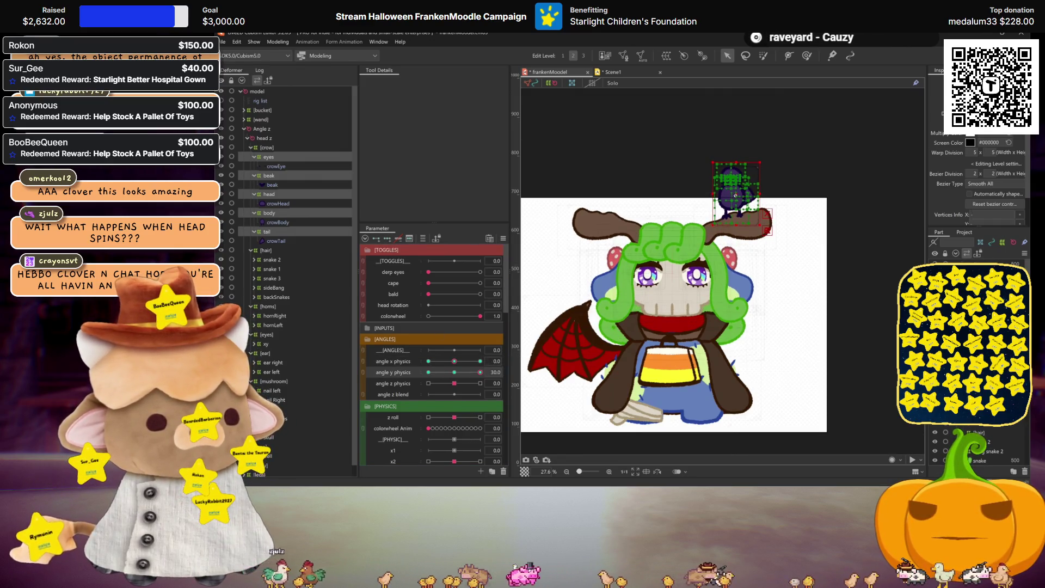
key(ctrl+h)
drag(464, 374, 344, 370)
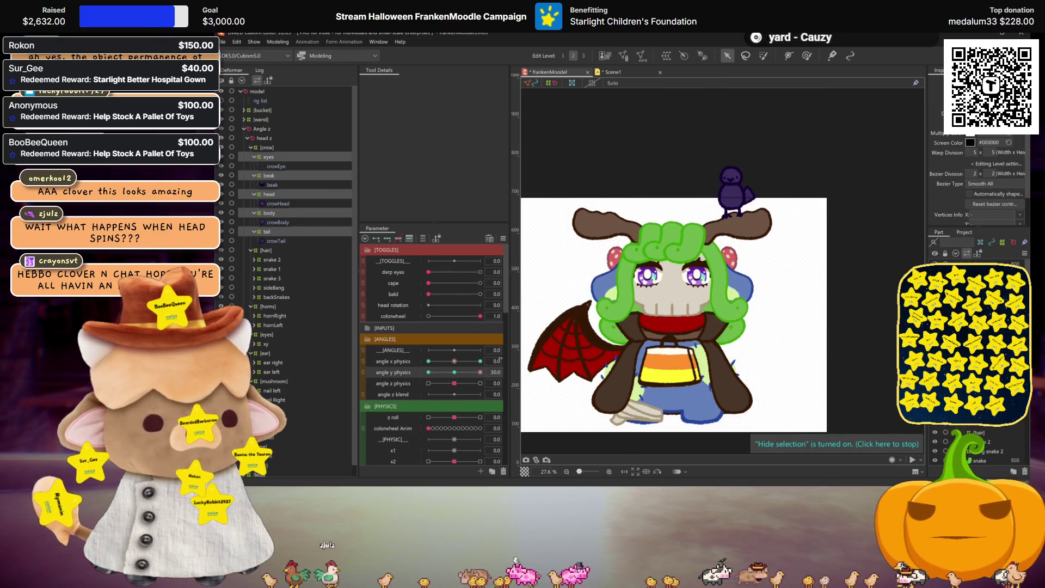
drag(737, 197, 738, 214)
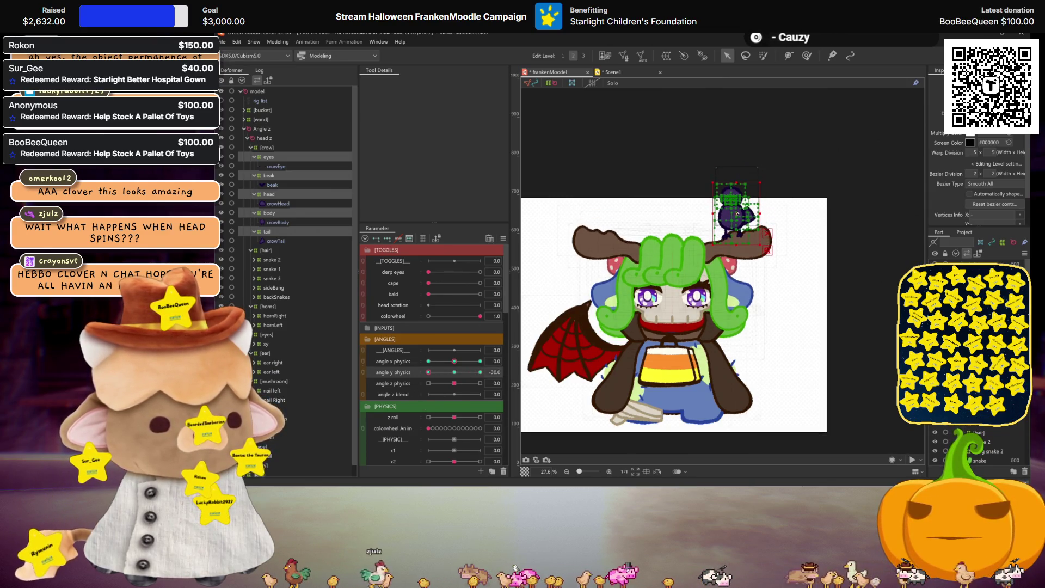
key(ctrl+h)
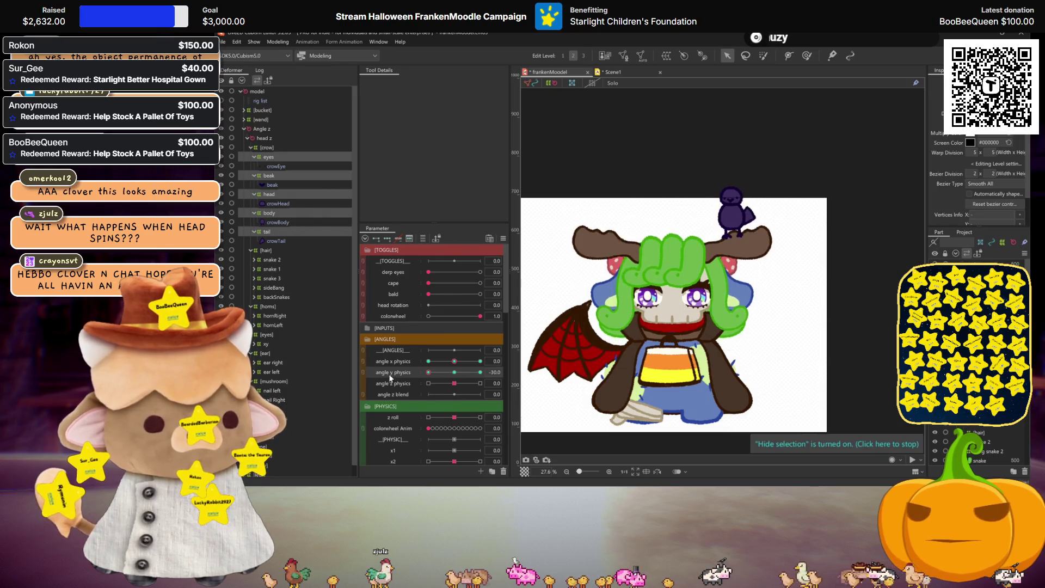
click(455, 373)
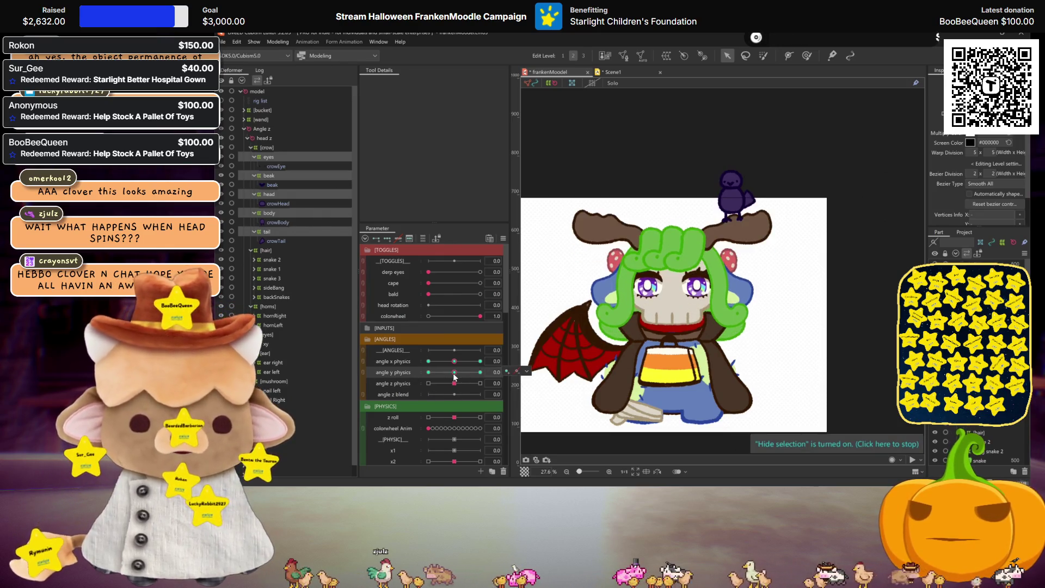
scroll(710, 281, up, 2)
scroll(711, 280, up, 1)
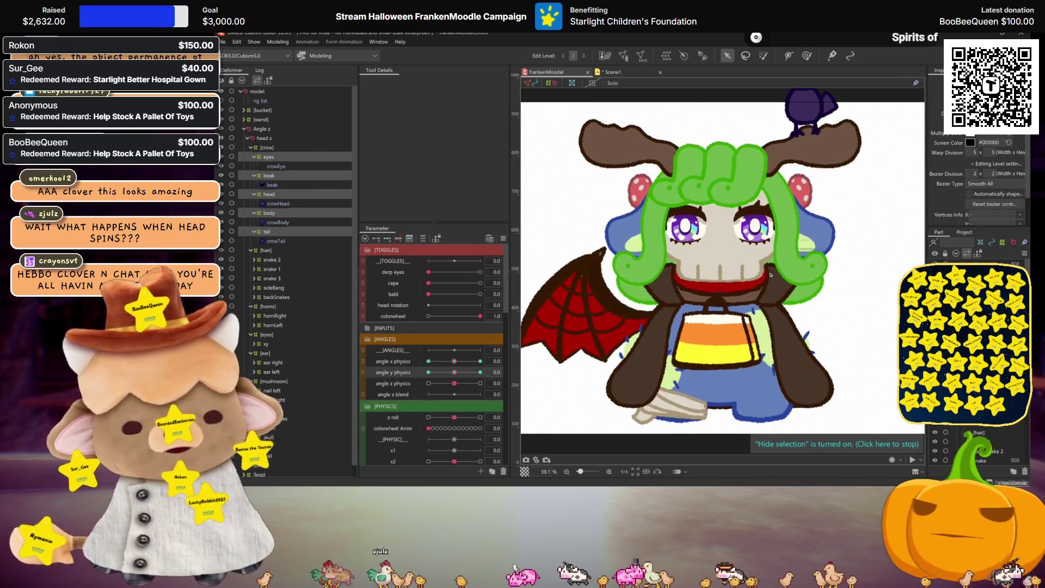
scroll(708, 304, down, 3)
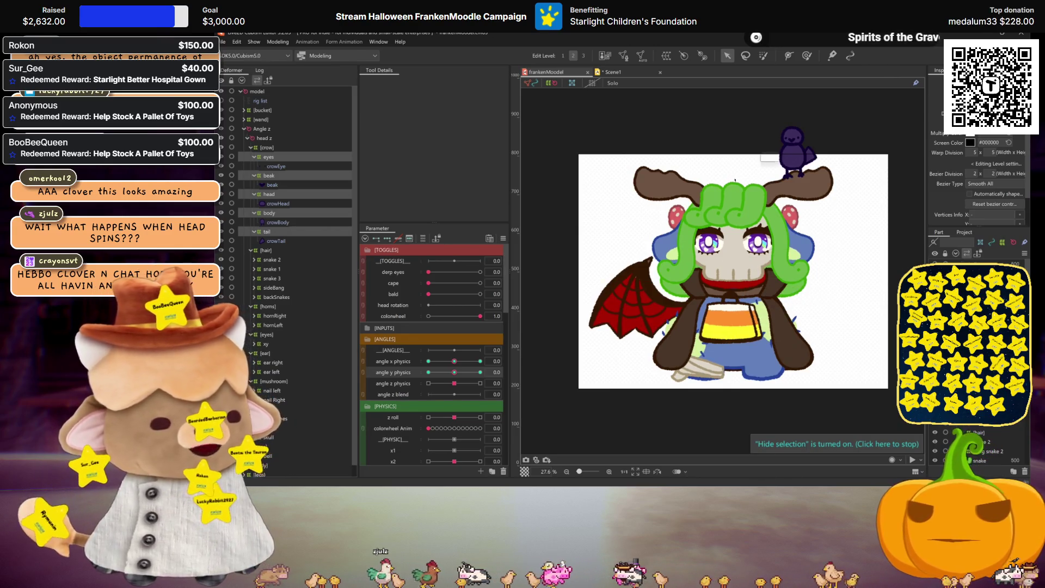
scroll(743, 226, up, 3)
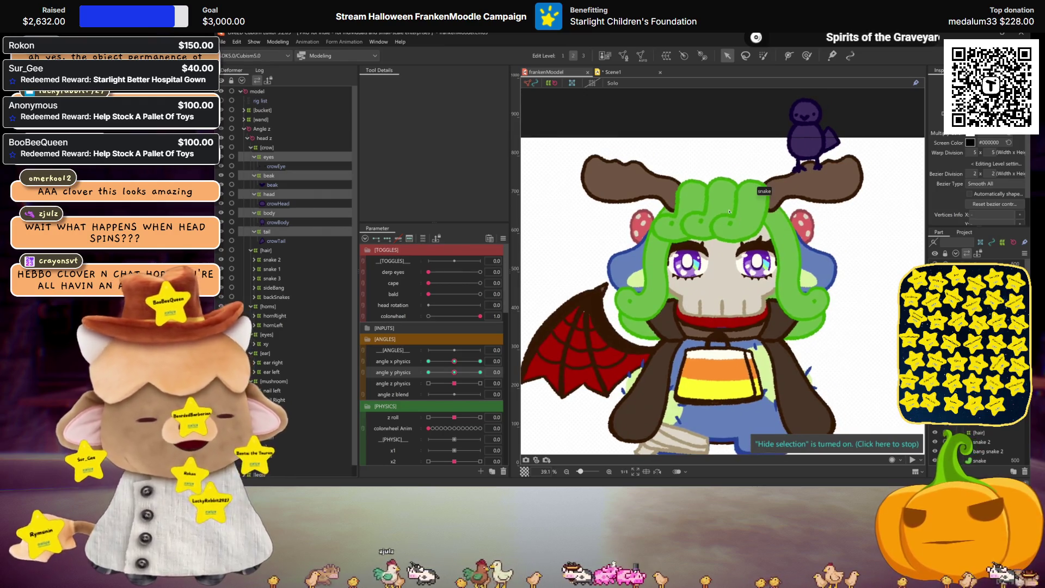
scroll(730, 212, down, 3)
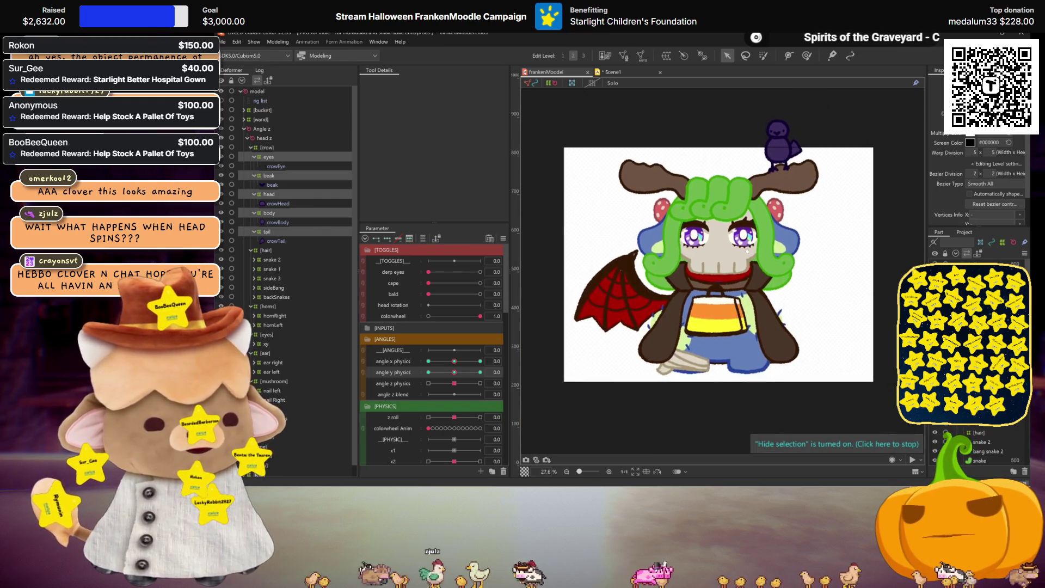
scroll(746, 250, up, 3)
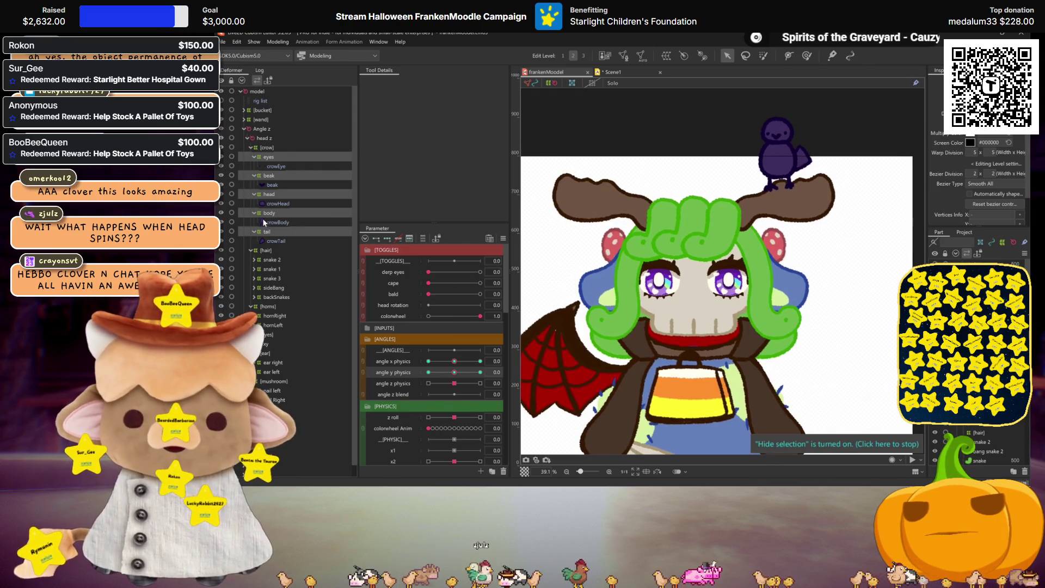
Step: Set angle x physics to 30 and preview the crow's beak deformer at that turn
click(263, 180)
drag(454, 361, 480, 361)
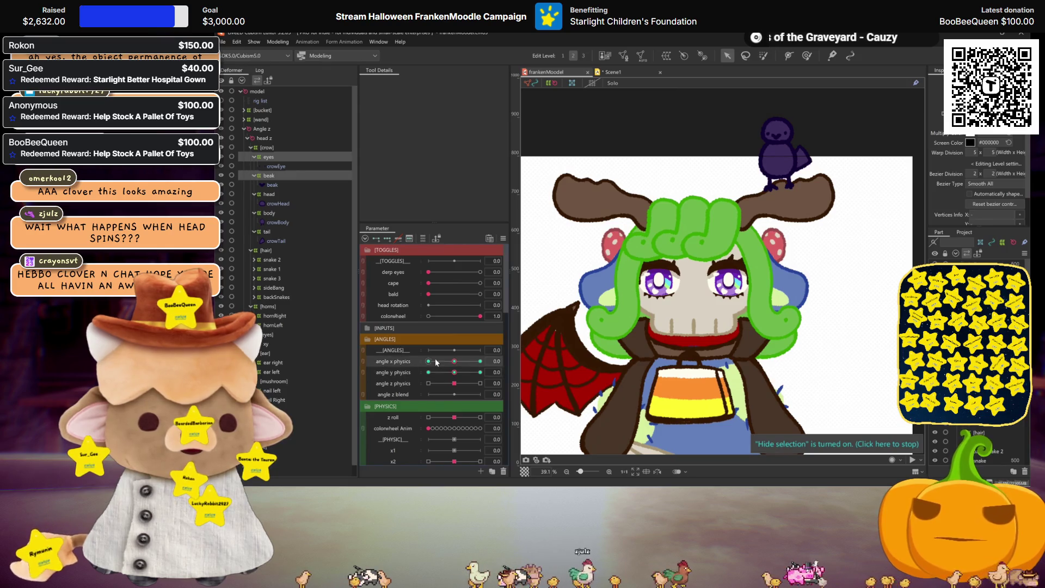
scroll(786, 170, up, 2)
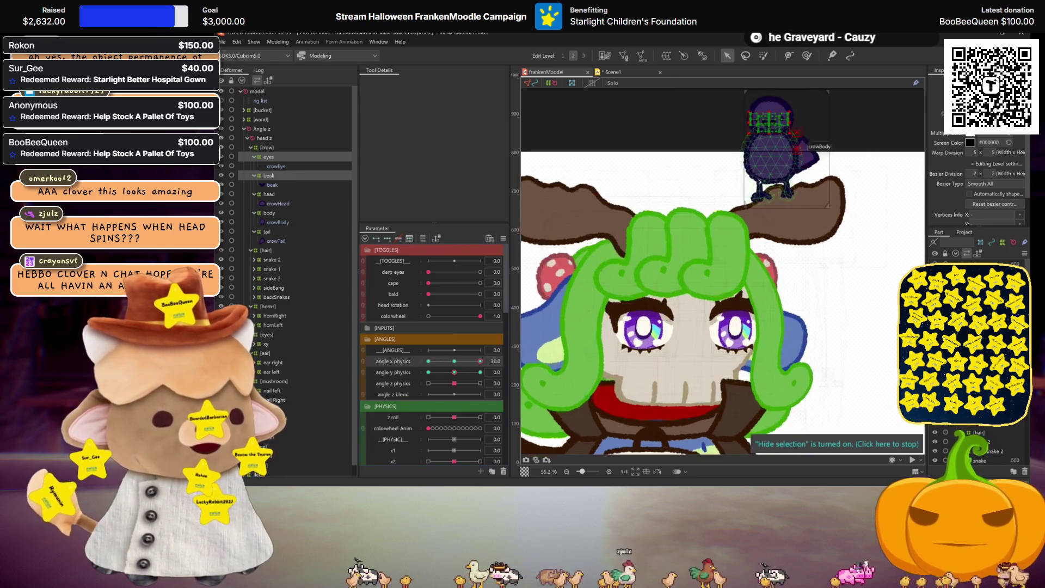
scroll(773, 180, up, 2)
drag(759, 276, 748, 387)
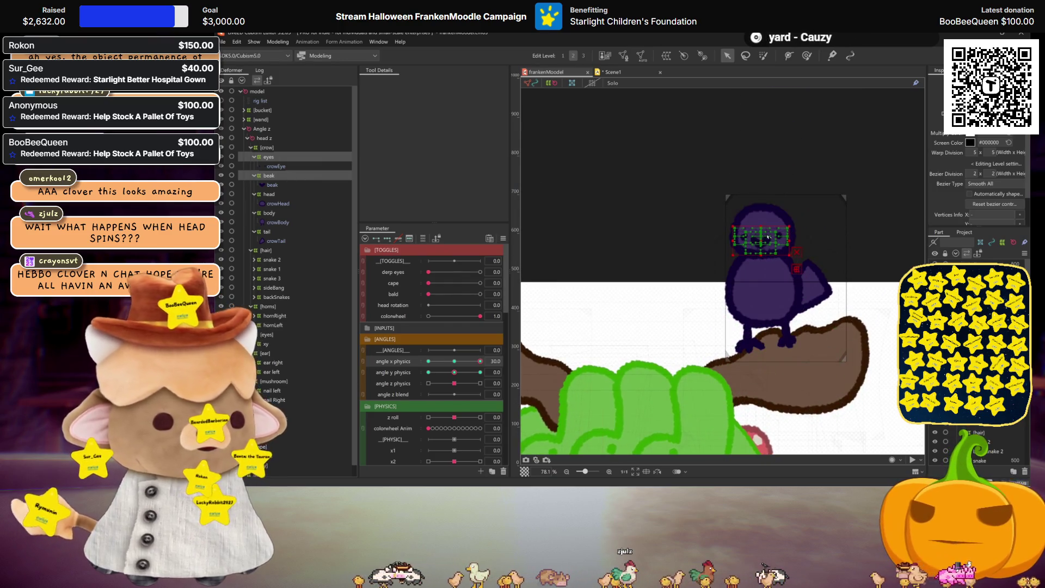
click(327, 175)
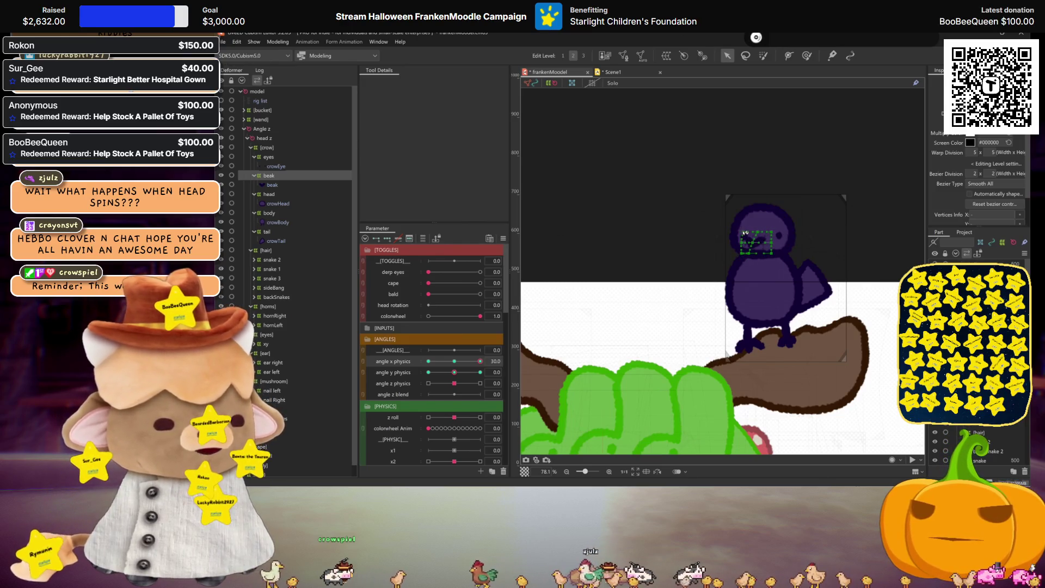
key(ctrl+h)
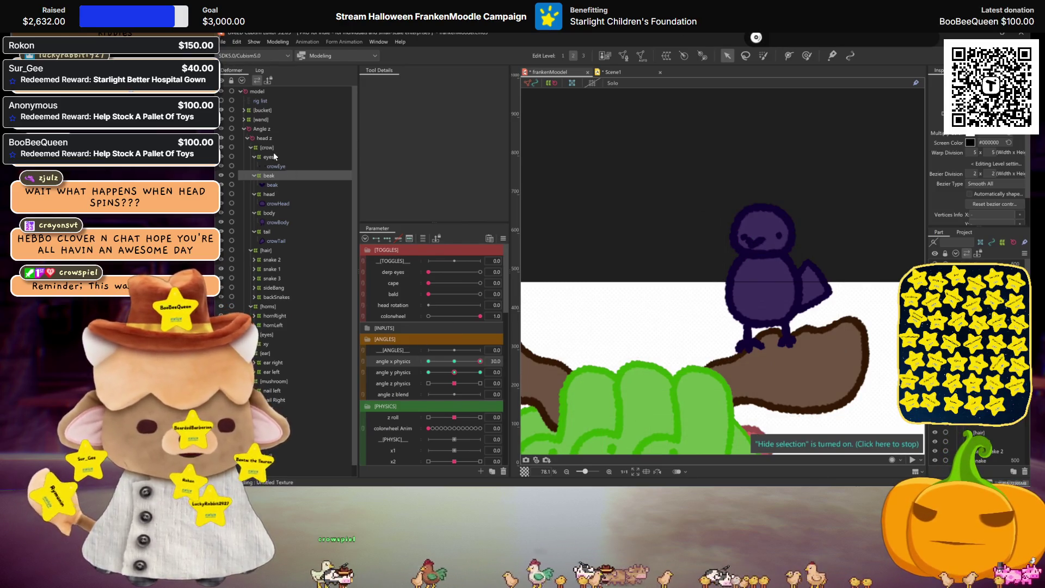
Step: Pull the eyes deformer's right side inward and check the eyes and head at angle x 30
click(270, 156)
drag(789, 236, 784, 237)
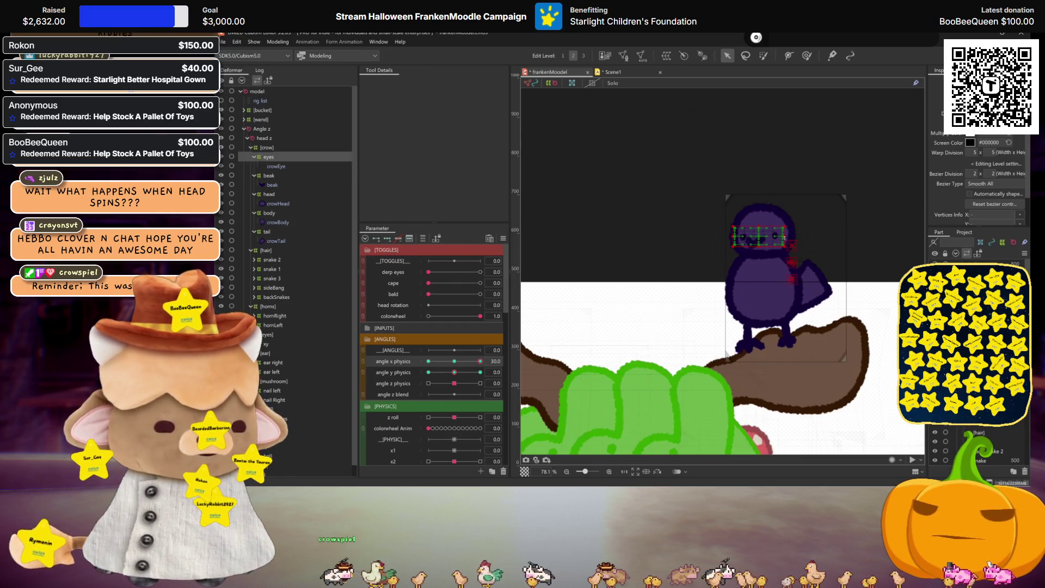
key(ctrl+h)
drag(457, 362, 480, 361)
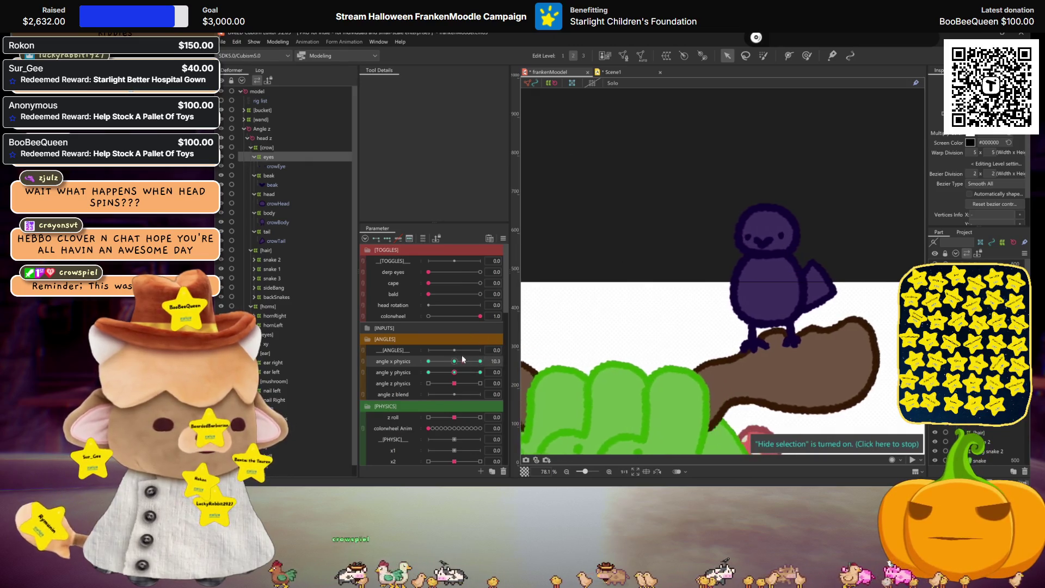
click(269, 194)
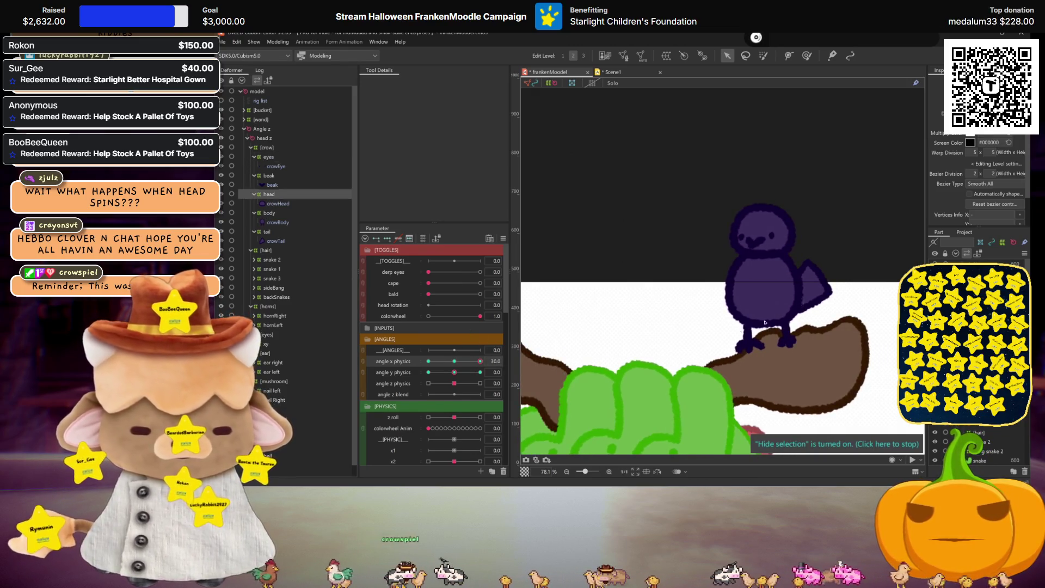
key(ctrl+h)
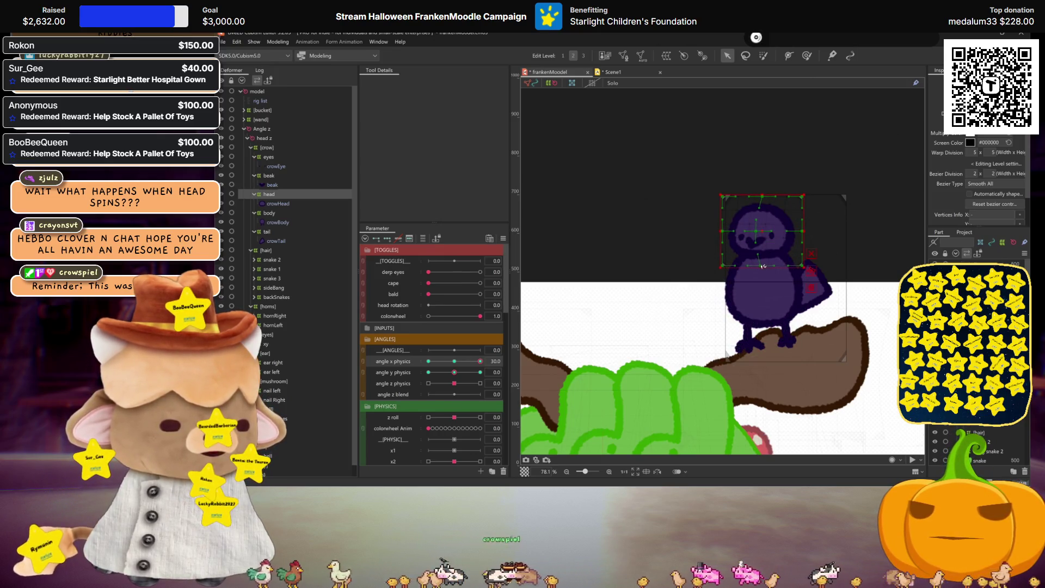
key(ctrl+h)
scroll(763, 266, down, 3)
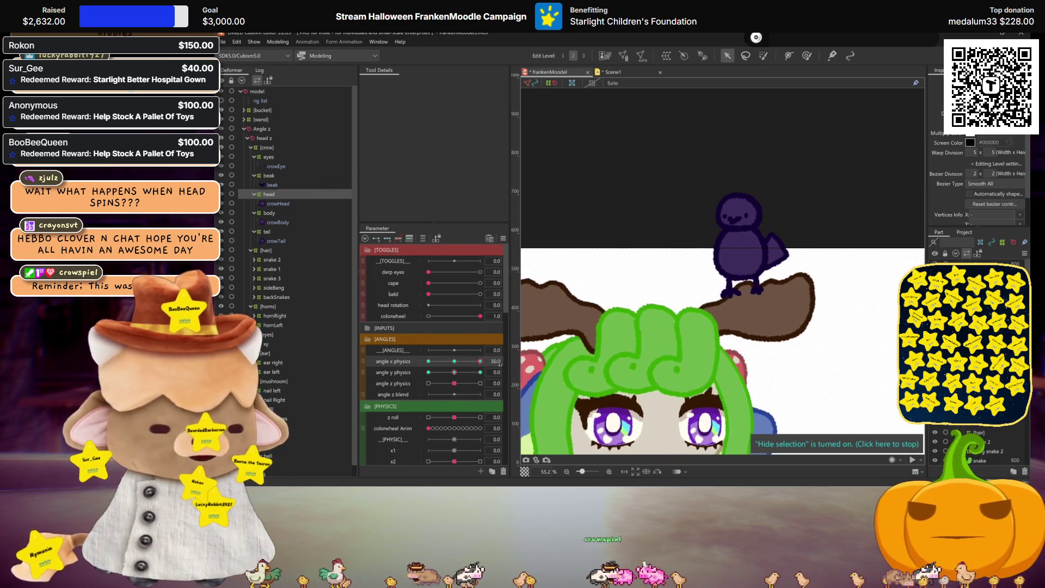
click(463, 361)
drag(465, 370, 481, 362)
Step: Check the tail and body deformers, then swing angle x physics to -30
click(272, 232)
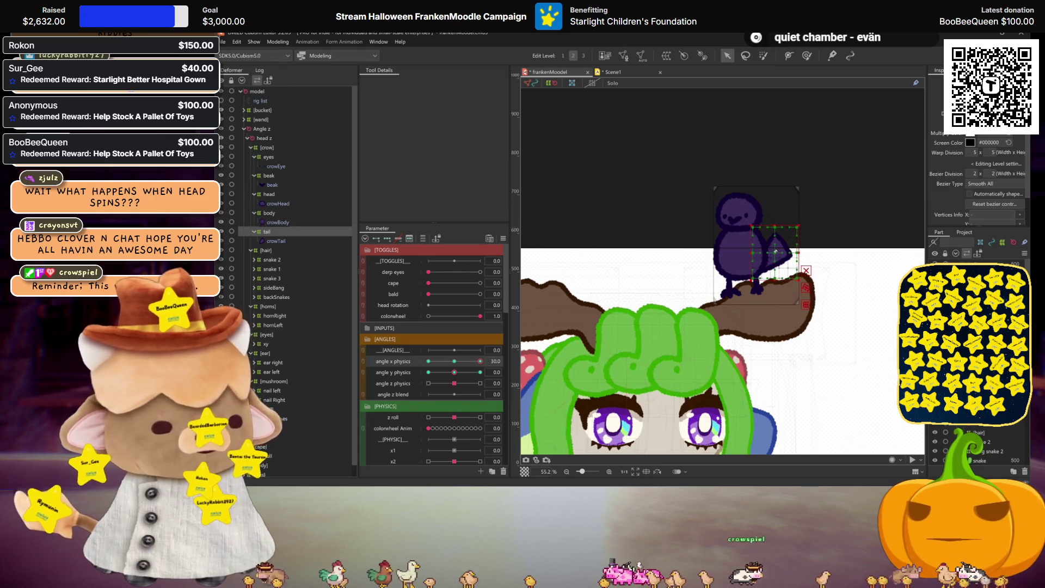
key(ctrl+h)
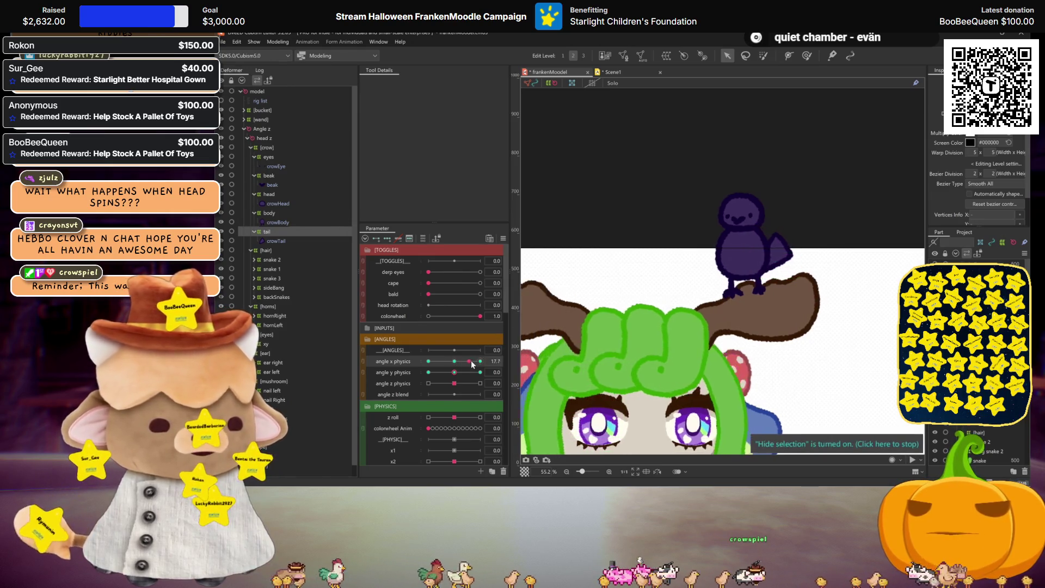
click(269, 213)
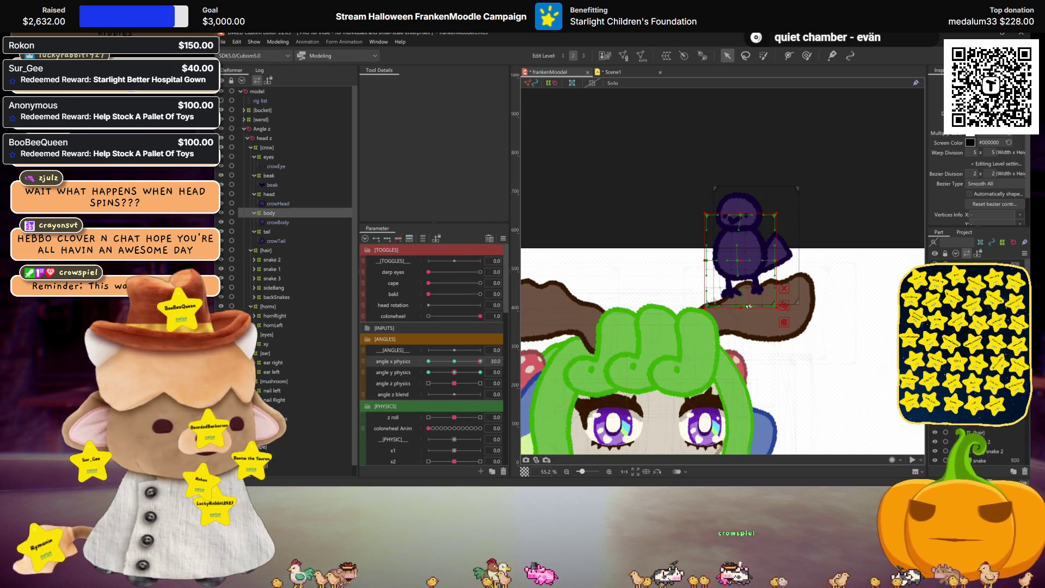
click(752, 226)
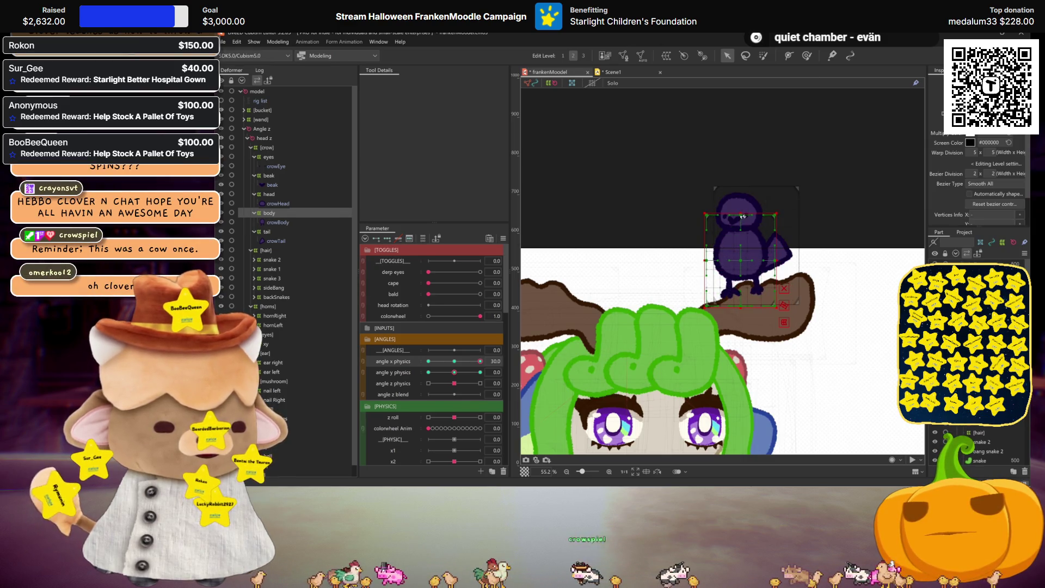
key(ctrl+h)
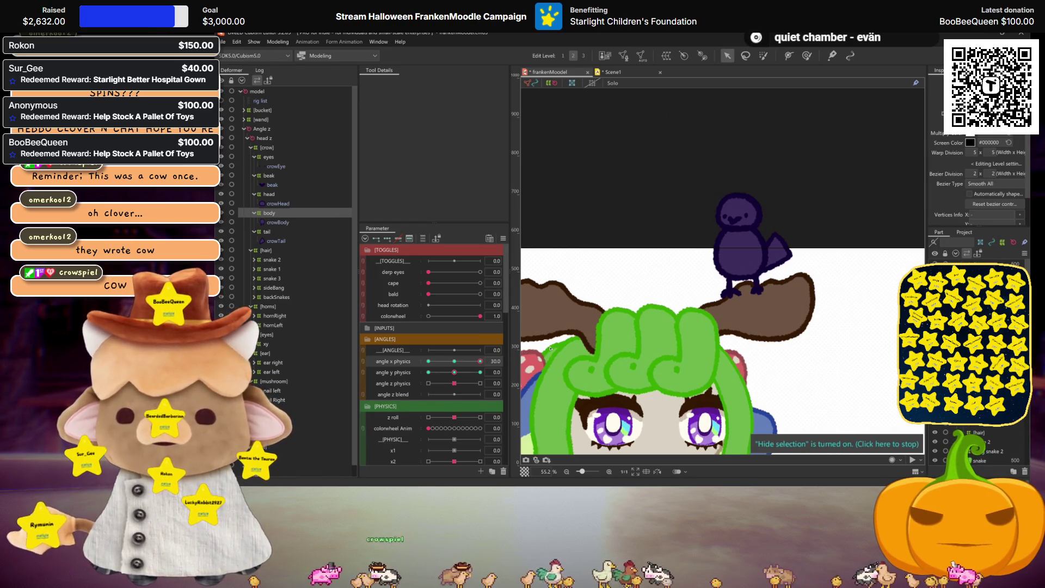
scroll(800, 300, down, 5)
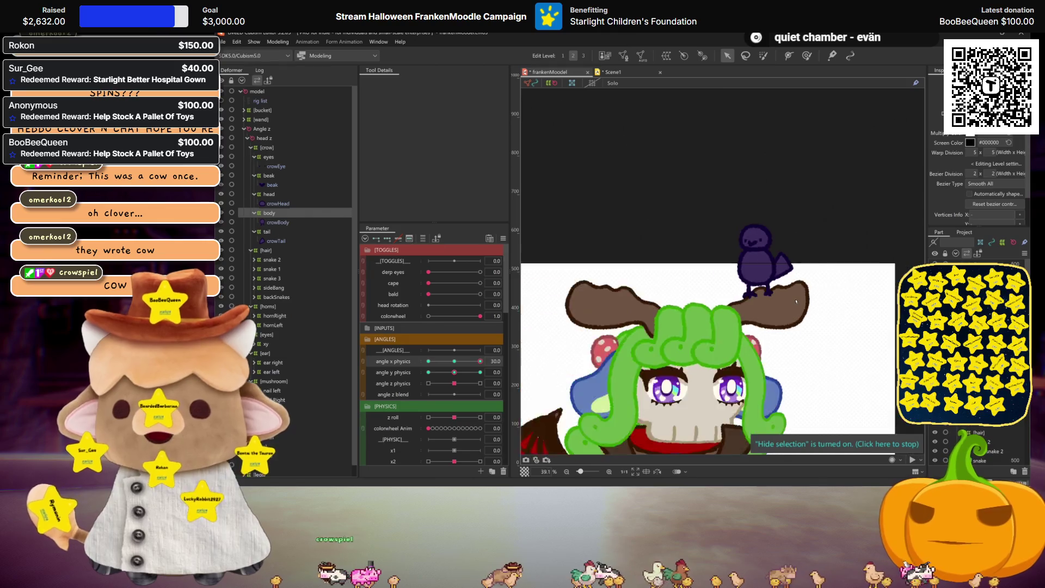
scroll(806, 288, up, 5)
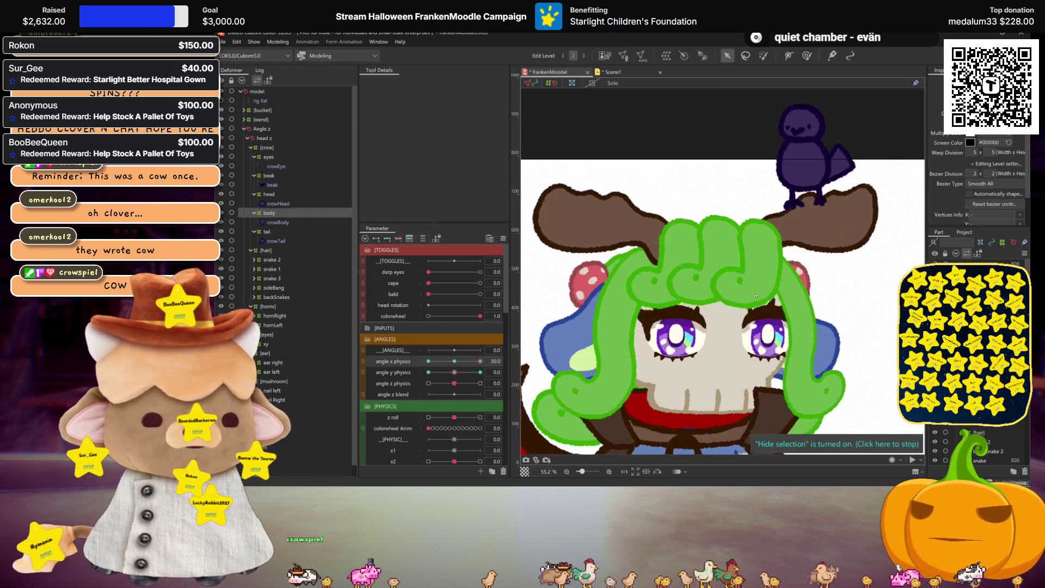
click(457, 360)
drag(458, 360, 428, 361)
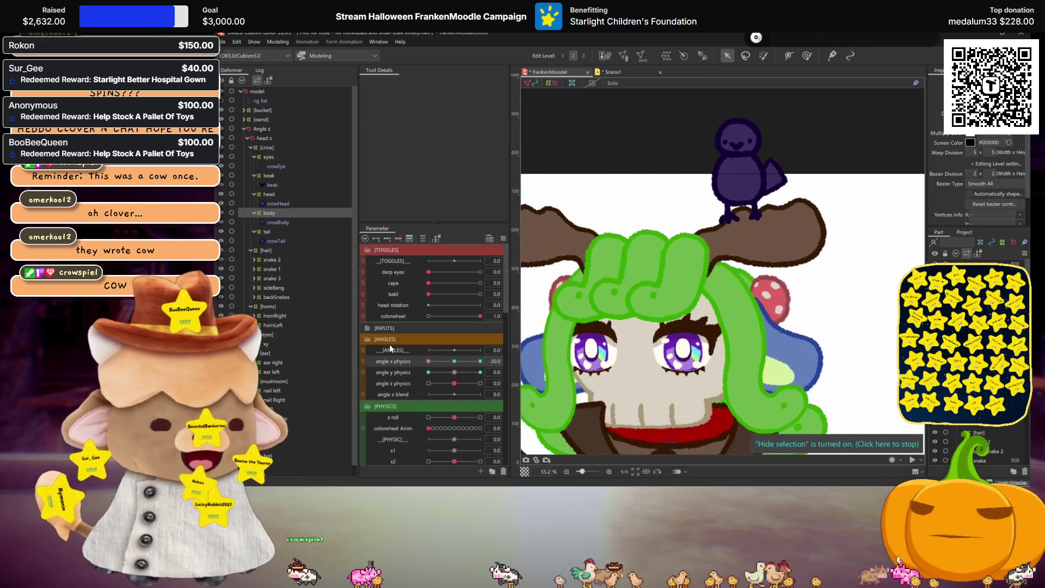
click(267, 175)
scroll(716, 174, up, 5)
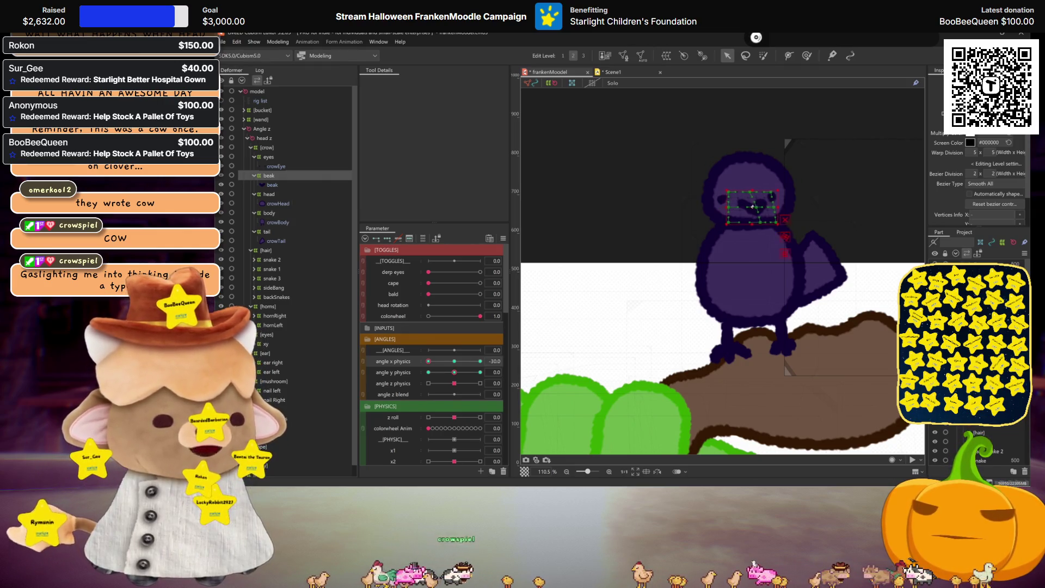
Step: Preview the crow's eyes and head deformers with angle x physics swung, then return to centre
key(ctrl+h)
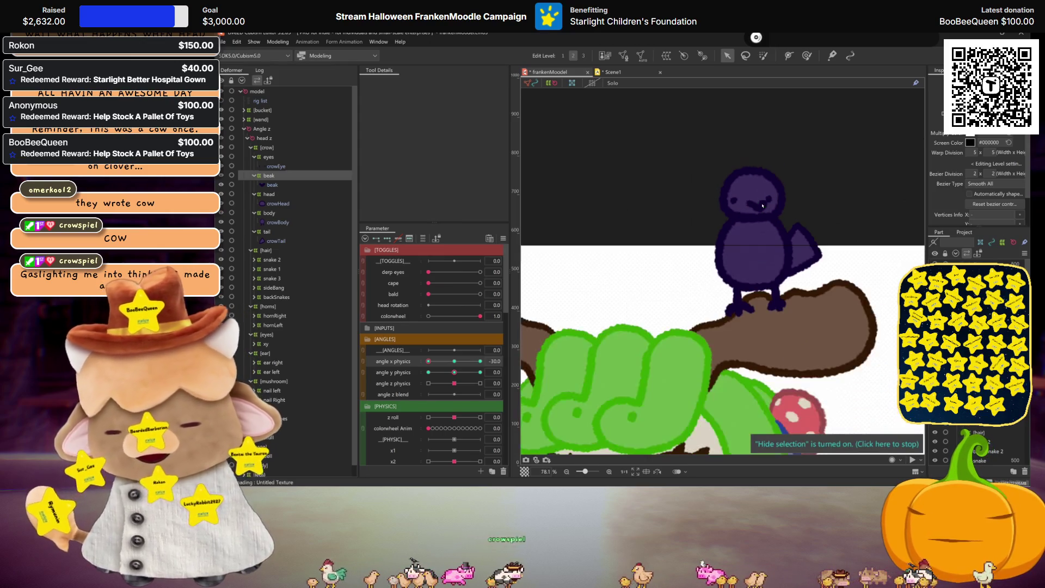
scroll(757, 204, down, 2)
mouse_move(429, 361)
mouse_down()
mouse_move(509, 365)
mouse_move(422, 355)
mouse_up()
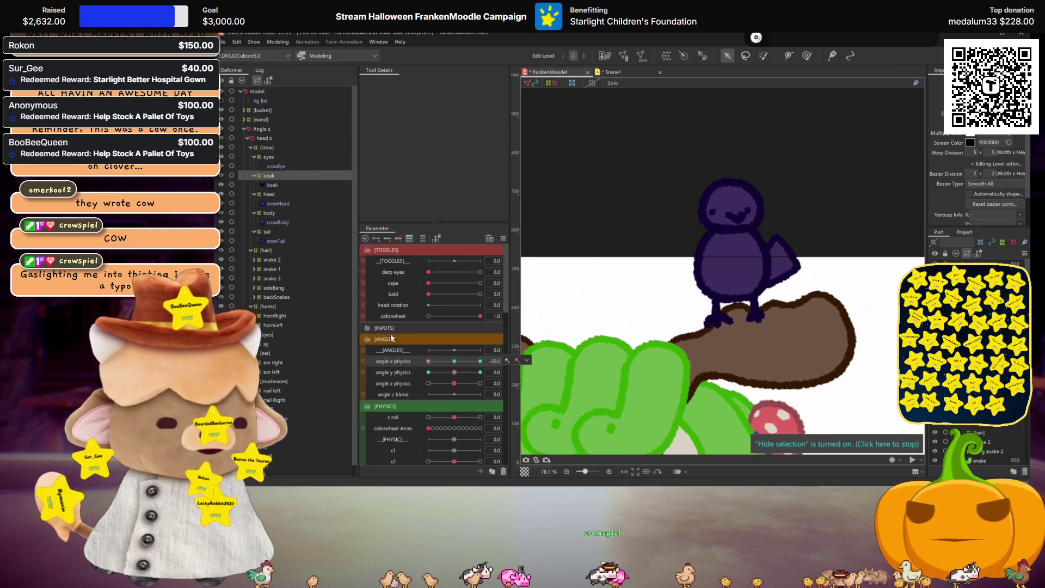
click(730, 210)
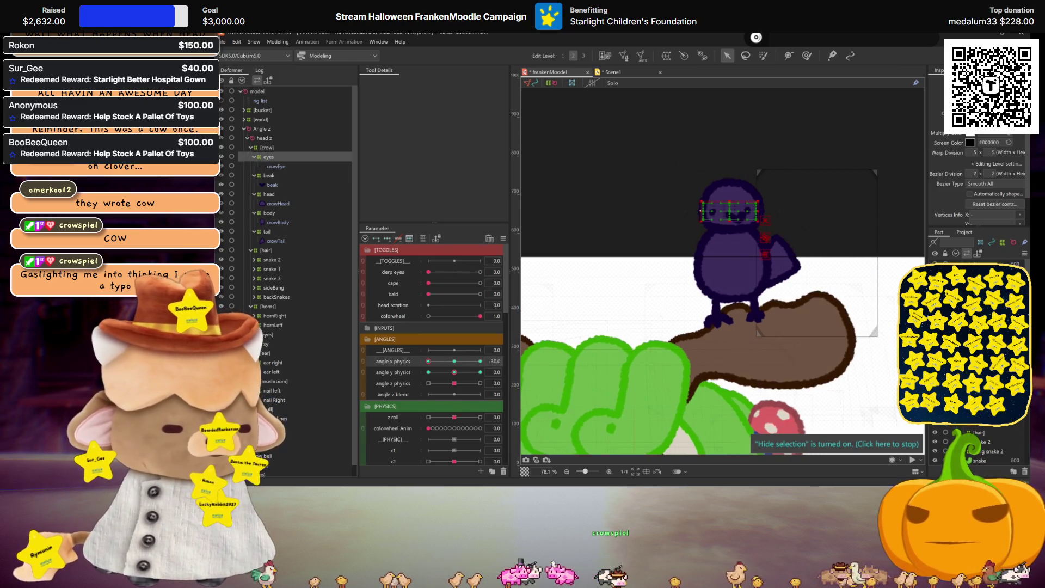
key(ctrl+h)
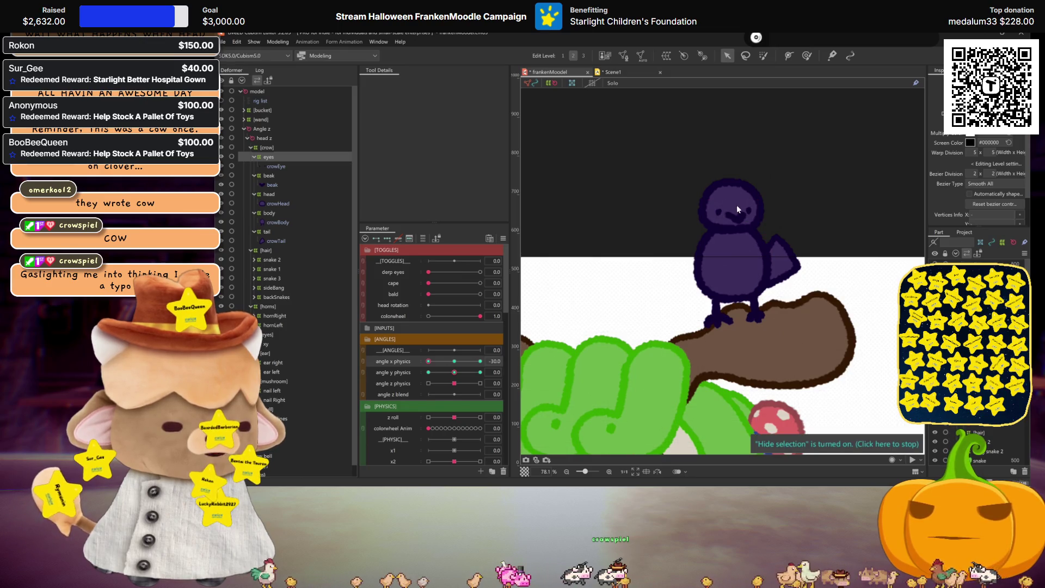
click(269, 194)
key(ctrl+h)
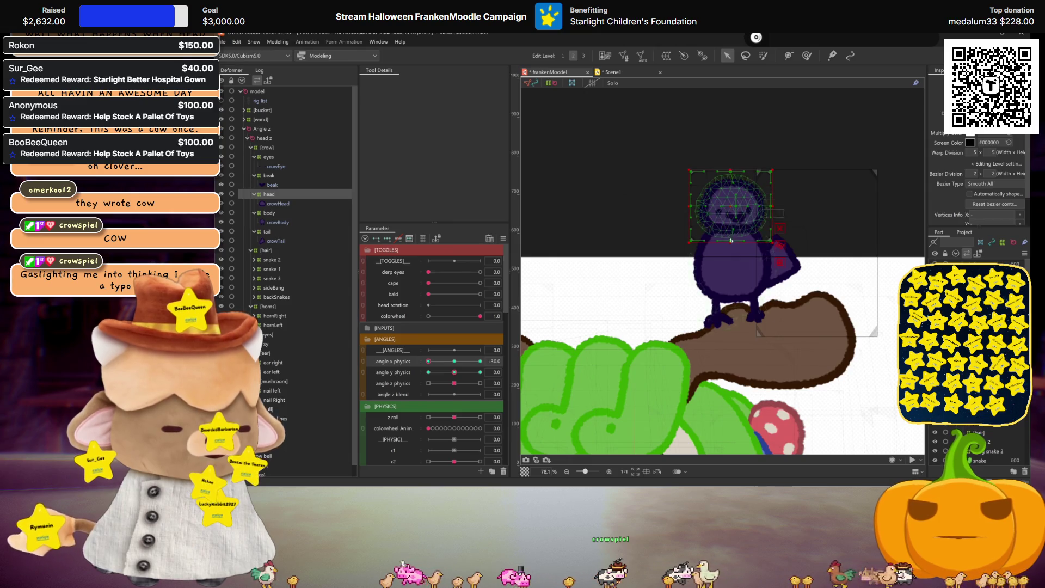
key(ctrl+h)
click(454, 361)
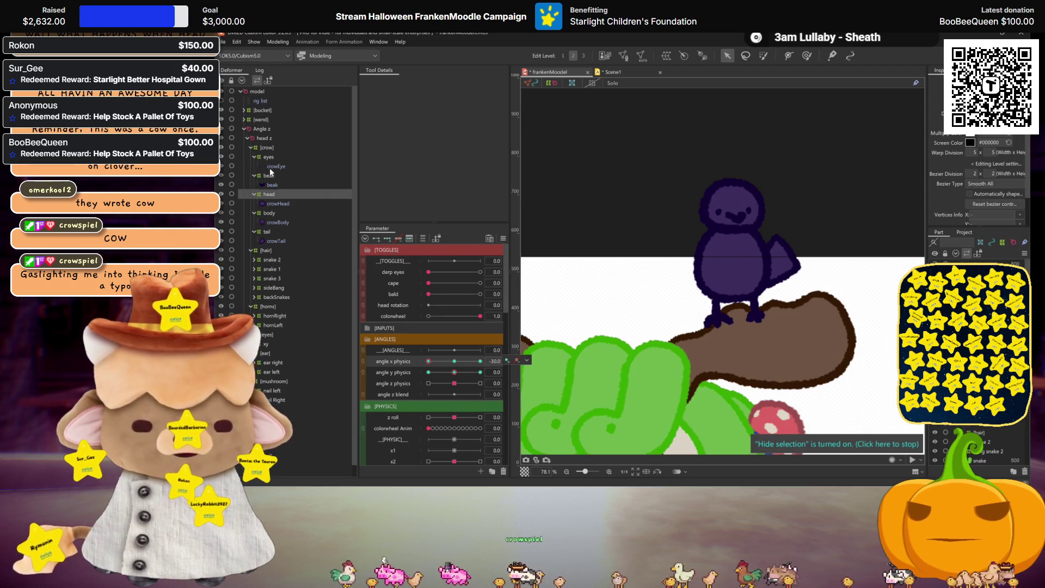
Step: Nudge the crow's eyes warp slightly right and swing angle x physics to test it
click(271, 174)
ctrl+click(269, 156)
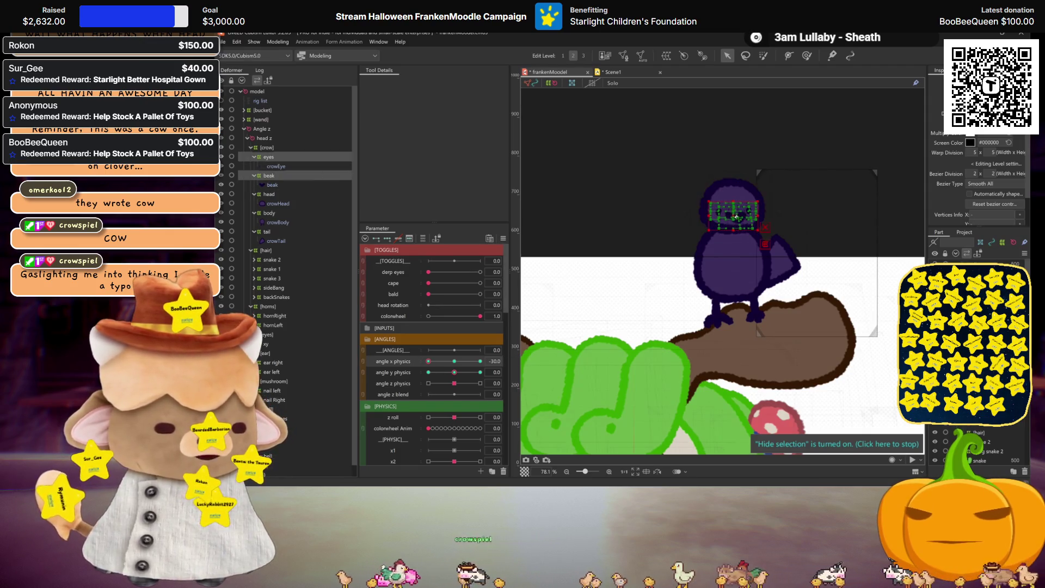
drag(736, 217, 739, 216)
drag(428, 361, 480, 362)
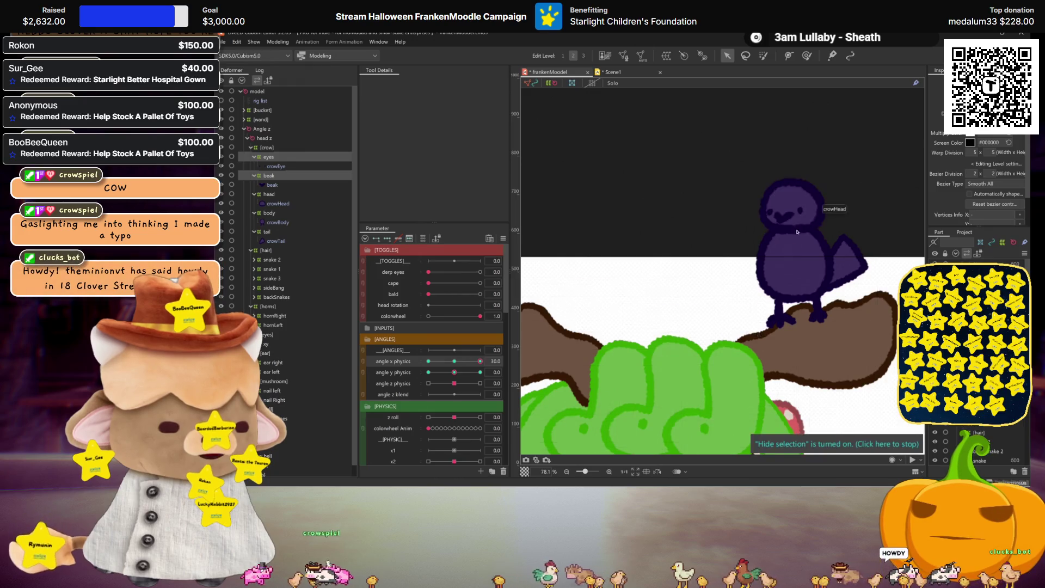
Step: Turn angle x physics to -30 and preview the crow's head deformer
scroll(708, 272, down, 3)
drag(481, 361, 428, 361)
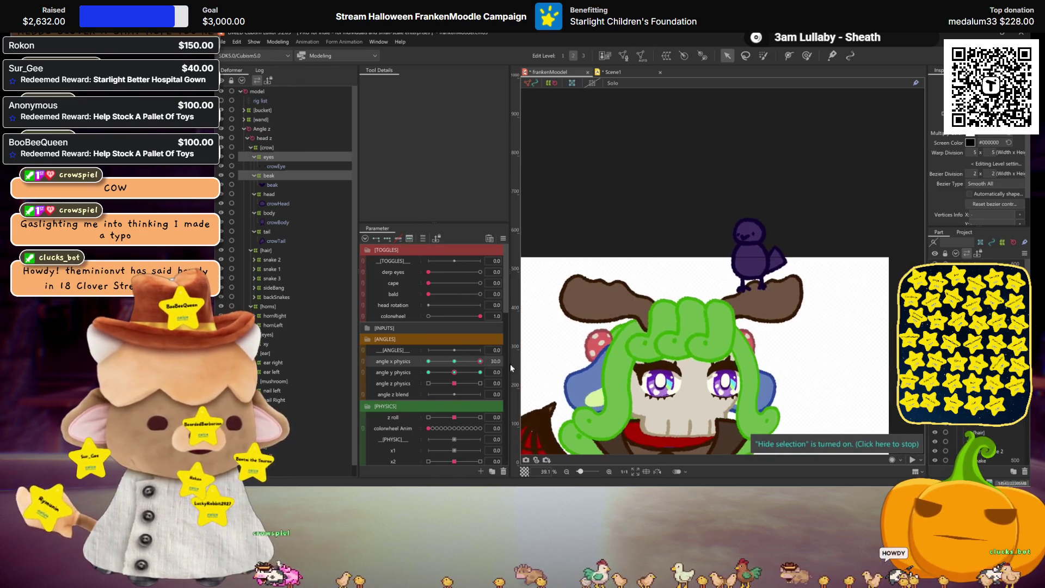
click(268, 196)
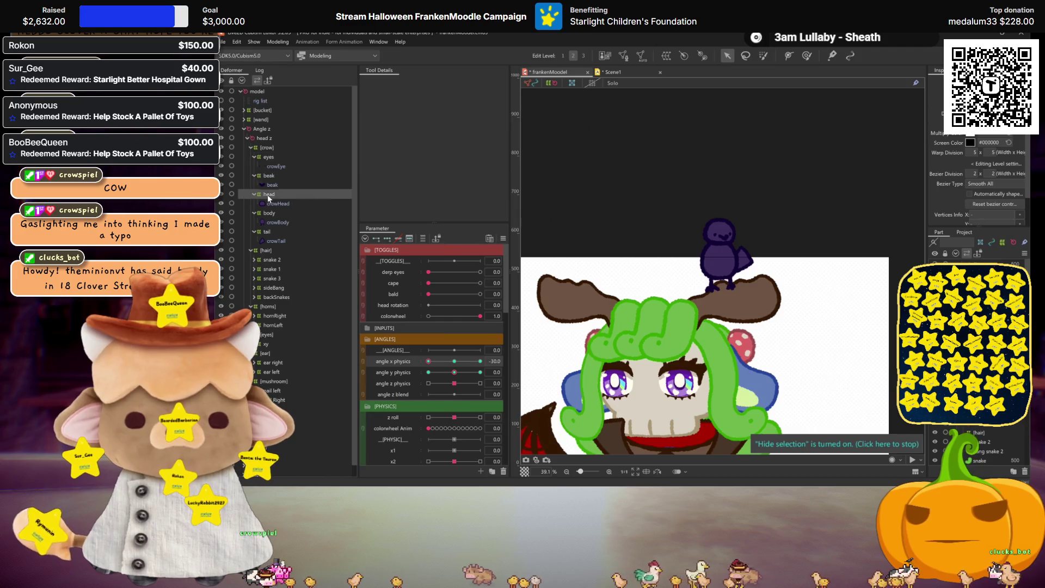
scroll(790, 315, up, 2)
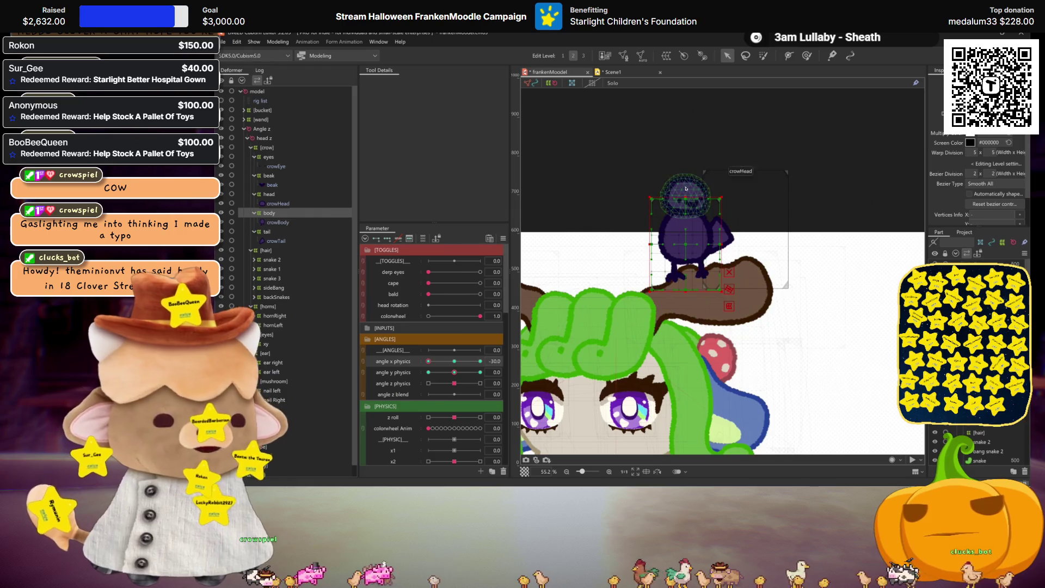
key(ctrl+h)
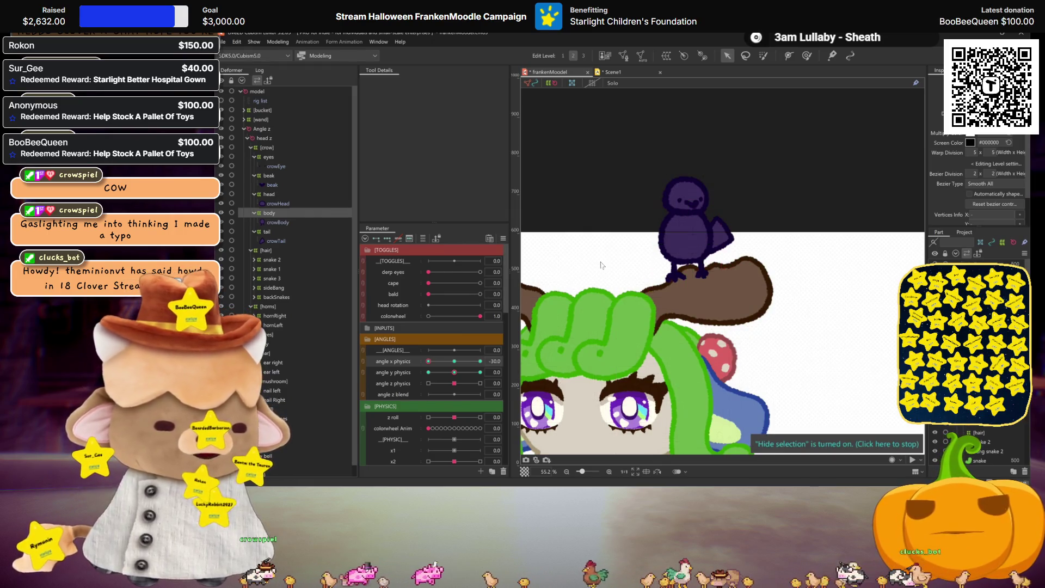
Step: Shift the tail deformer slightly left and check it at angle x 7.4 and -30
click(271, 233)
key(ctrl+h)
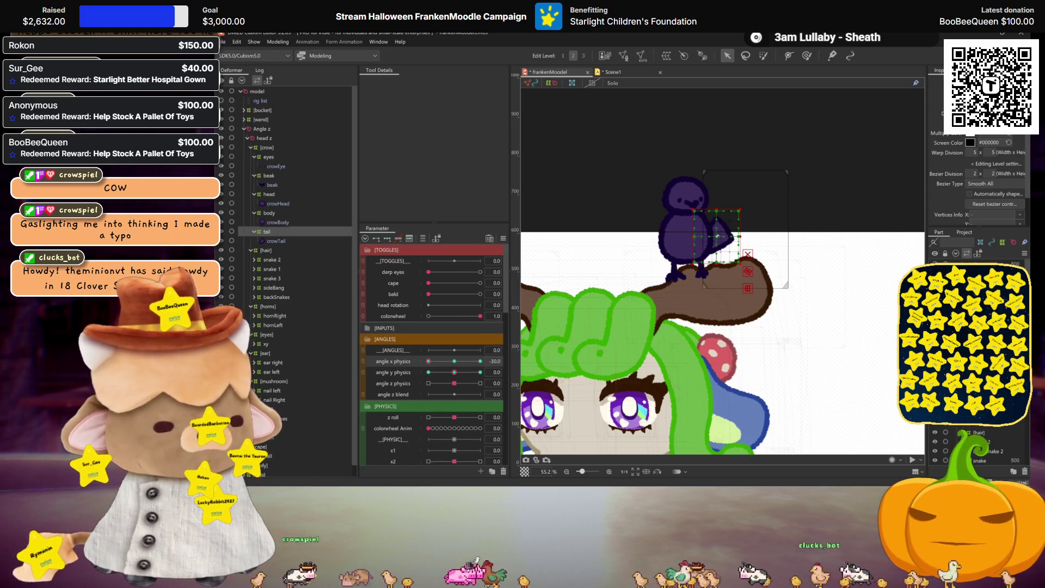
drag(718, 235, 713, 235)
key(ctrl+h)
drag(429, 361, 464, 363)
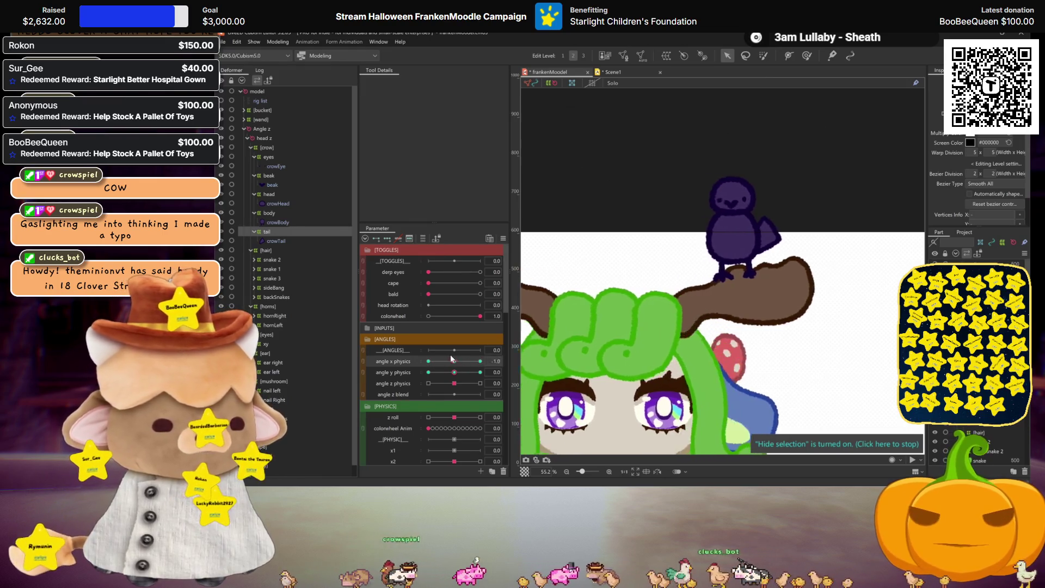
drag(464, 363, 410, 351)
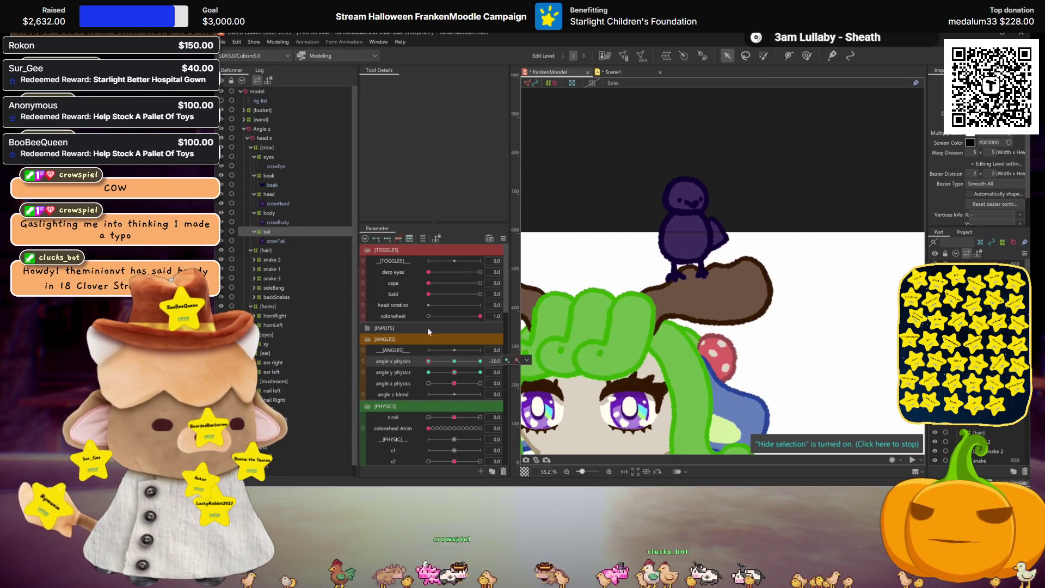
key(ctrl+h)
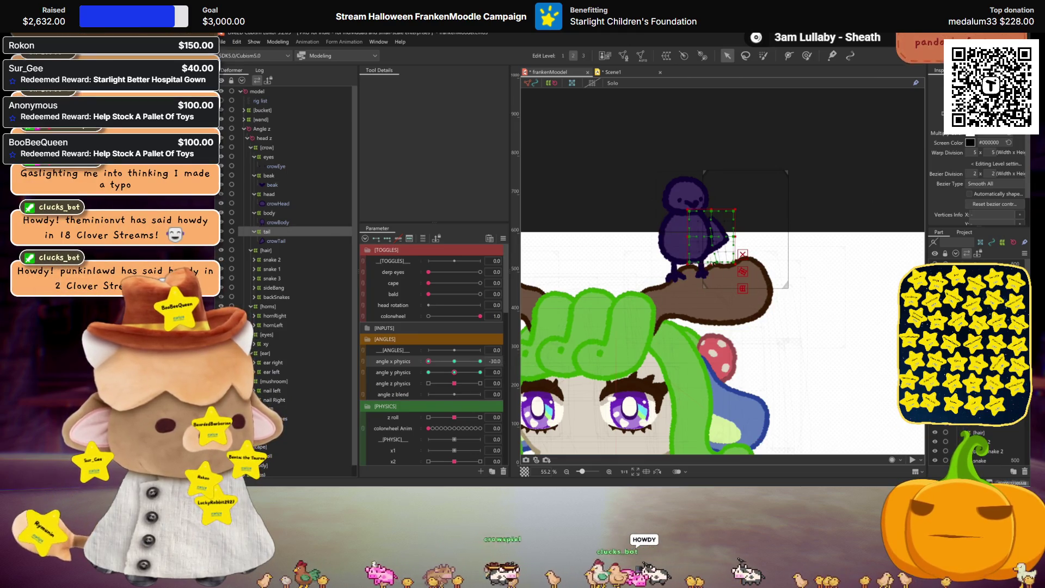
key(ctrl+h)
scroll(697, 264, down, 3)
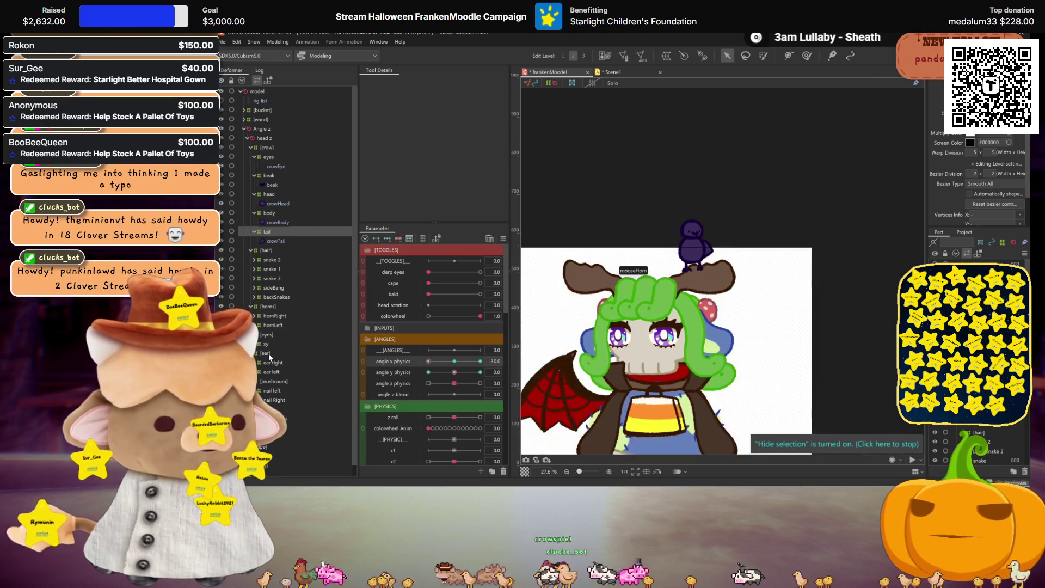
Step: Preview the head turn by sweeping angle x physics to -30.0 and back to 0.0
drag(424, 361, 485, 360)
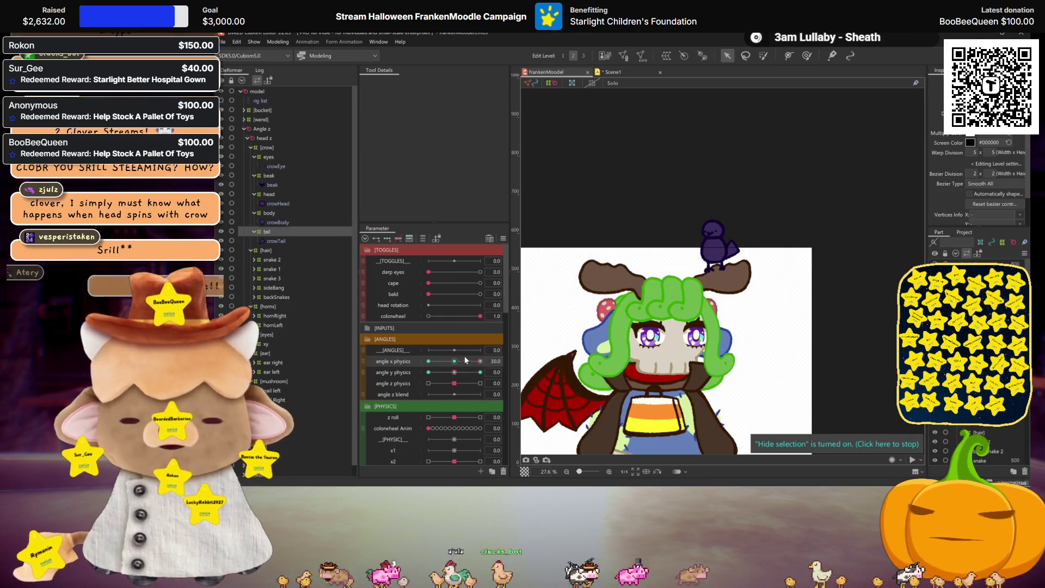
click(429, 362)
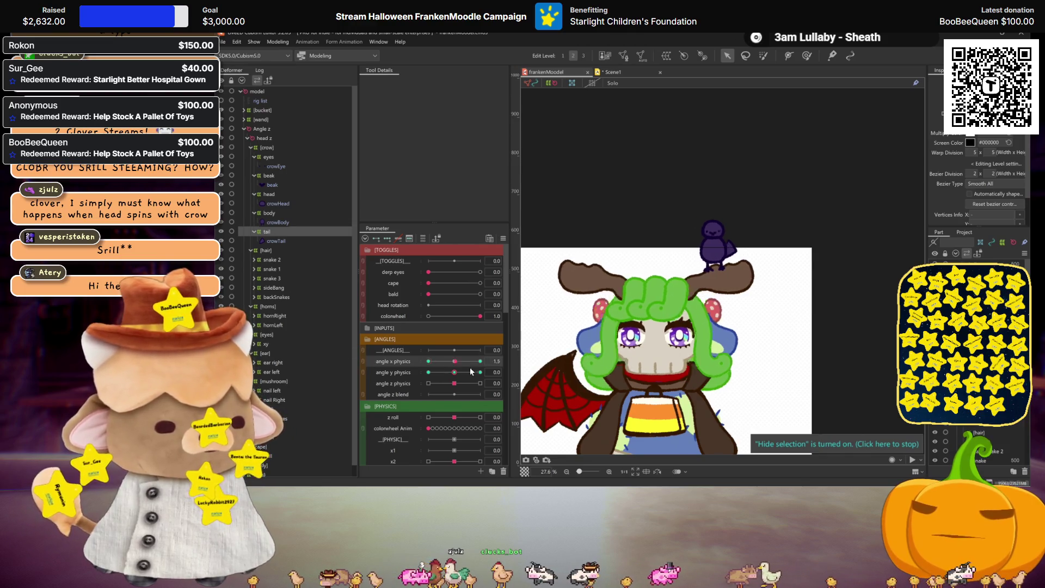
click(445, 361)
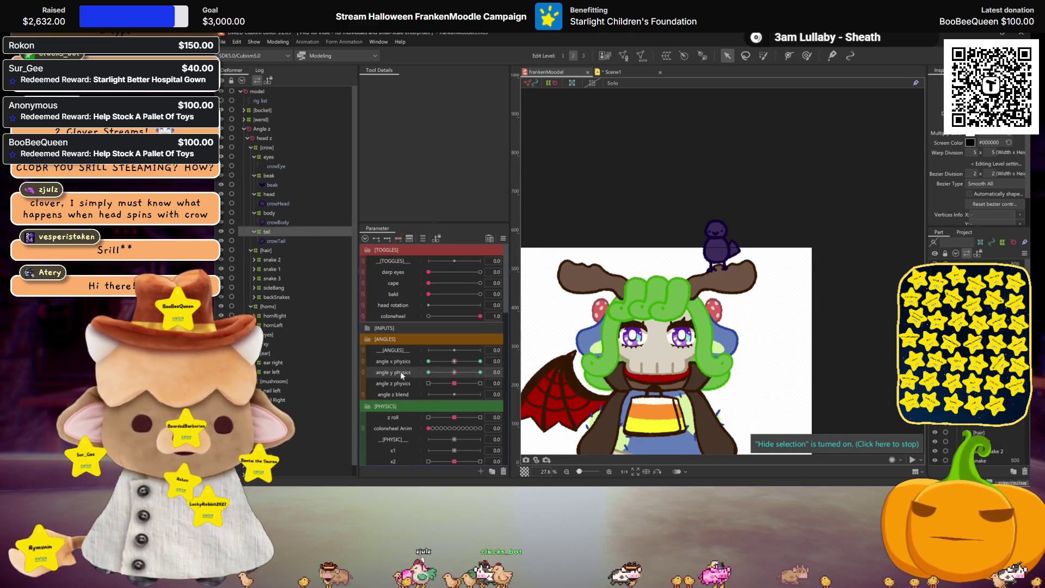
Step: Select the beak deformer, set angle y physics to -30.0, and zoom into the crow
click(269, 175)
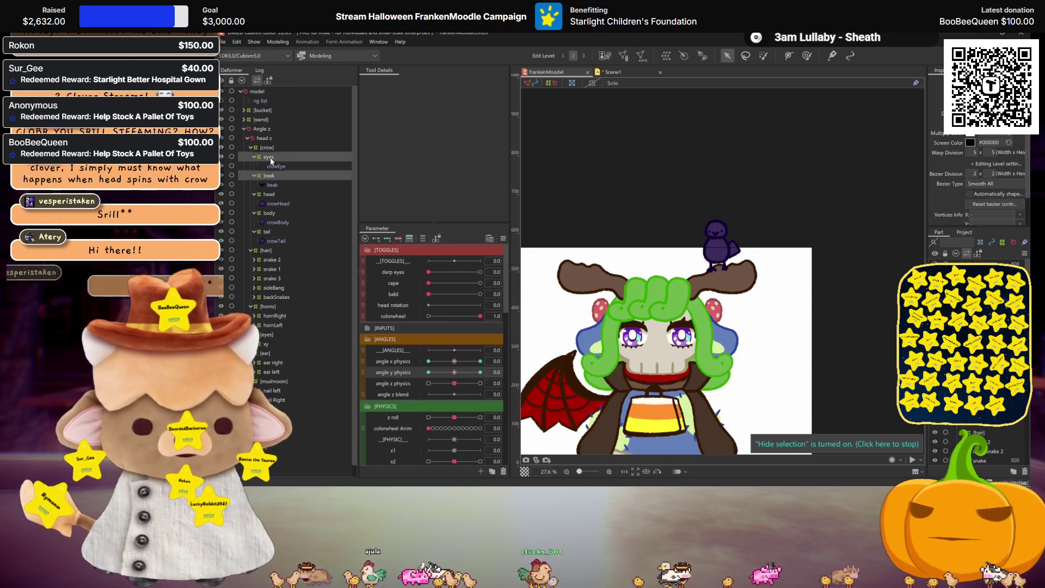
click(428, 372)
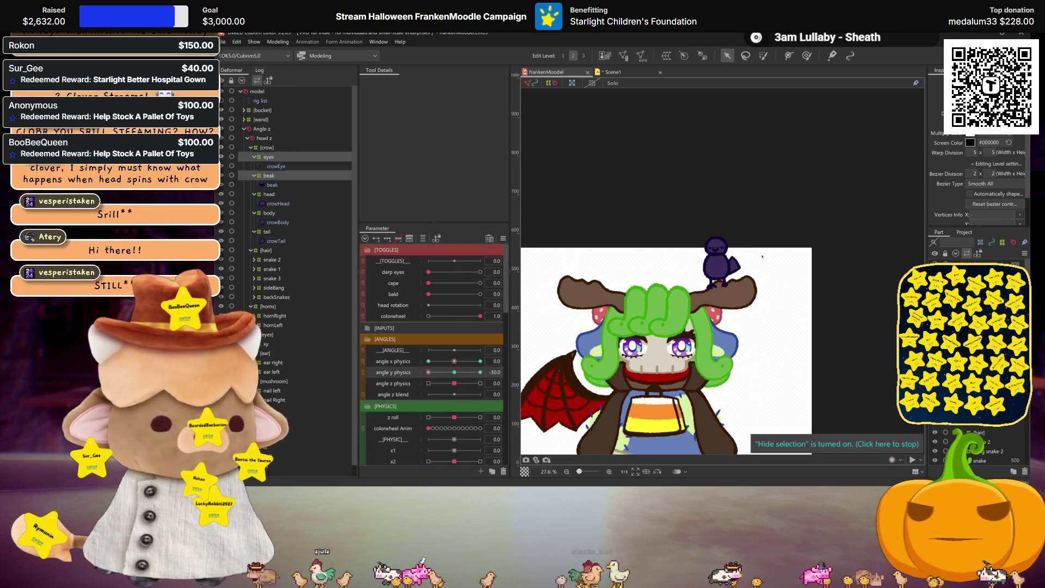
scroll(713, 250, up, 3)
scroll(708, 249, up, 3)
scroll(704, 248, up, 2)
scroll(701, 249, up, 2)
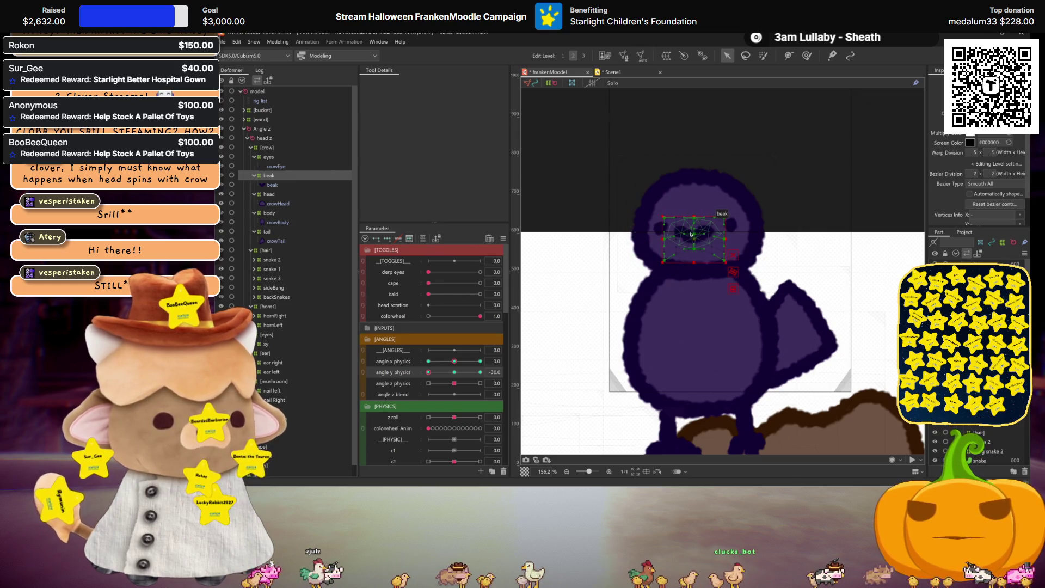
Step: Preview the tail deformer as angle y physics sweeps from -7.4 up to 30.0
scroll(696, 234, down, 6)
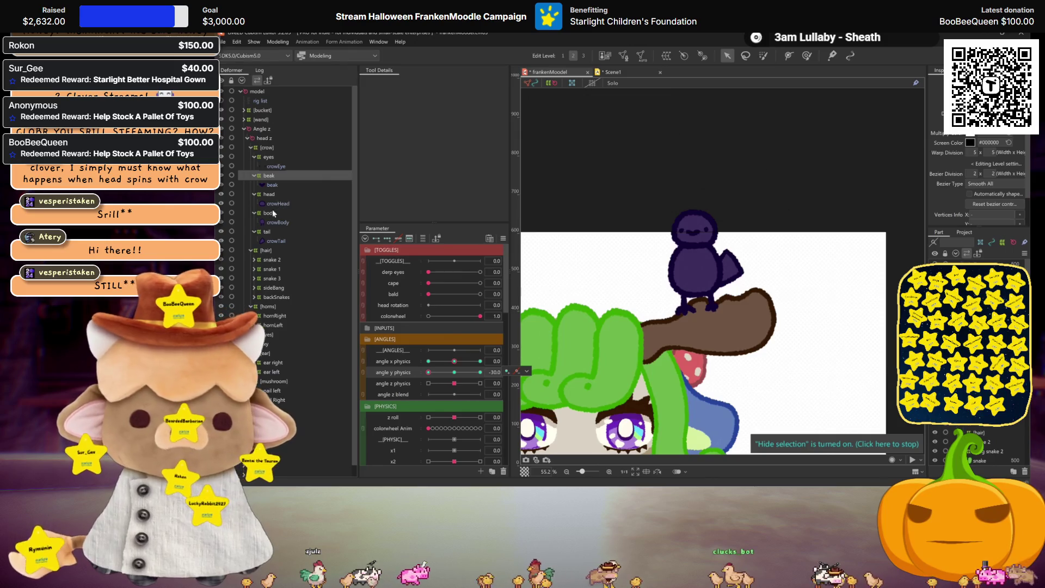
click(270, 231)
key(ctrl+h)
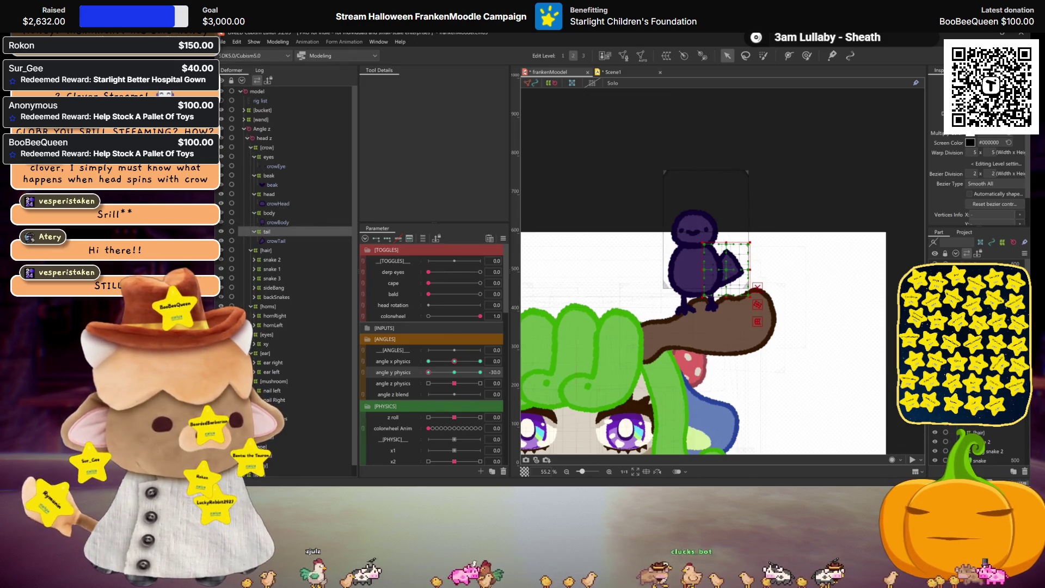
key(ctrl+h)
mouse_move(429, 372)
mouse_down()
mouse_move(451, 372)
mouse_move(407, 370)
mouse_up()
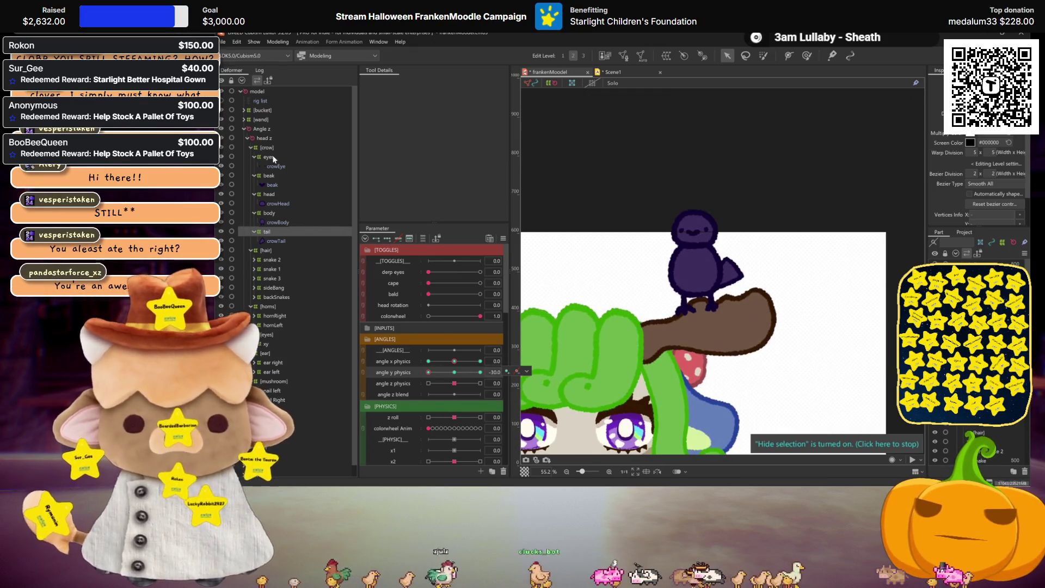
drag(451, 374, 481, 372)
key(ctrl+h)
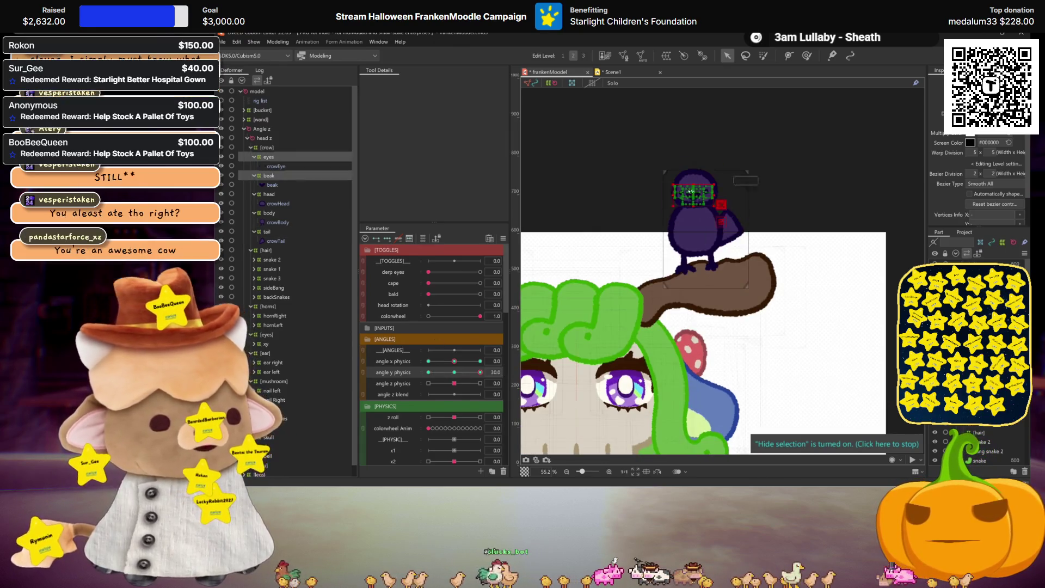
scroll(703, 204, up, 5)
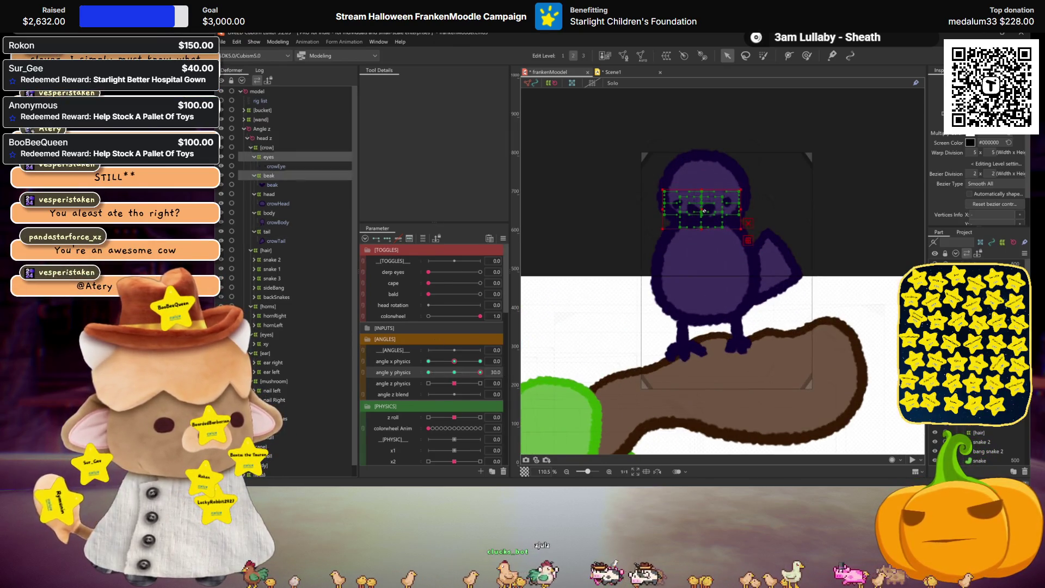
Step: Check the beak deformer with angle y physics back at -30.0
click(268, 177)
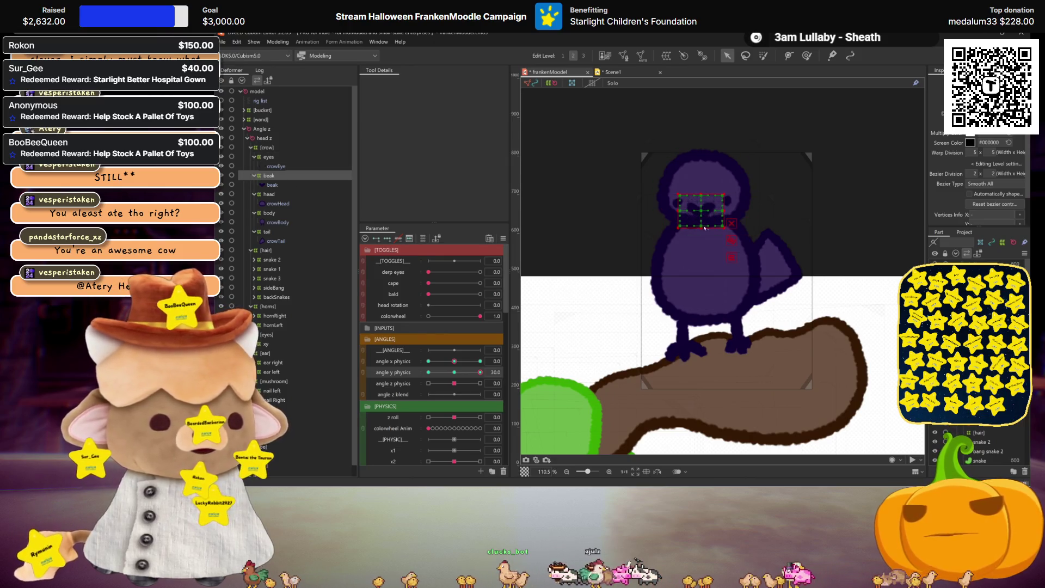
key(ctrl+h)
scroll(708, 235, down, 3)
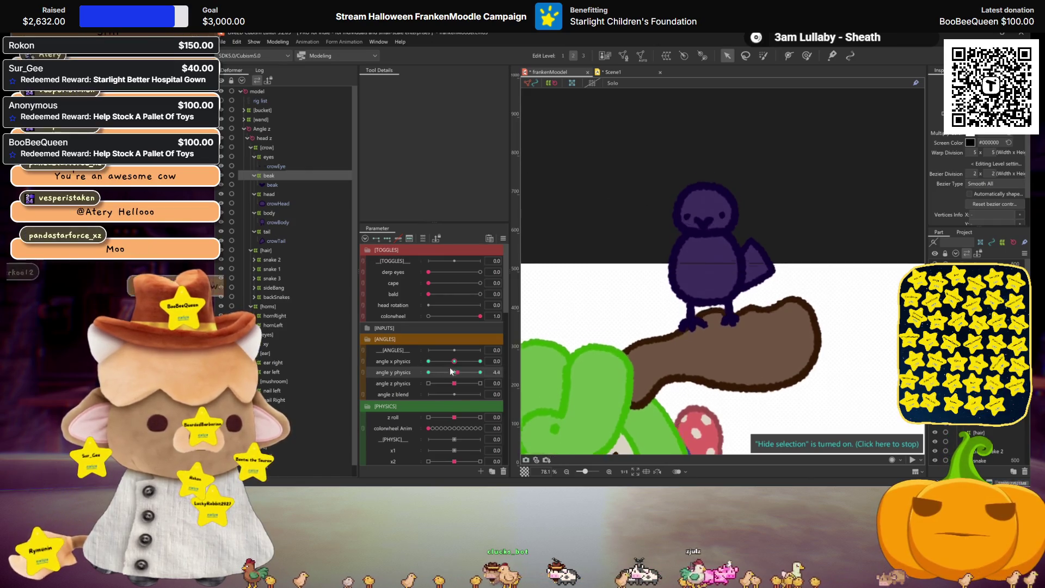
drag(453, 375, 428, 373)
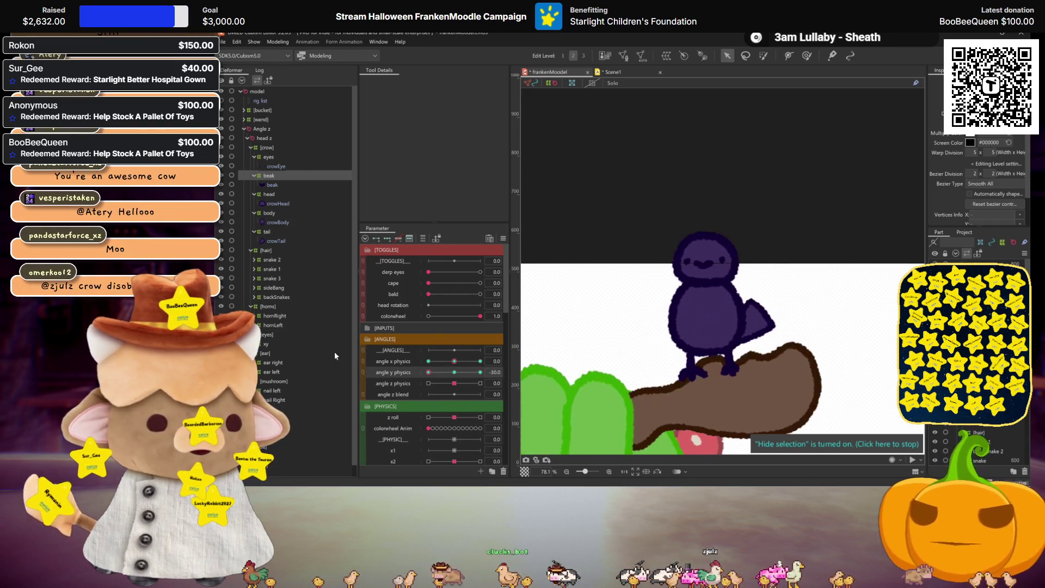
Step: Check the head deformer at angle y ±30, then reset angle y to 0 and test angle x ±30
click(267, 194)
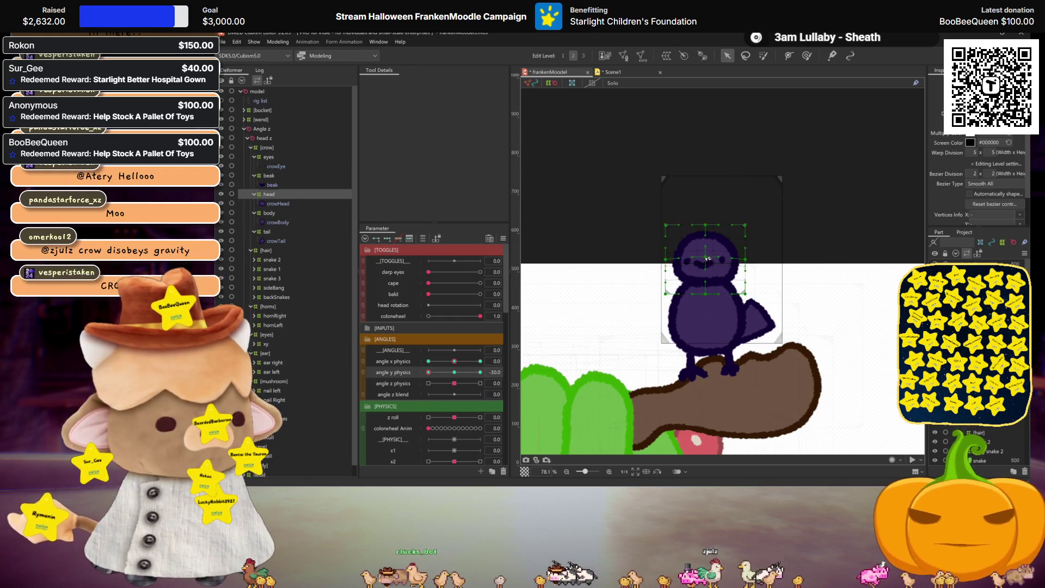
click(480, 372)
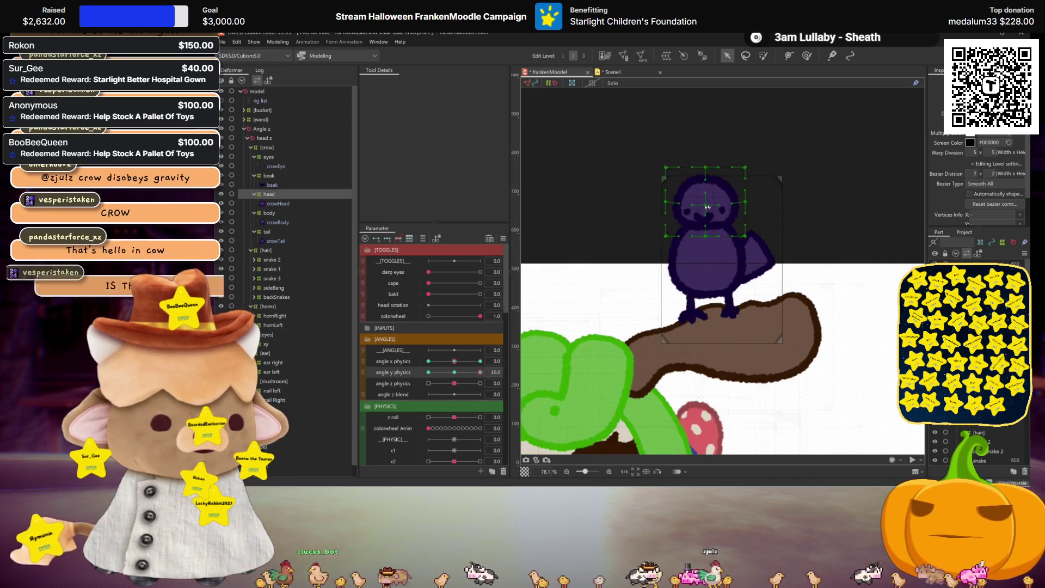
key(ctrl+h)
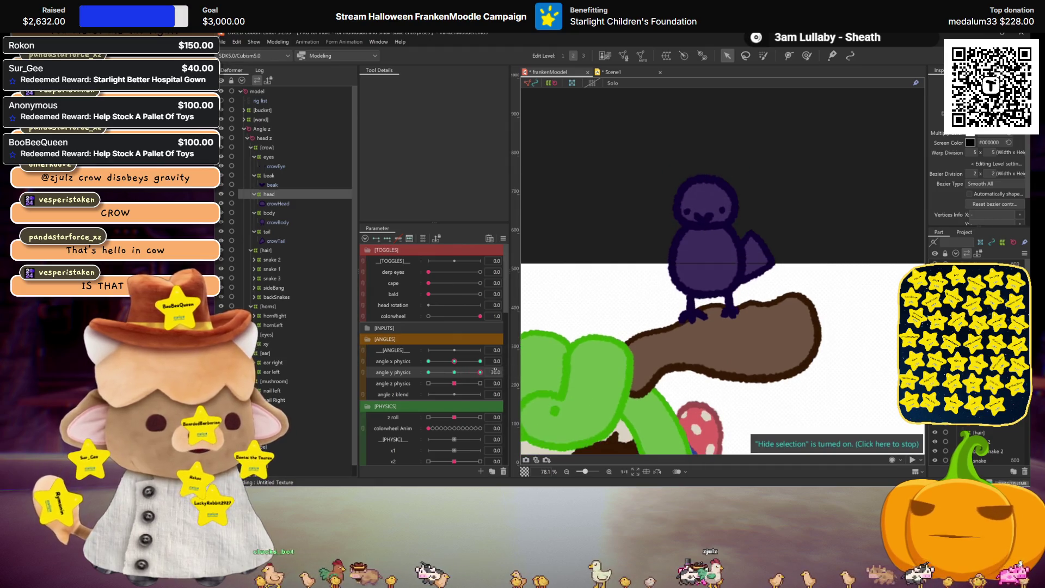
click(429, 373)
scroll(711, 371, down, 3)
drag(711, 370, 702, 276)
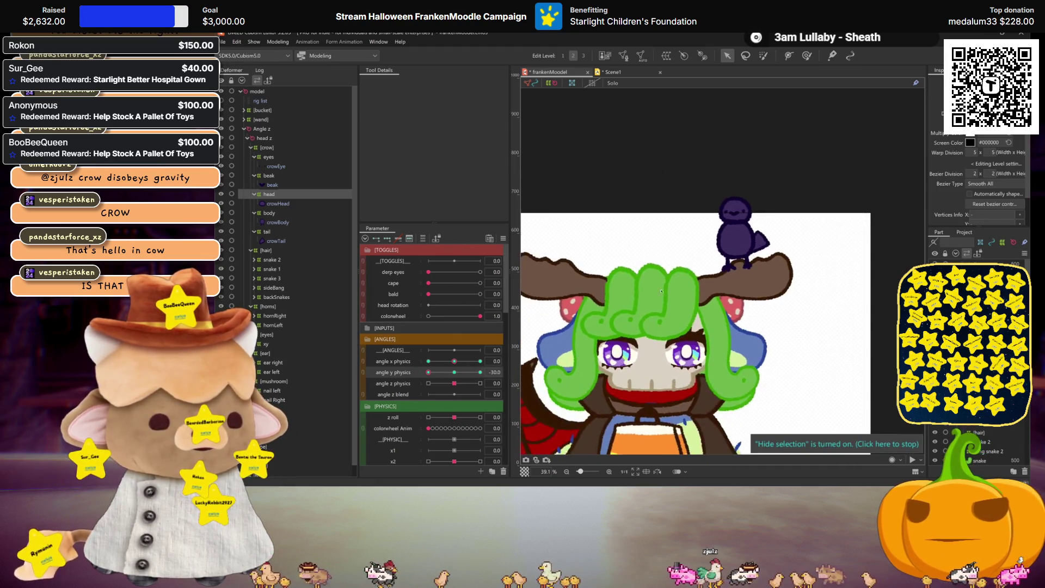
click(455, 373)
click(428, 362)
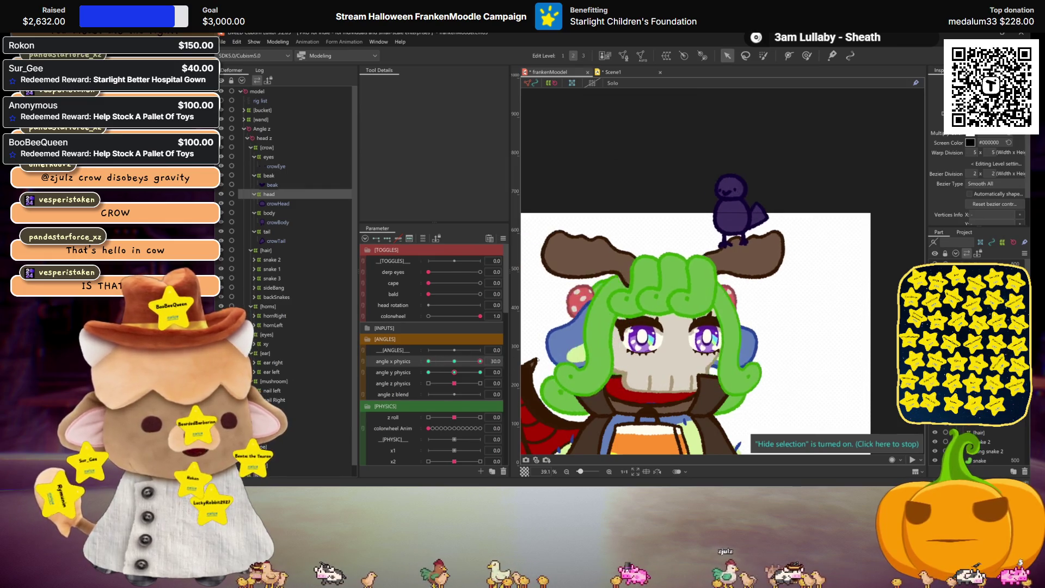
click(454, 362)
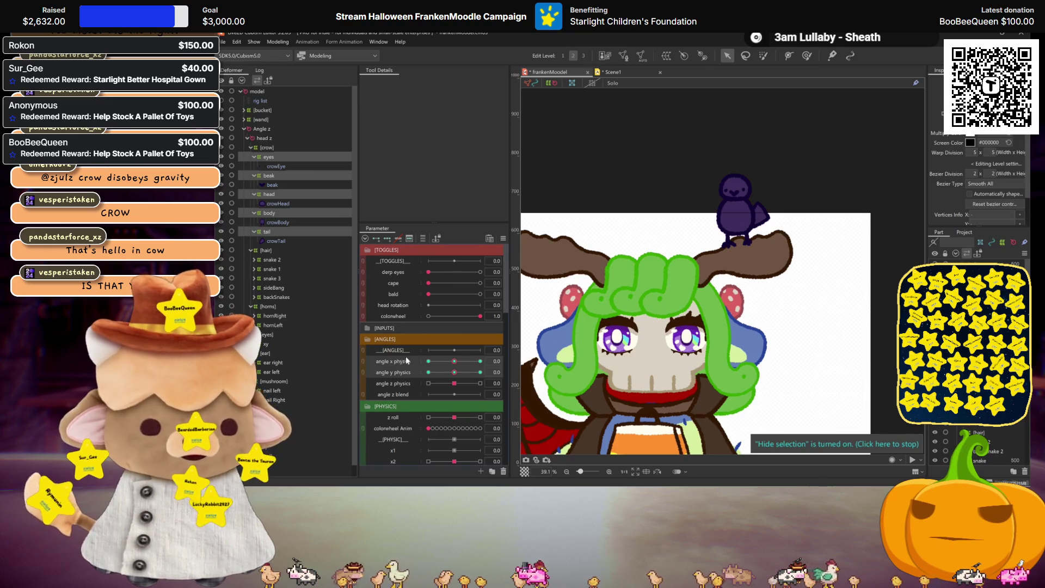
Step: Synthesize corners with angle x physics as Parameter 1 and angle y physics as Parameter 2
click(503, 239)
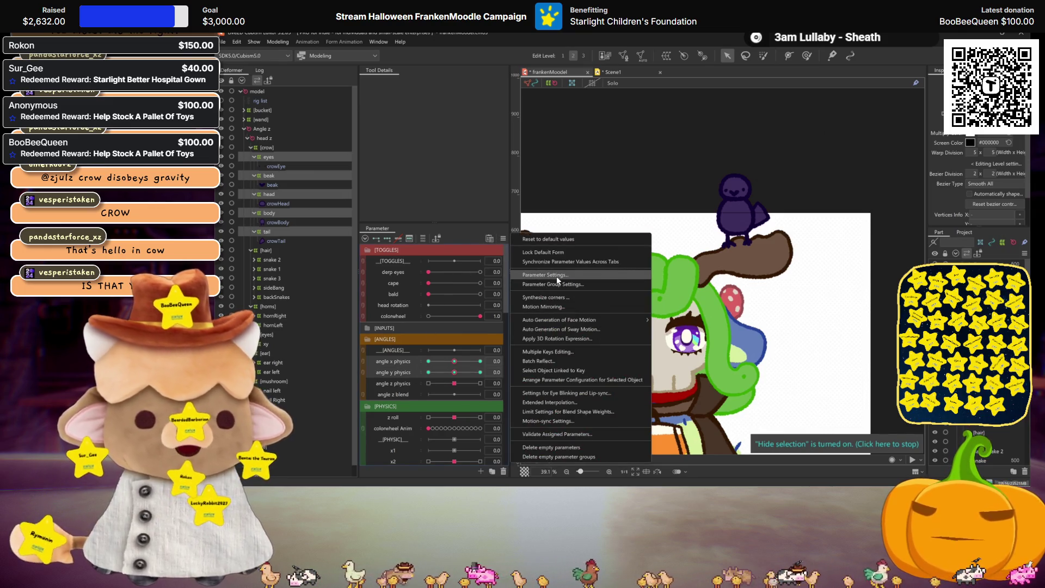
click(556, 276)
click(801, 94)
click(503, 239)
click(574, 306)
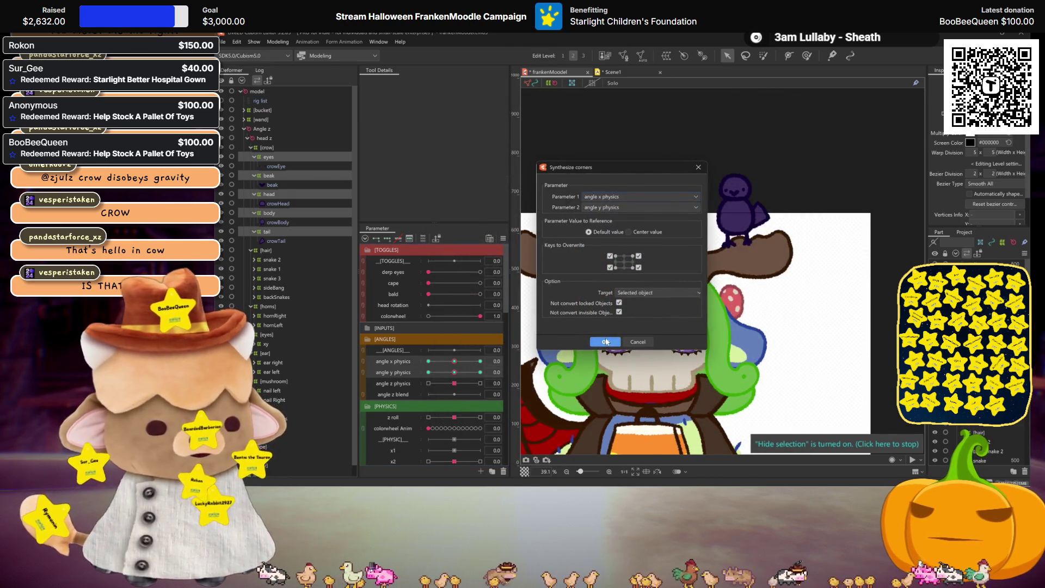
click(606, 342)
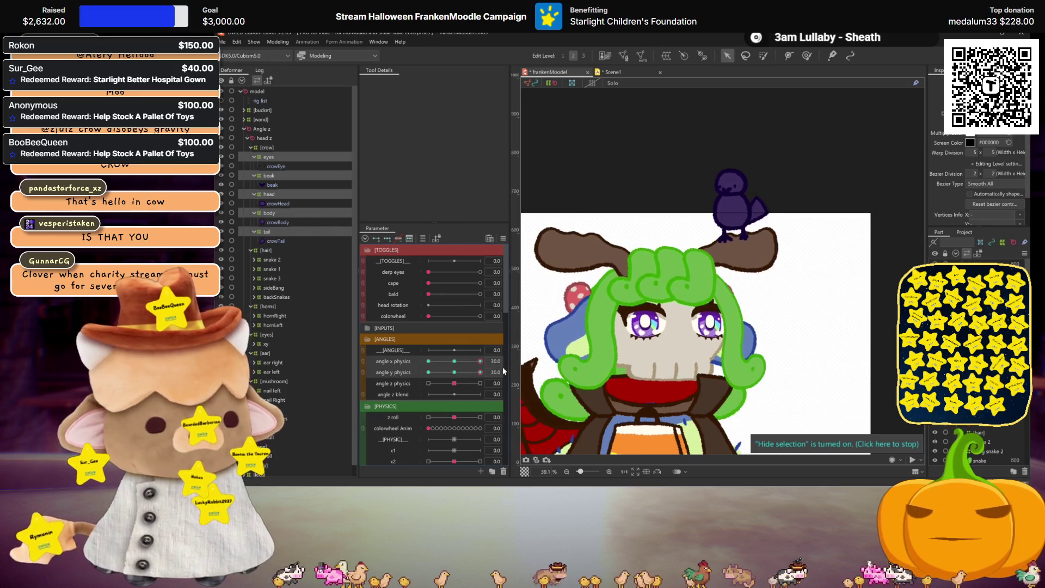
Step: Skew the crow's top edge leftward with a Perspective temporary deform and confirm it
key(ctrl+shift+t)
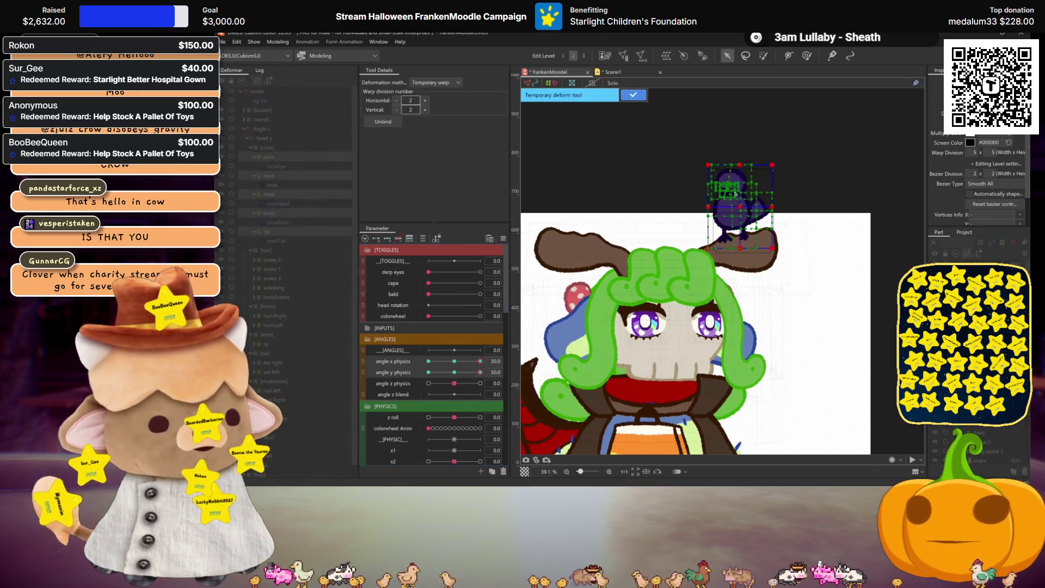
click(442, 82)
click(435, 122)
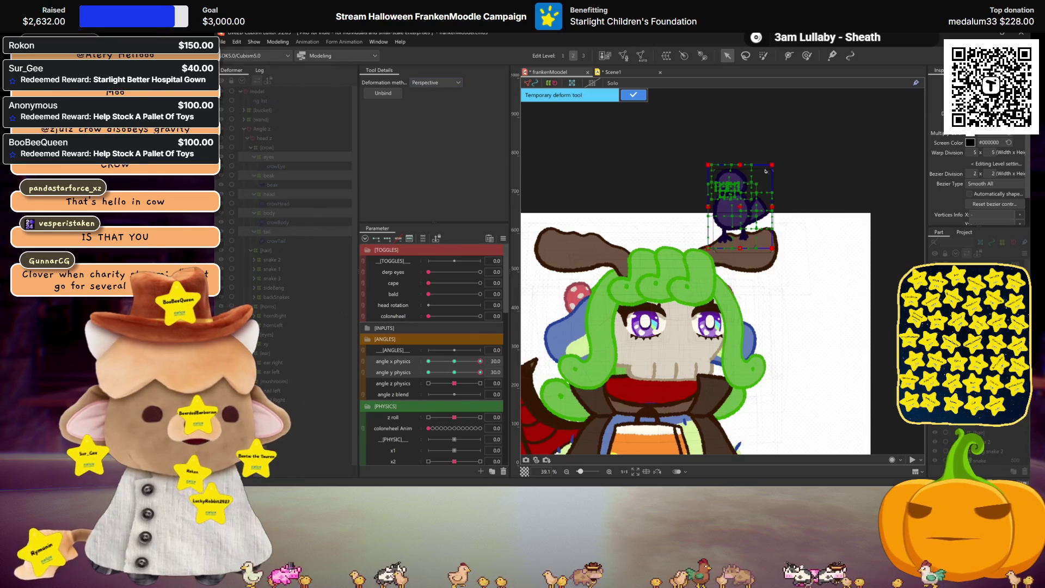
drag(741, 165, 737, 165)
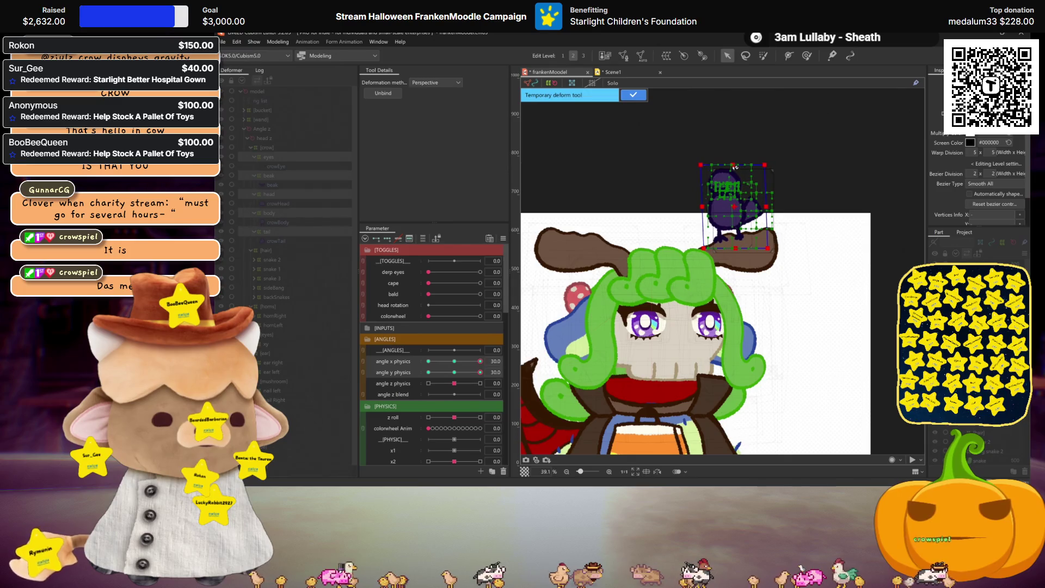
key(ctrl+h)
drag(457, 375, 480, 372)
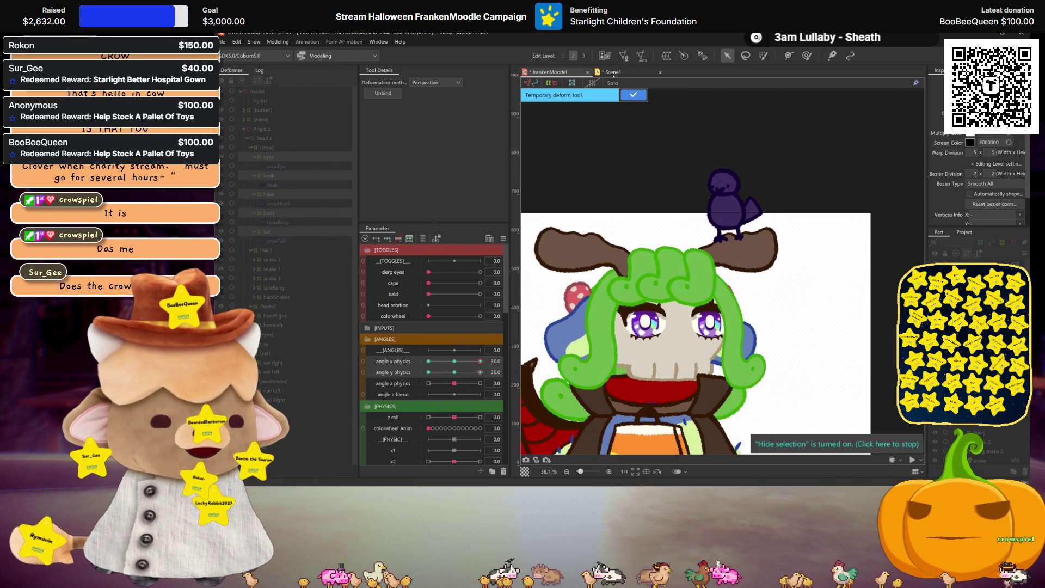
click(632, 95)
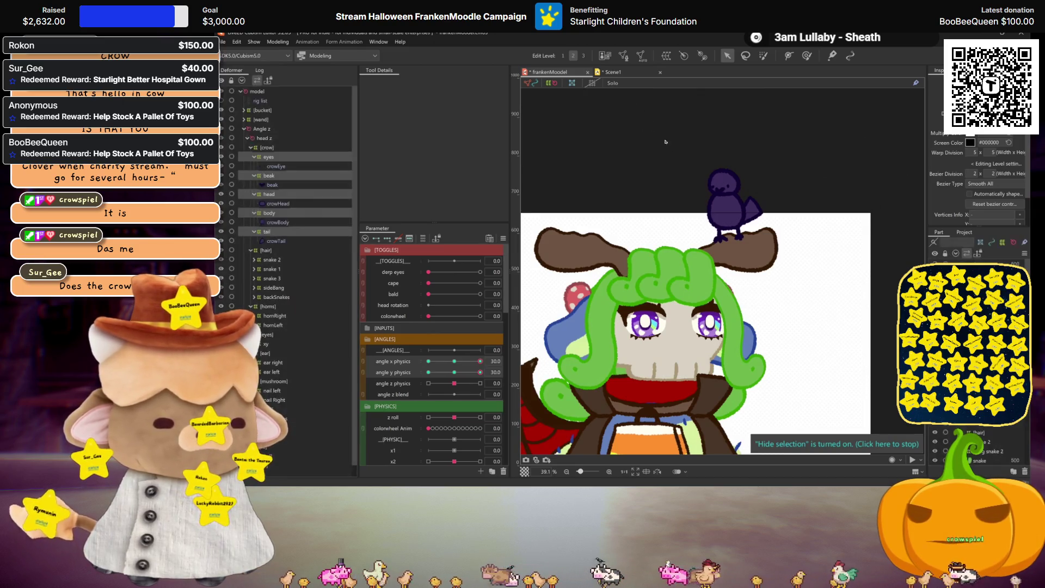
Step: Bring angle y physics back near 30 and skew the crow's top edge rightward in perspective
scroll(709, 273, up, 4)
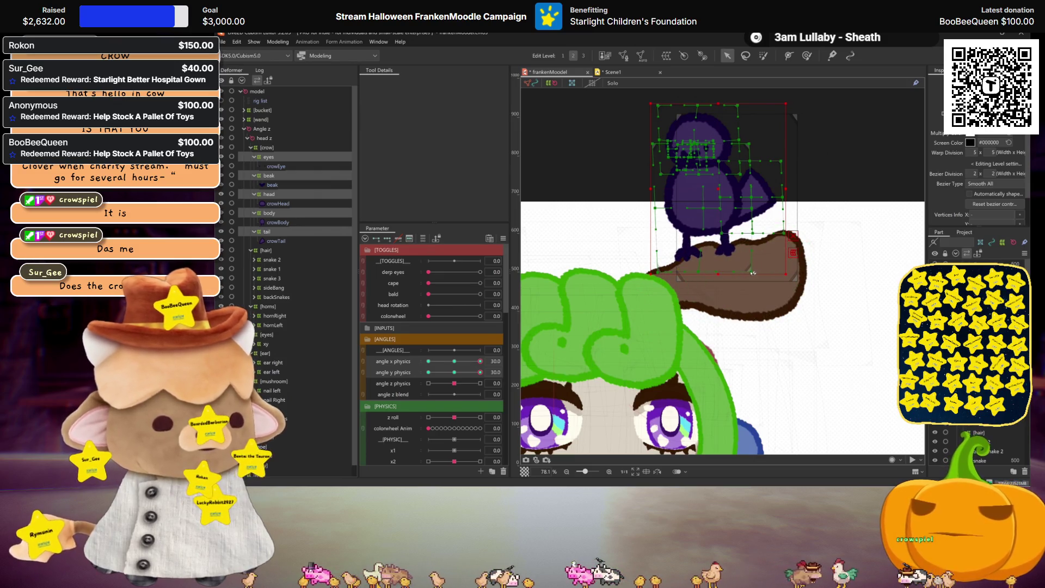
key(ctrl+h)
scroll(746, 284, down, 3)
scroll(733, 306, down, 2)
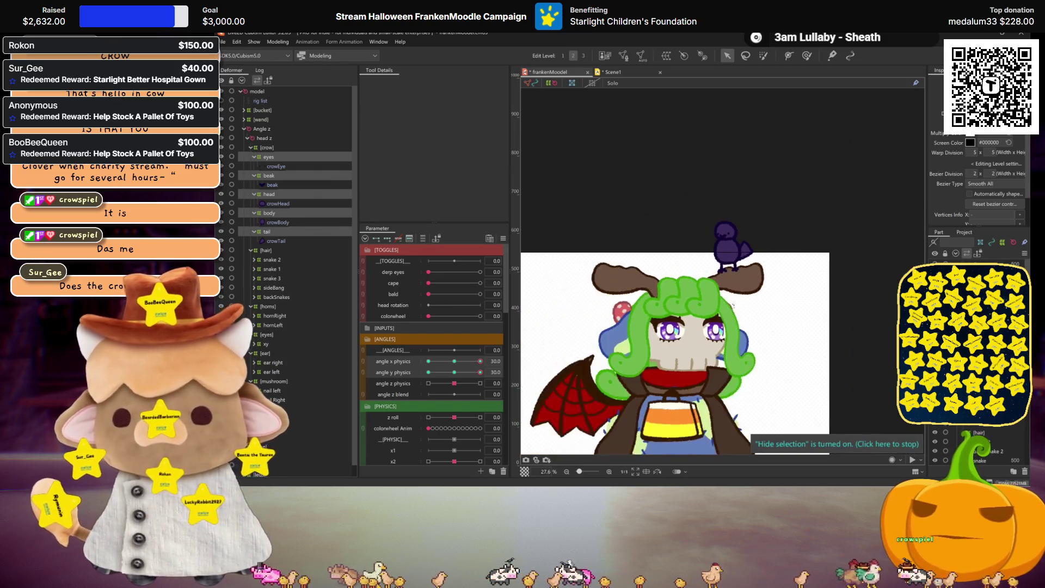
scroll(733, 306, up, 2)
drag(480, 373, 369, 358)
scroll(846, 217, up, 2)
key(ctrl+t)
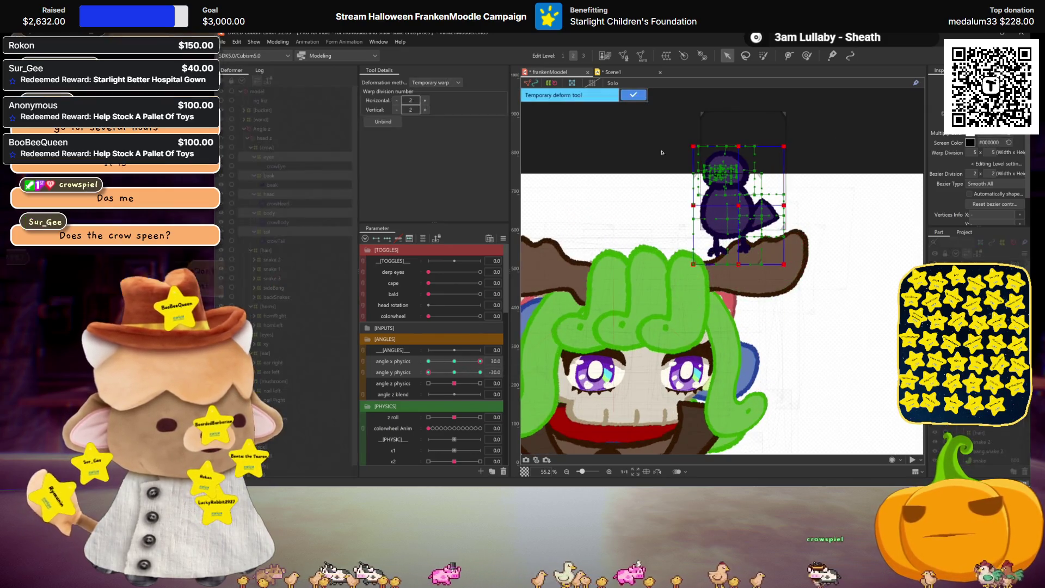
click(435, 82)
click(436, 117)
drag(744, 146, 750, 146)
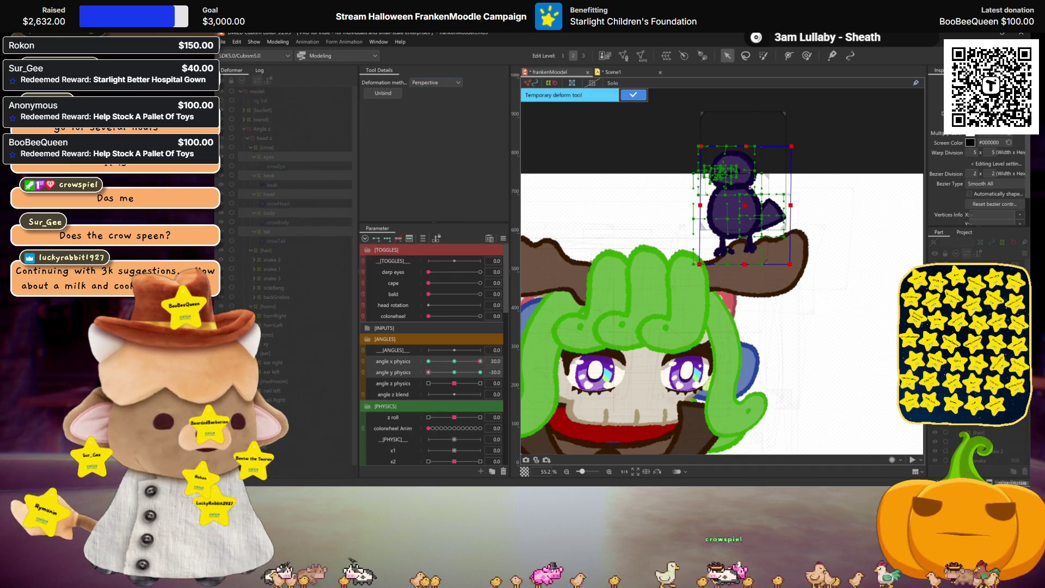
key(ctrl+h)
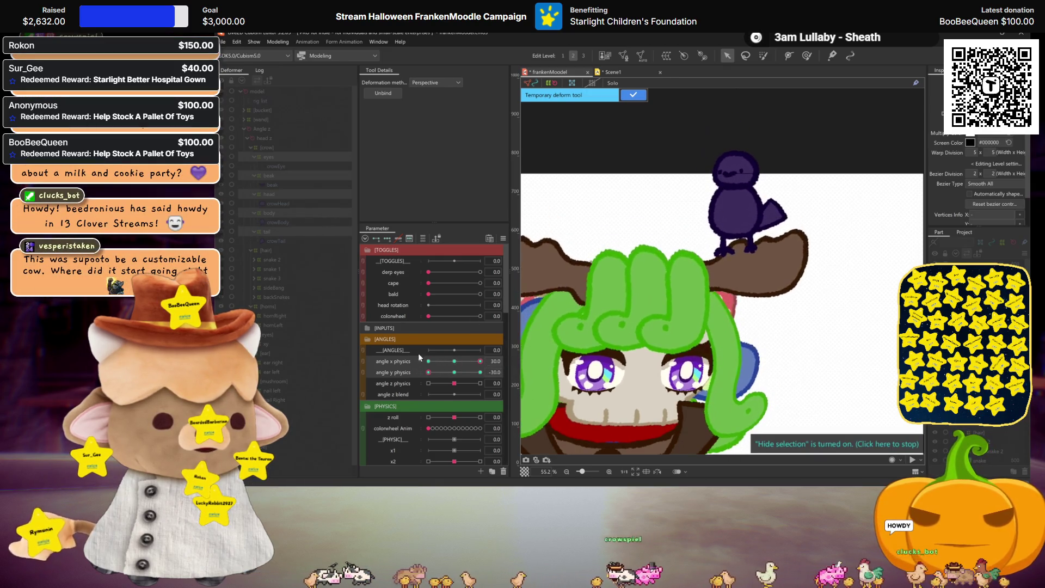
Step: Confirm the previous crow skew and switch angle x physics to the -30 pose
click(633, 94)
drag(481, 361, 400, 357)
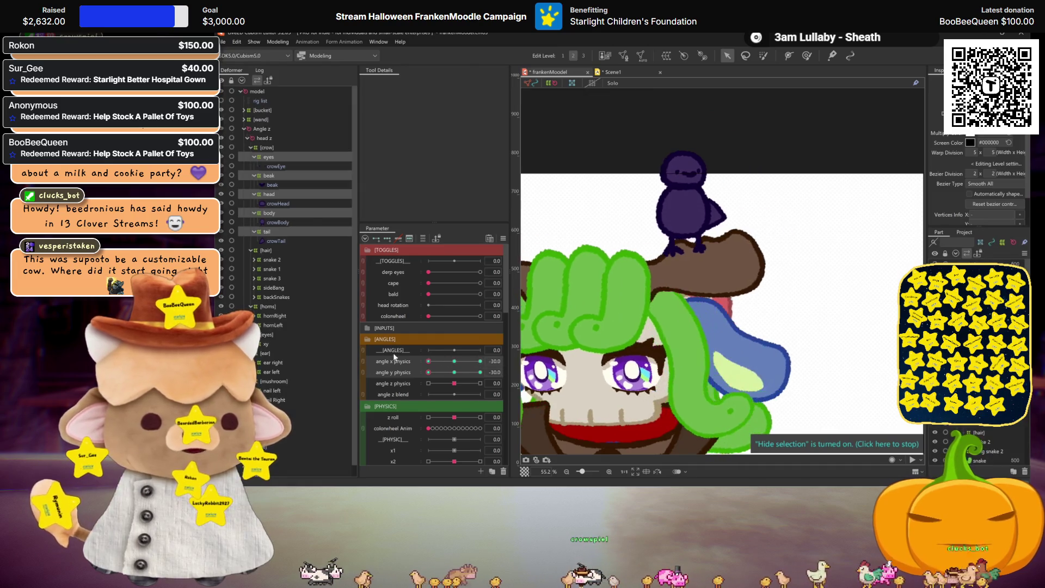
key(ctrl+h)
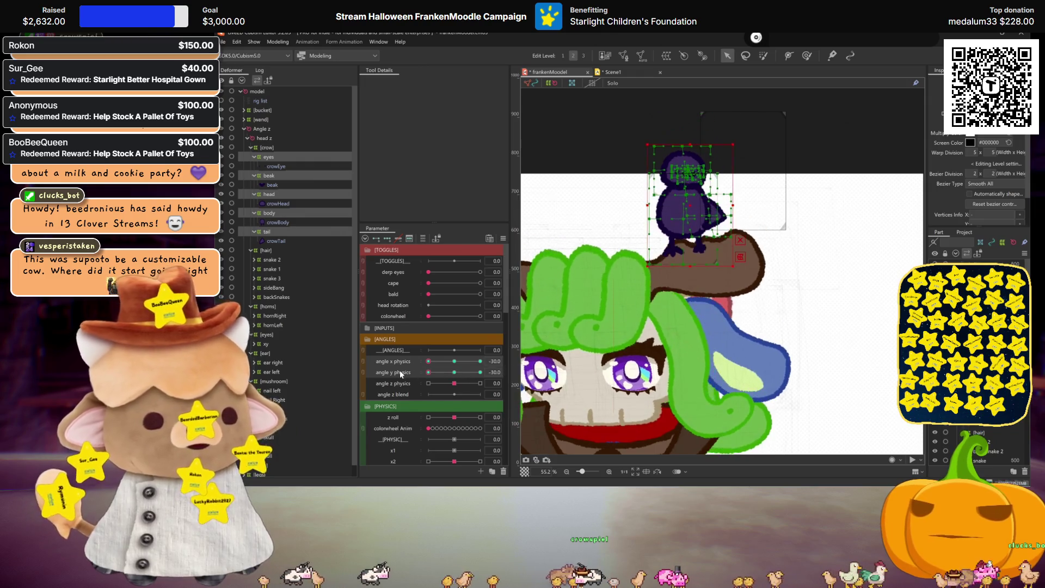
scroll(556, 343, down, 3)
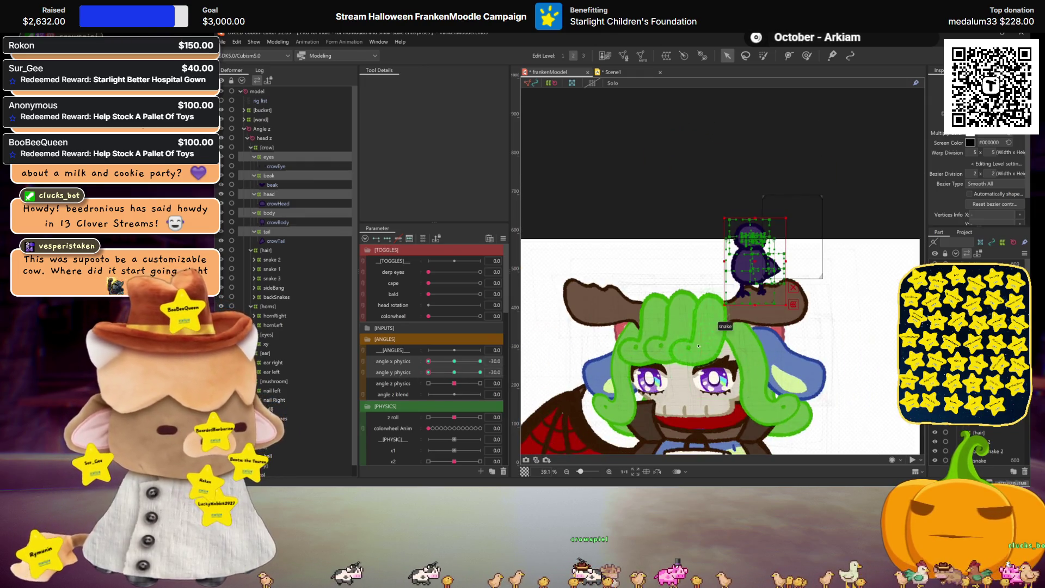
key(ctrl+h)
Step: Apply a Perspective temporary deform to the crow at this corner and confirm it
key(ctrl+t)
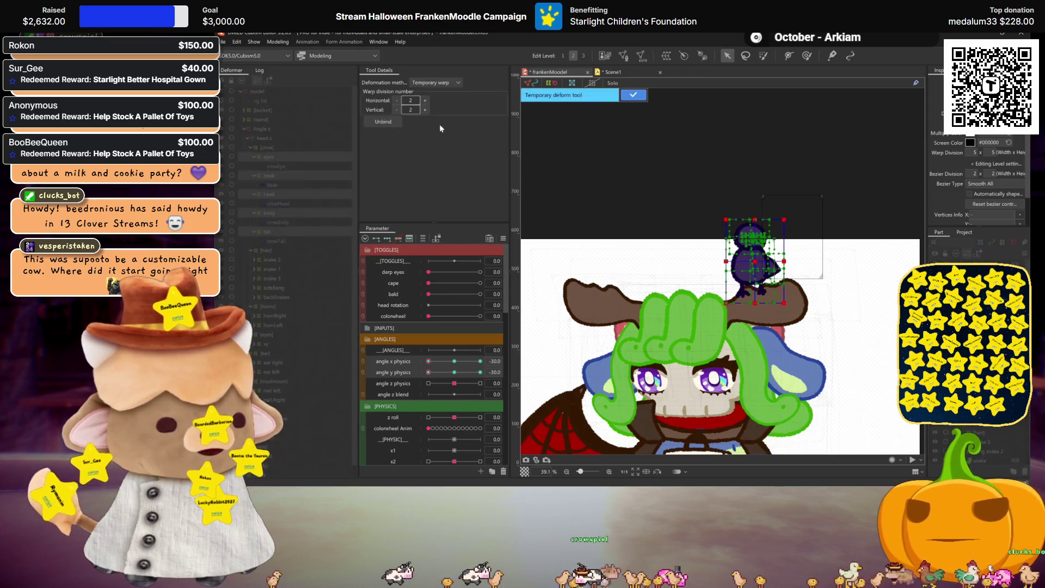
click(430, 82)
click(424, 117)
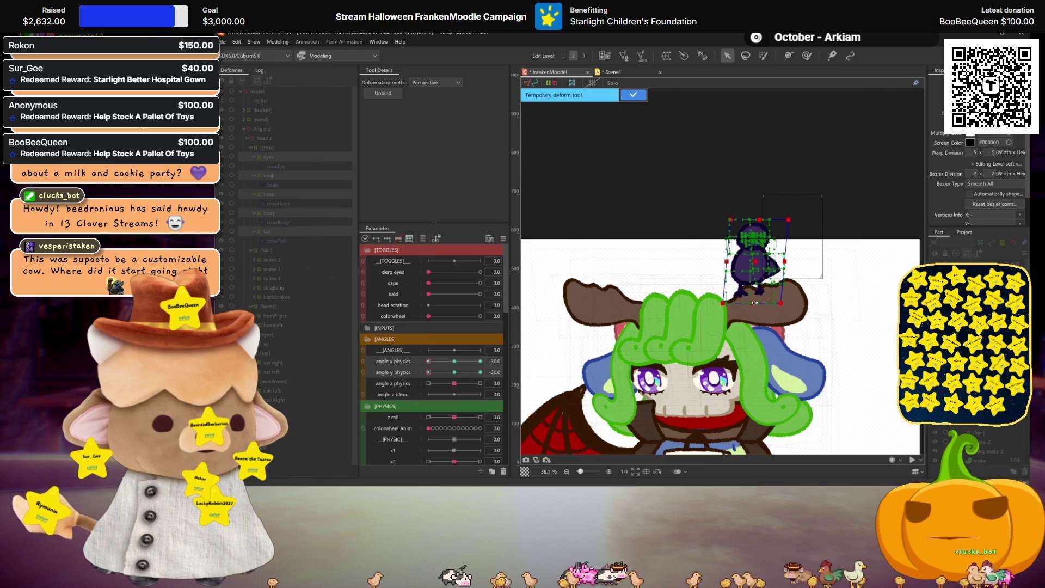
key(ctrl+h)
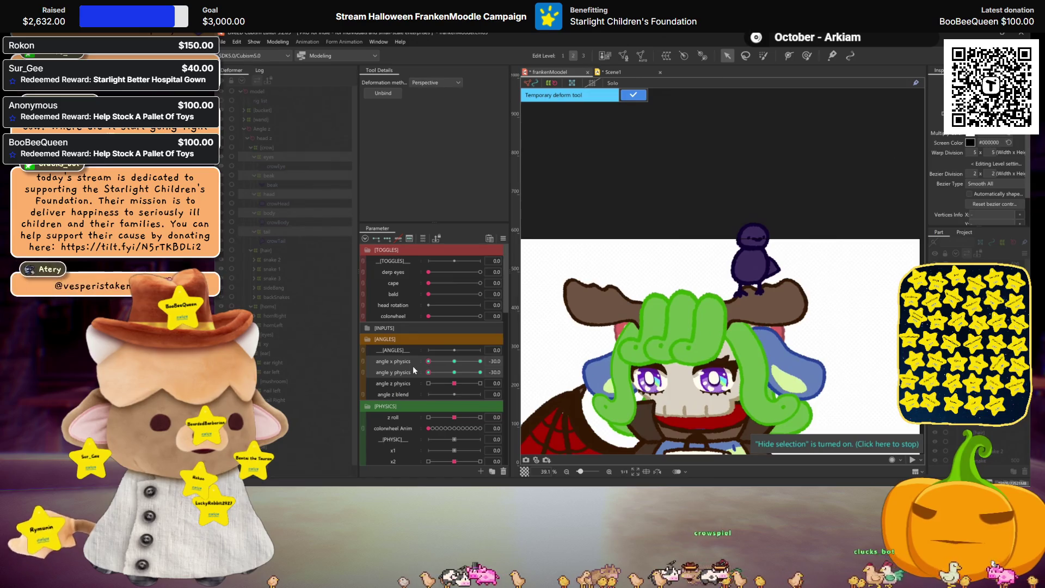
click(634, 95)
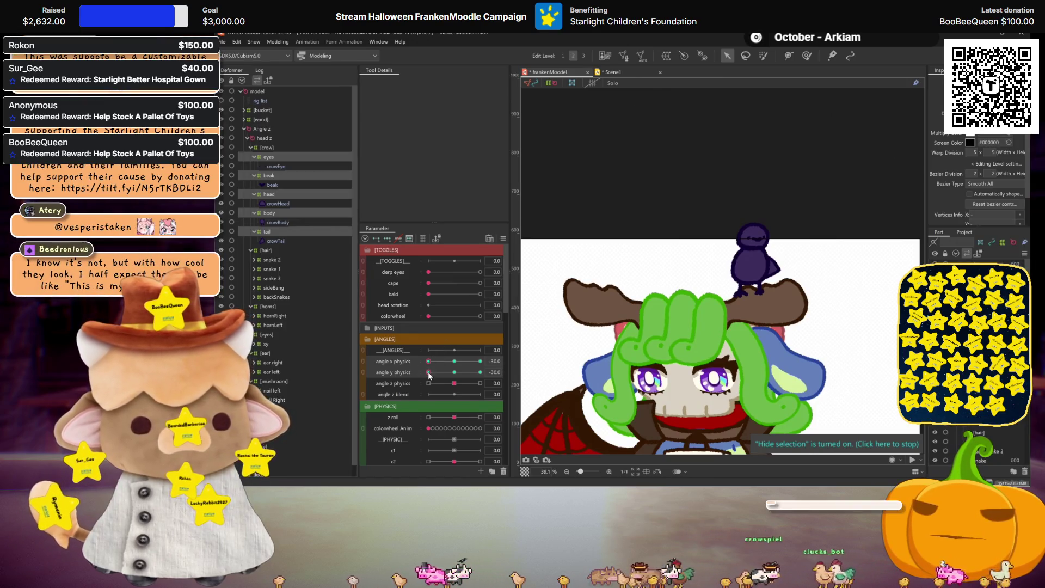
Step: At angle y physics 30, perspective-deform the crow, then reset both angle sliders to 0
drag(428, 373, 496, 381)
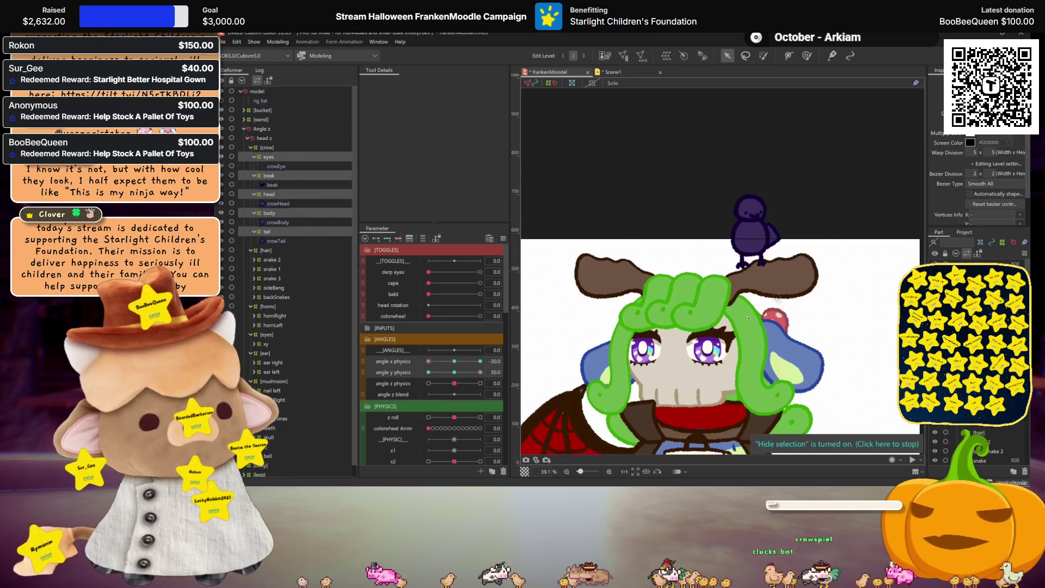
click(793, 276)
click(793, 276)
click(436, 82)
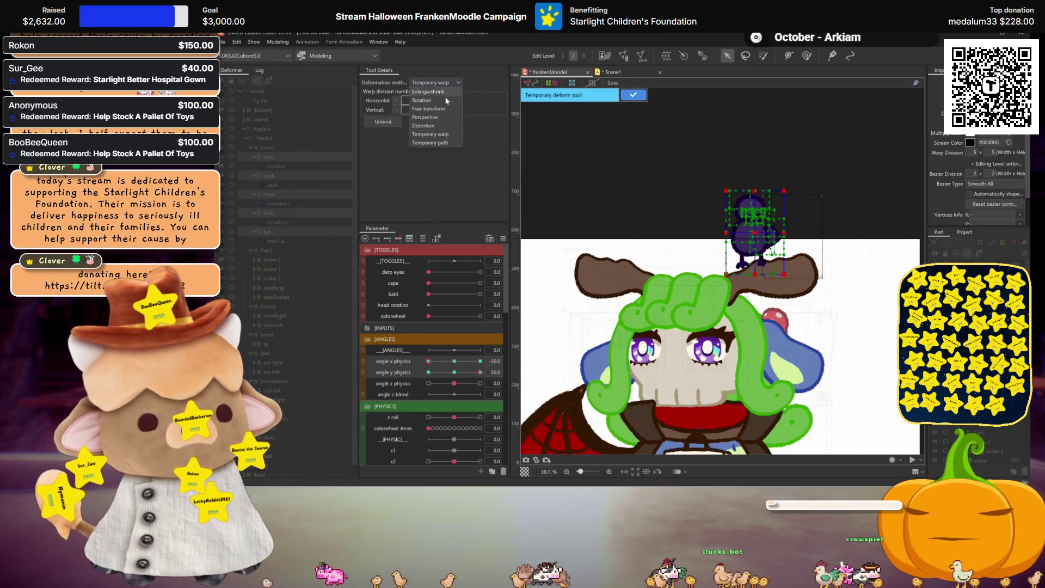
click(424, 119)
click(456, 372)
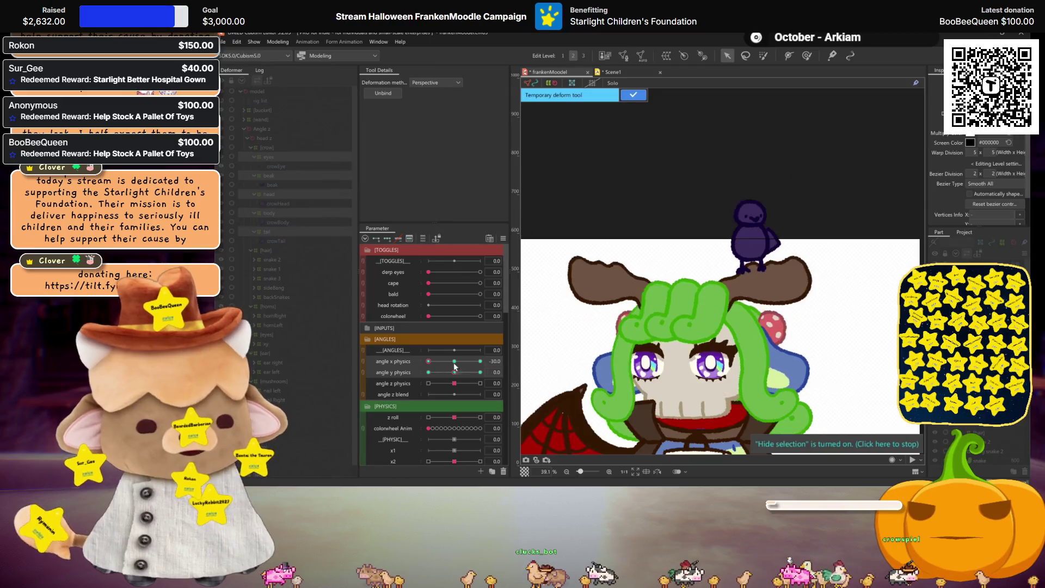
key(Return)
click(454, 361)
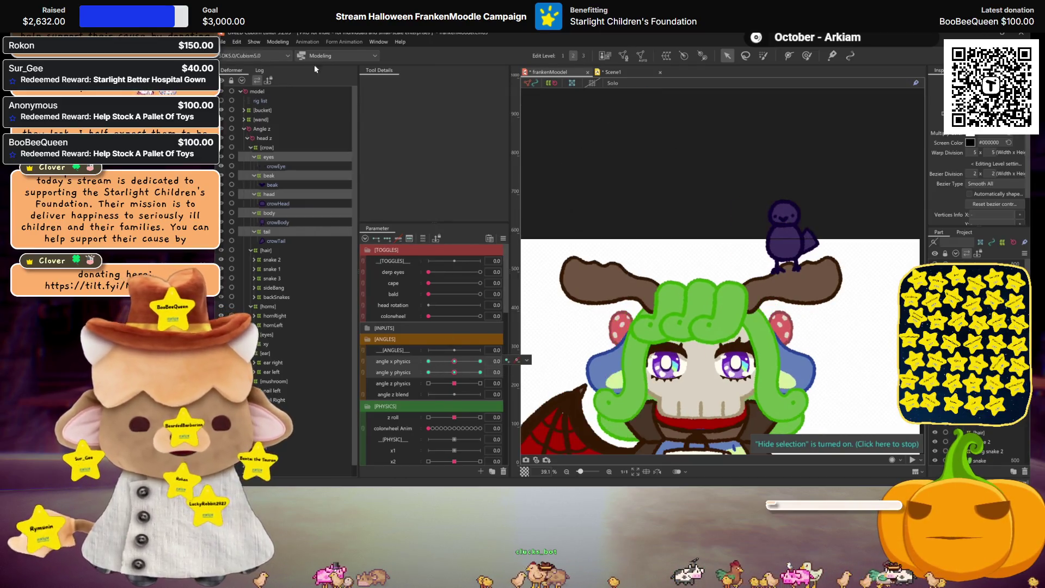
click(278, 41)
click(309, 231)
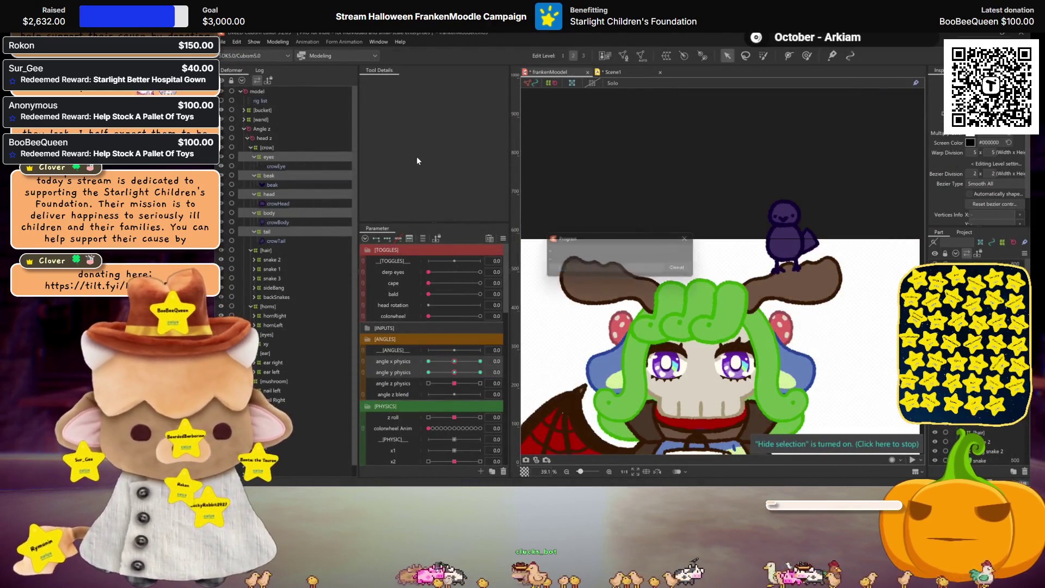
click(278, 42)
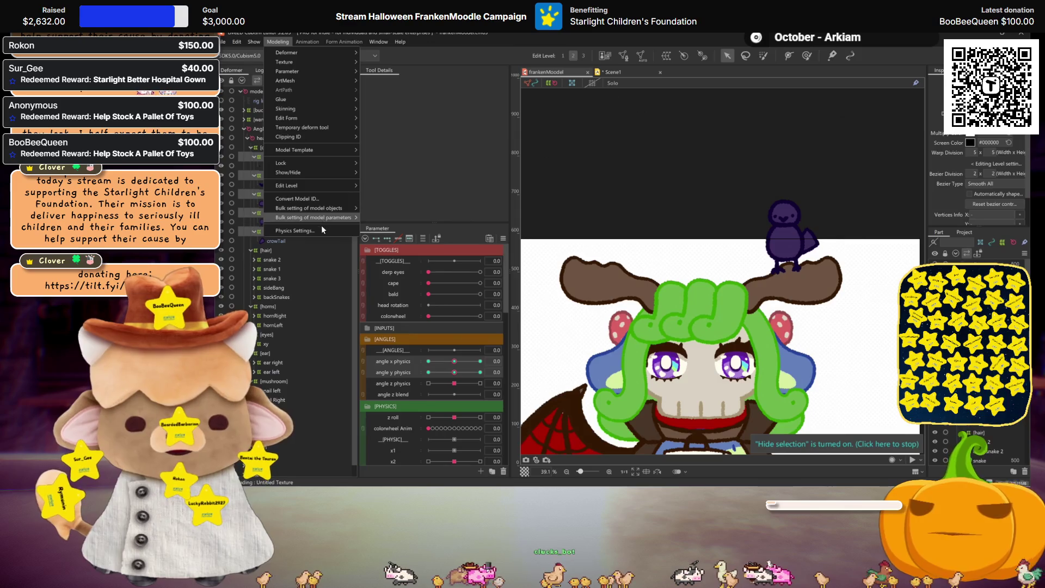
click(321, 224)
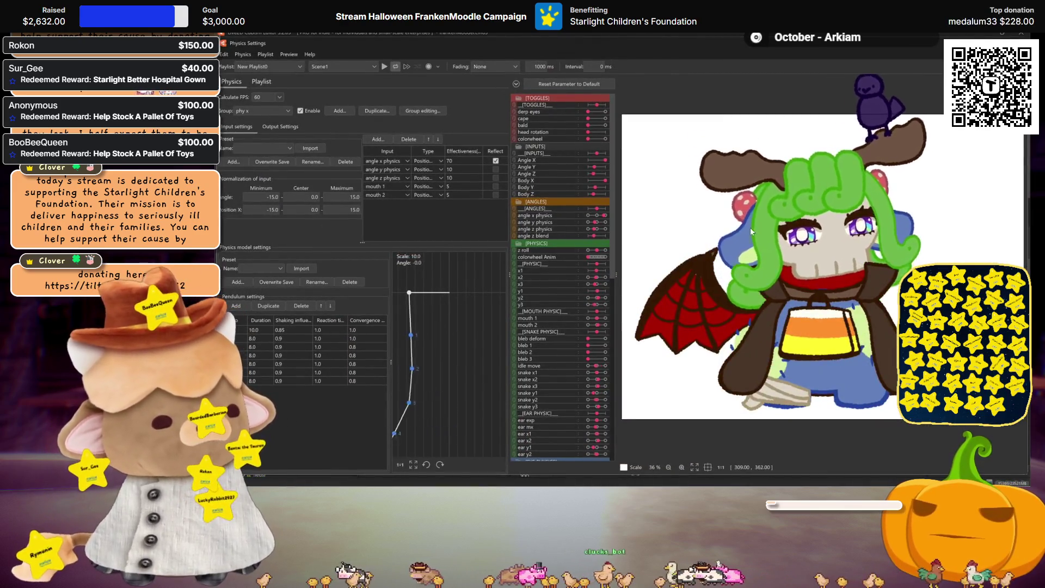
scroll(811, 272, down, 2)
drag(811, 271, 869, 267)
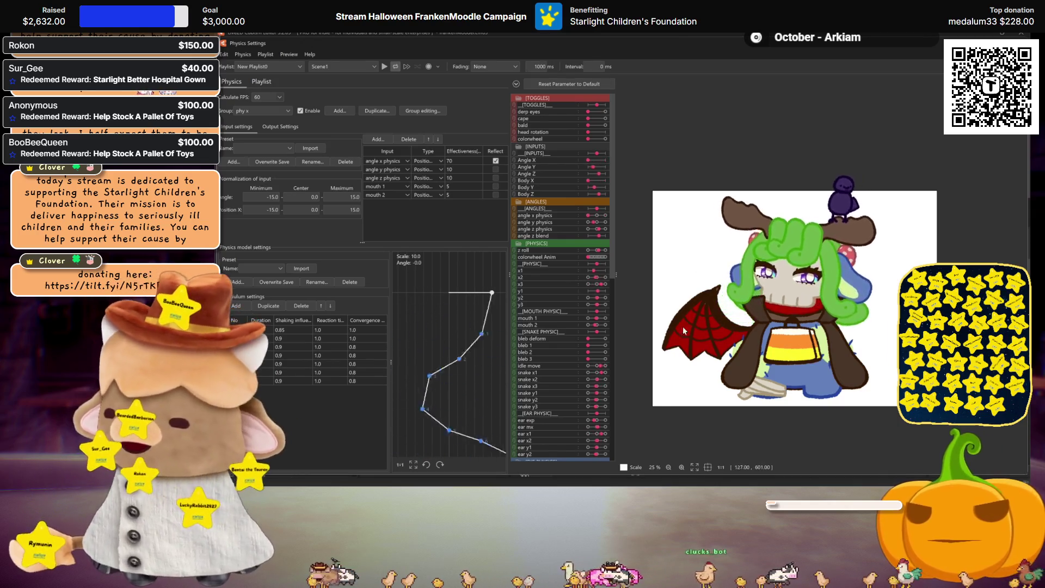
scroll(674, 328, up, 3)
scroll(742, 345, down, 1)
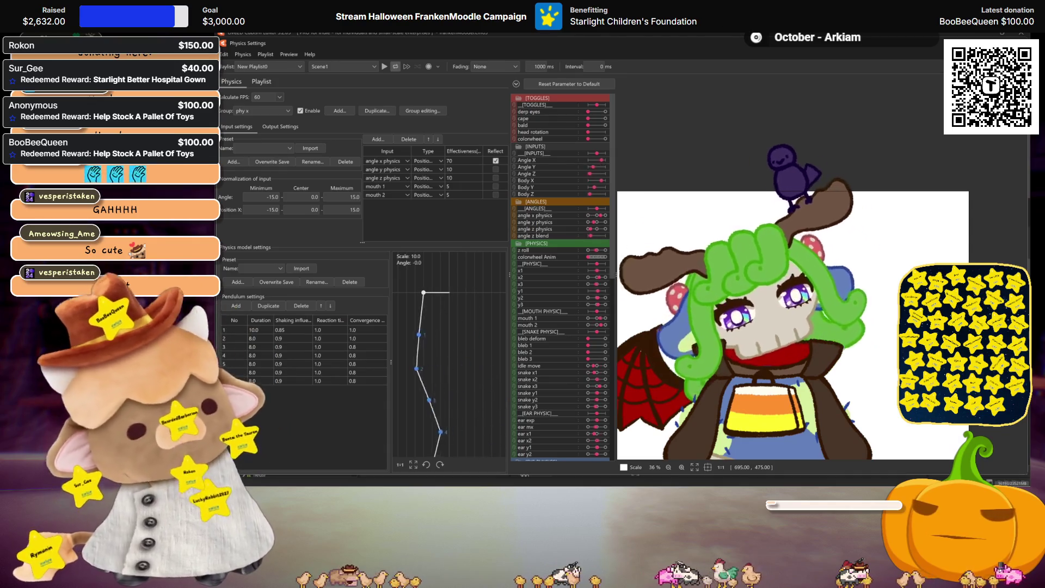
scroll(872, 254, down, 3)
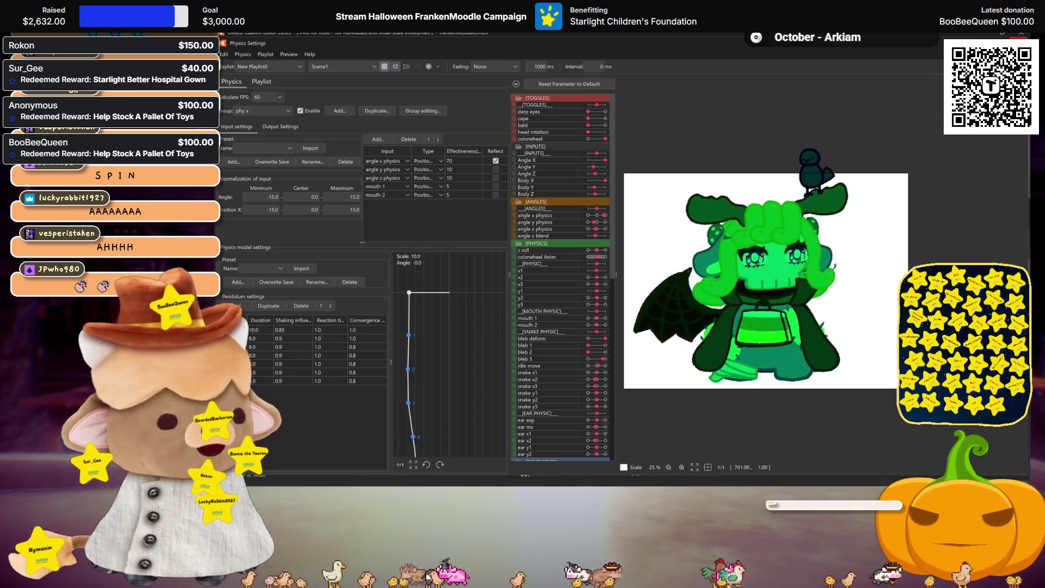
key(Escape)
scroll(420, 383, down, 5)
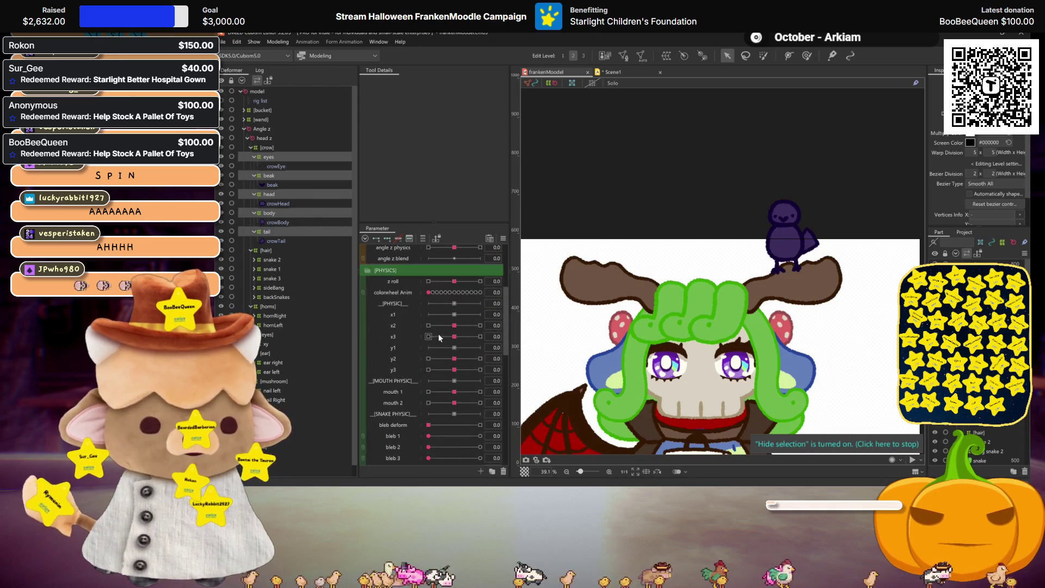
Step: Preview y3 at 3.0 and y2 at -30, reset y3, and select mouth 1 with the crow deformer
drag(455, 370, 576, 358)
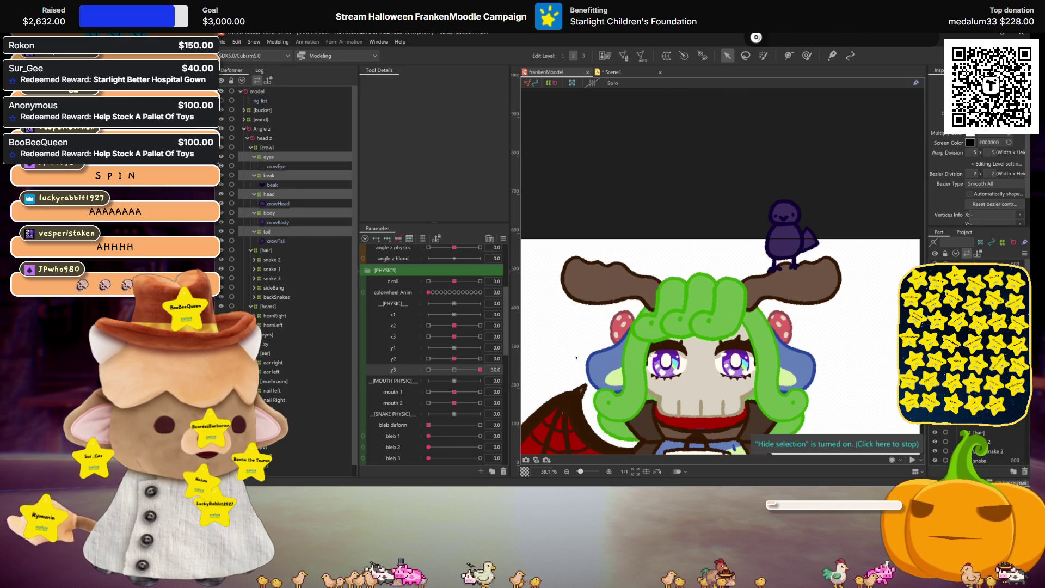
mouse_move(472, 359)
mouse_down()
mouse_move(412, 367)
mouse_move(735, 374)
mouse_up()
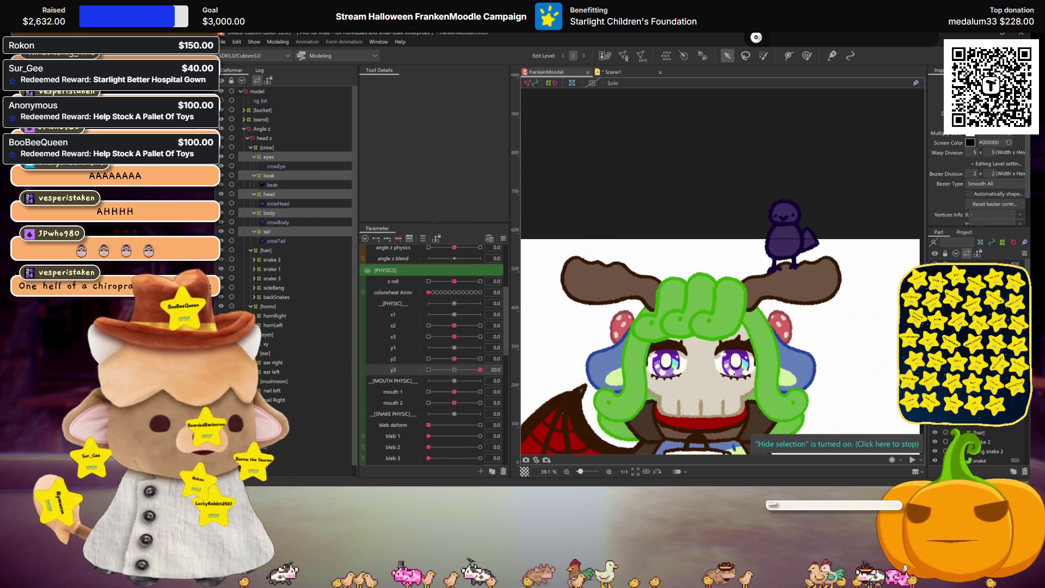
click(449, 370)
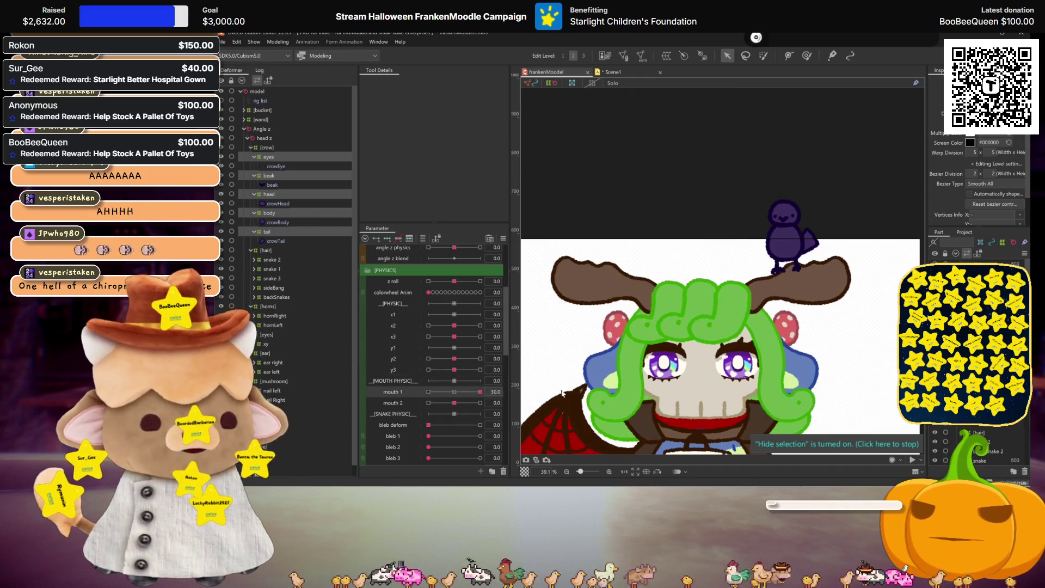
click(453, 392)
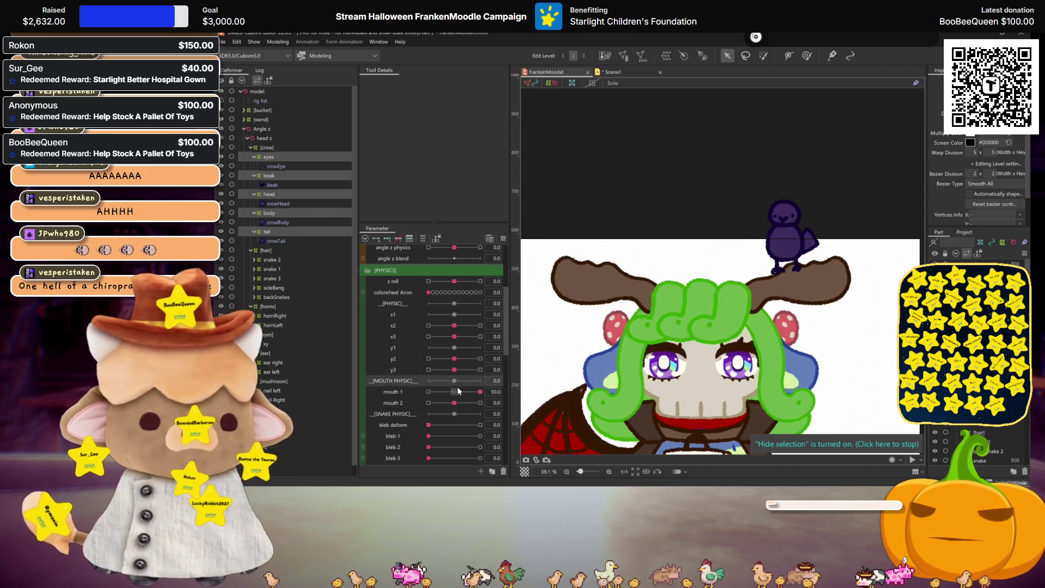
click(264, 155)
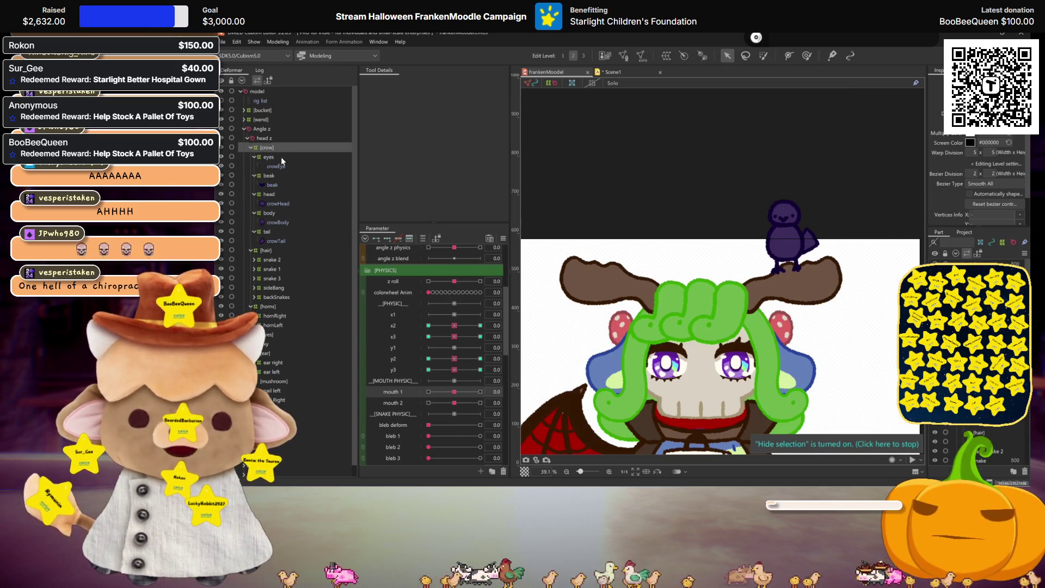
Step: Key mouth 1 for the crow at 30 and -30, shifting it slightly left
mouse_move(459, 391)
mouse_down()
mouse_move(852, 274)
mouse_move(798, 238)
mouse_up()
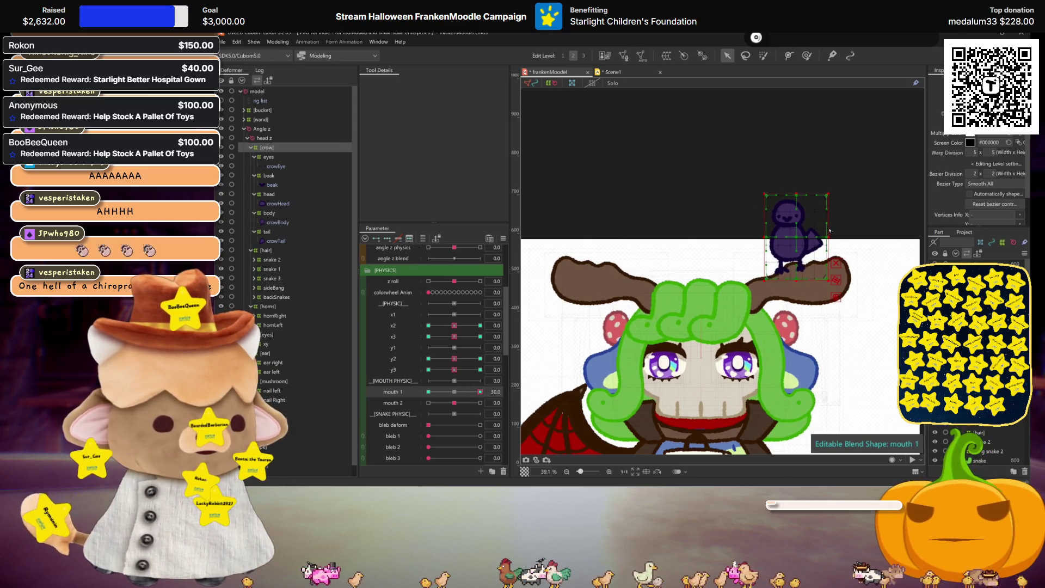
key(ctrl+h)
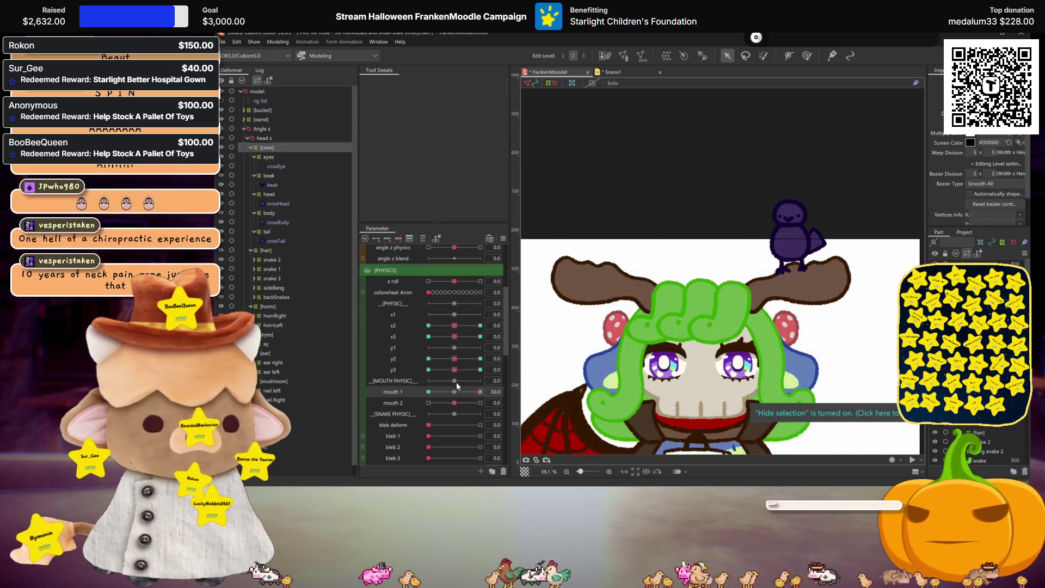
drag(475, 391, 320, 390)
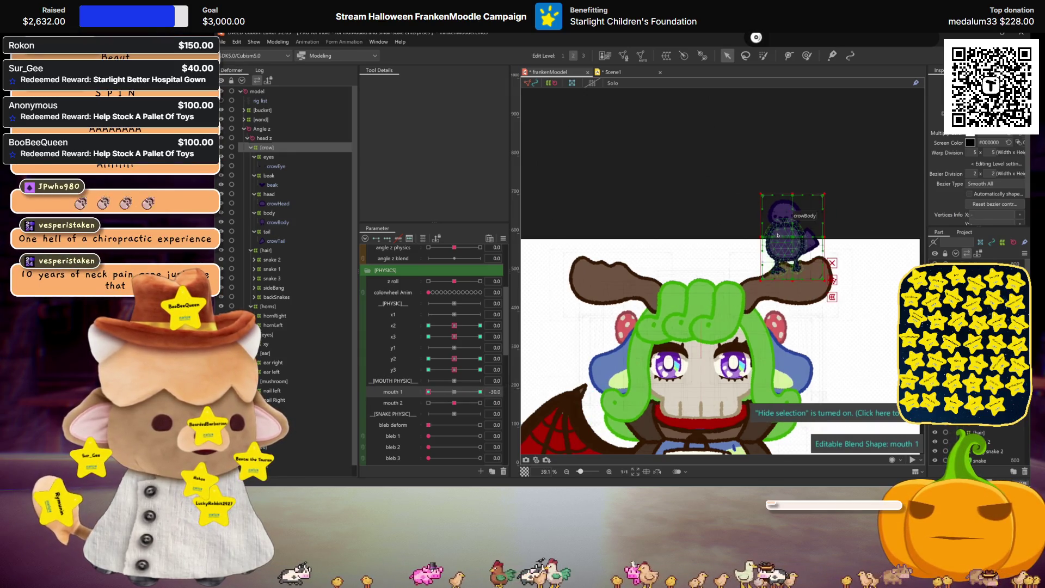
drag(792, 238, 787, 238)
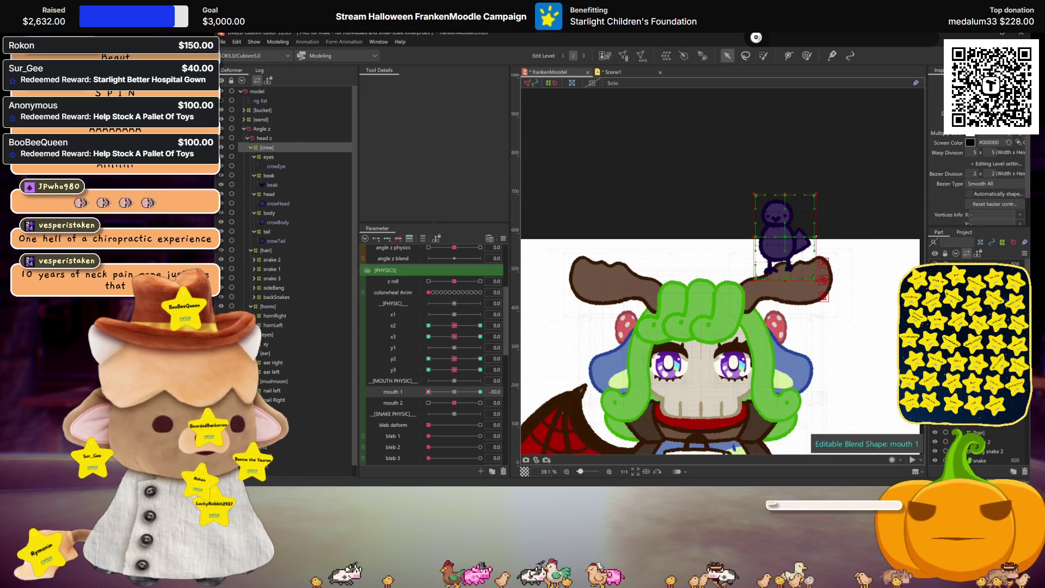
key(ctrl+h)
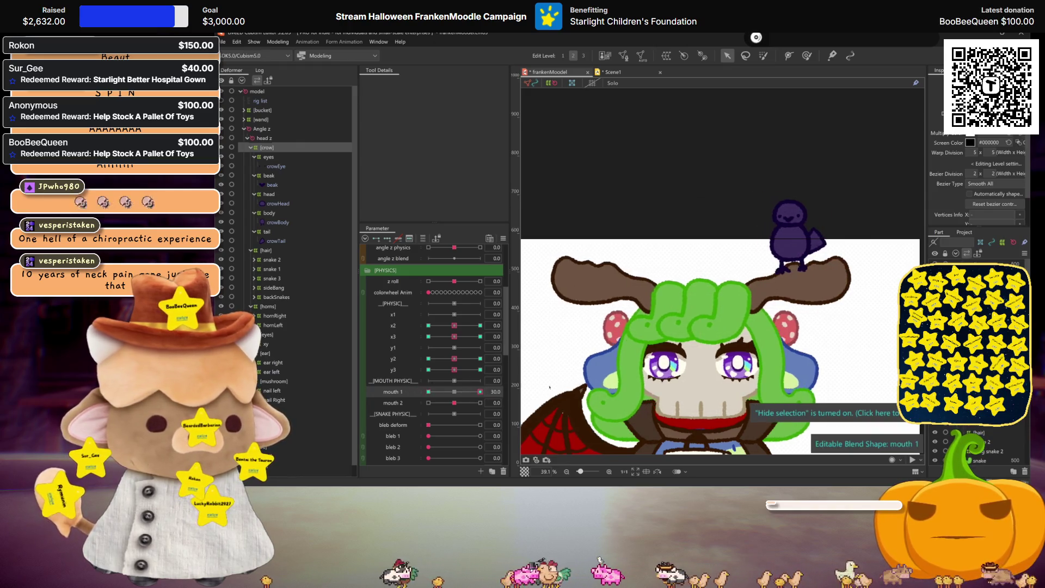
key(ctrl+h)
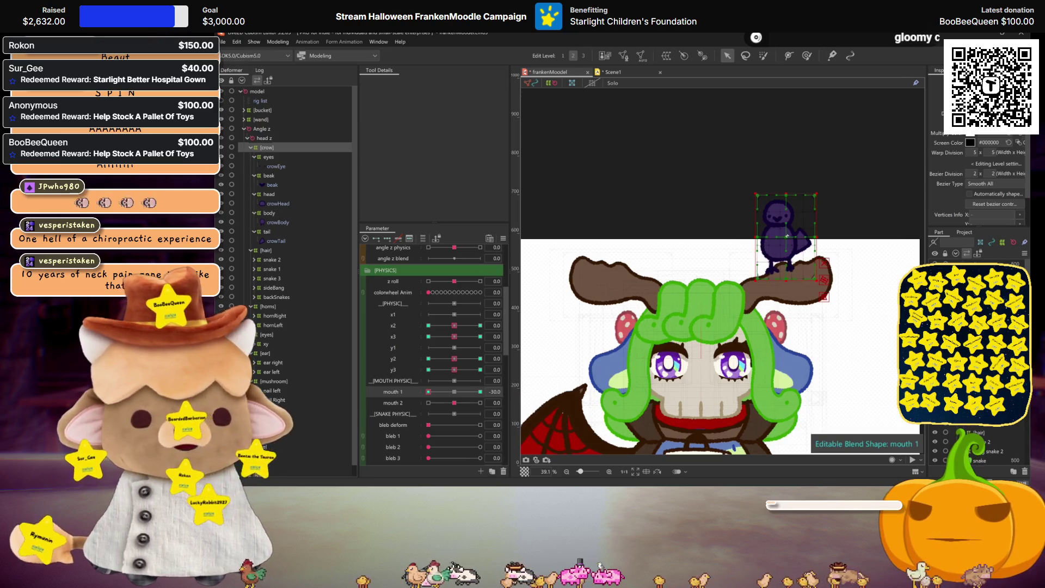
key(ctrl+h)
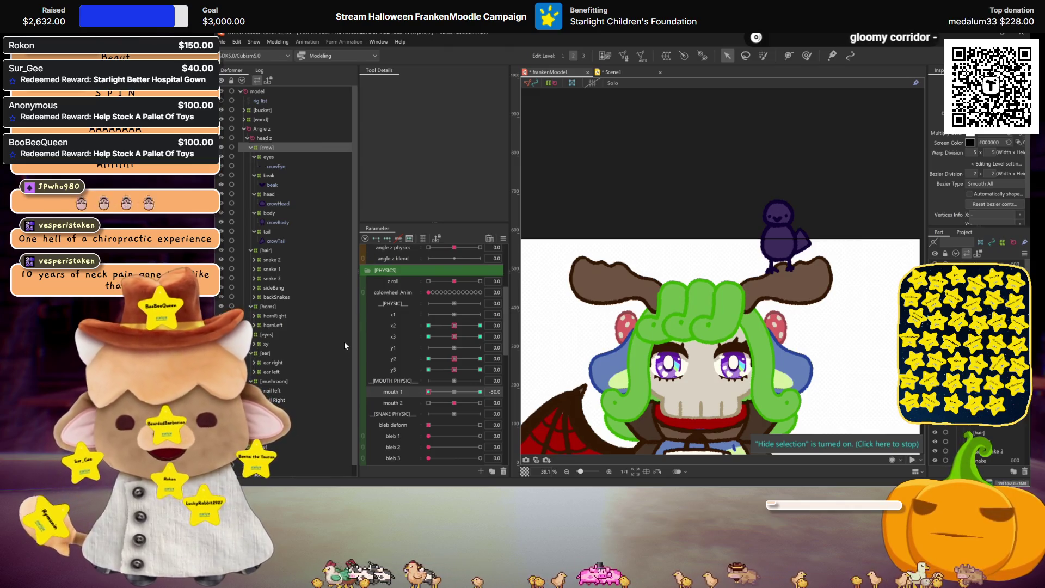
click(452, 392)
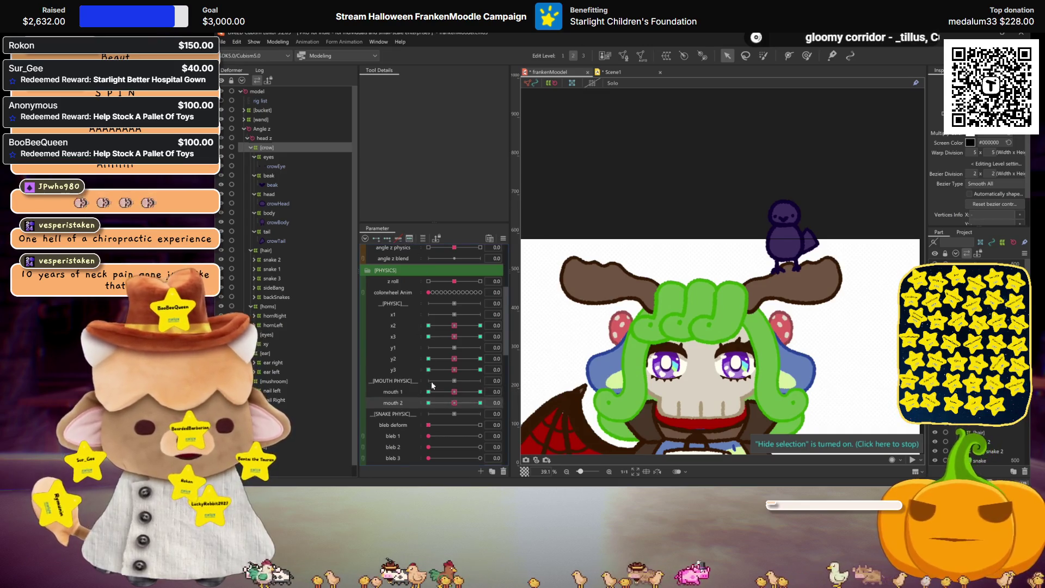
Step: Key mouth 2 for the crow at its 30 and -30 extremes
click(480, 403)
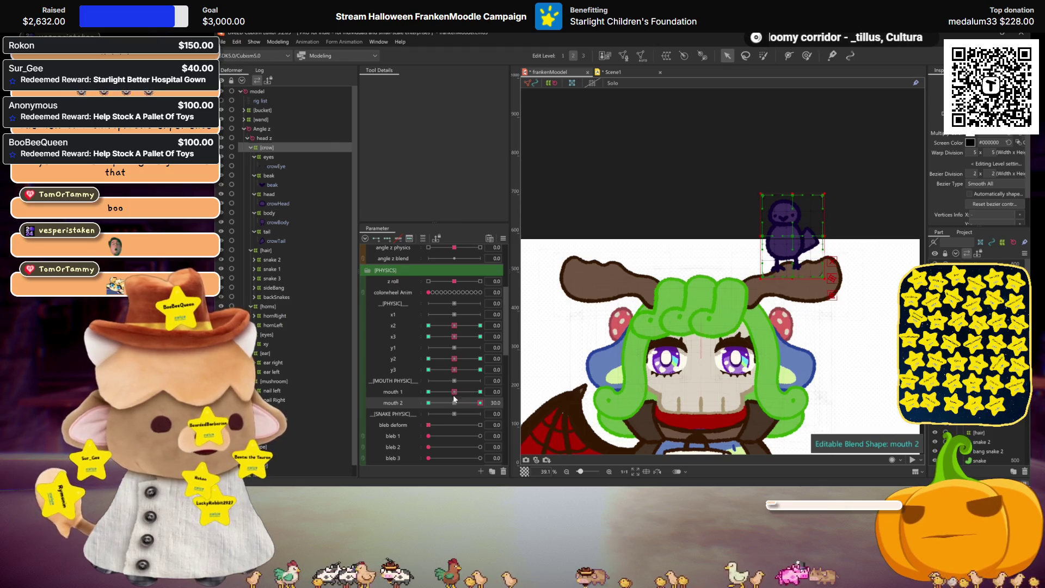
key(ctrl+h)
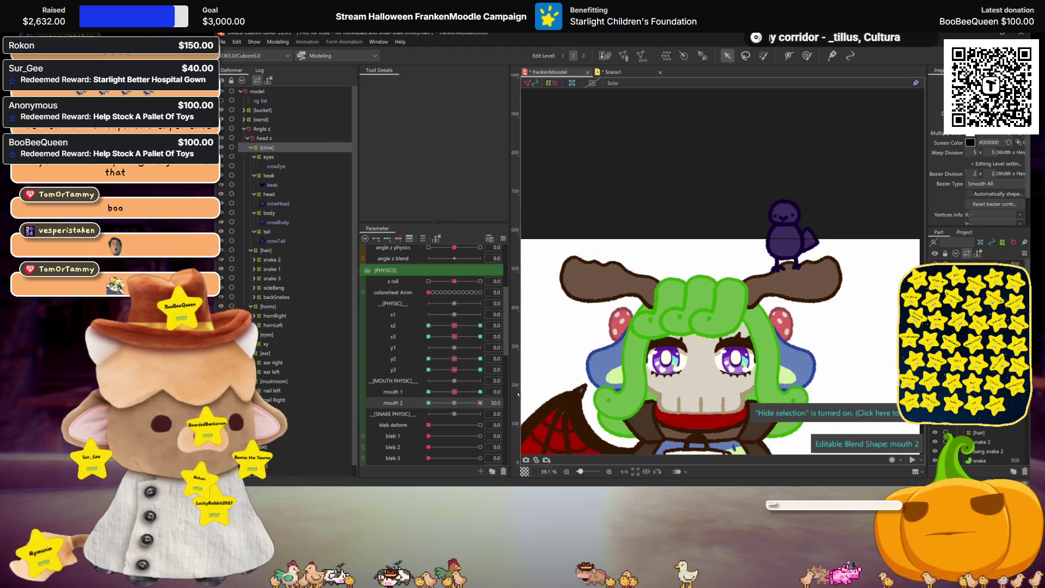
click(428, 403)
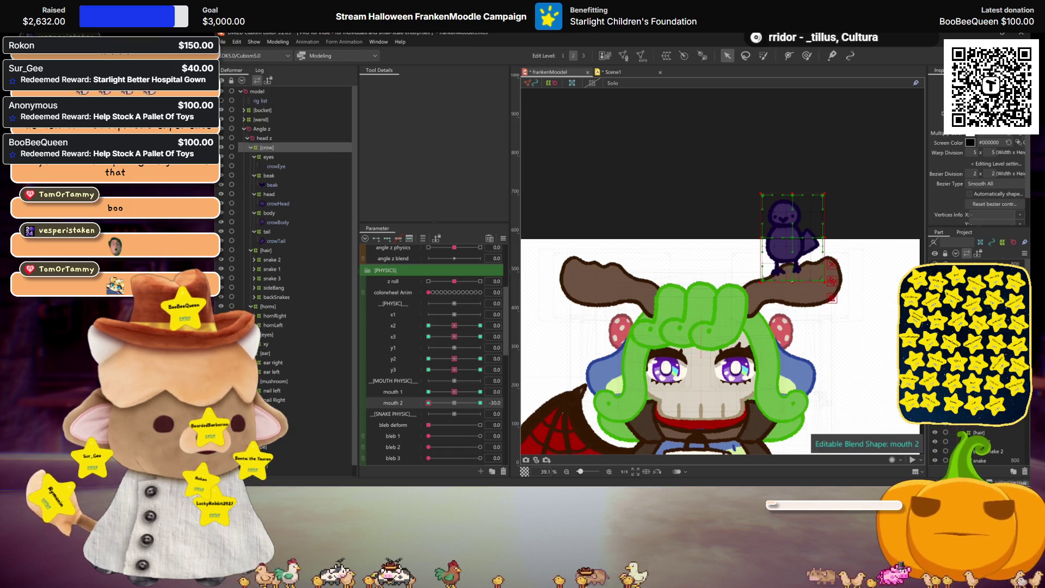
click(452, 403)
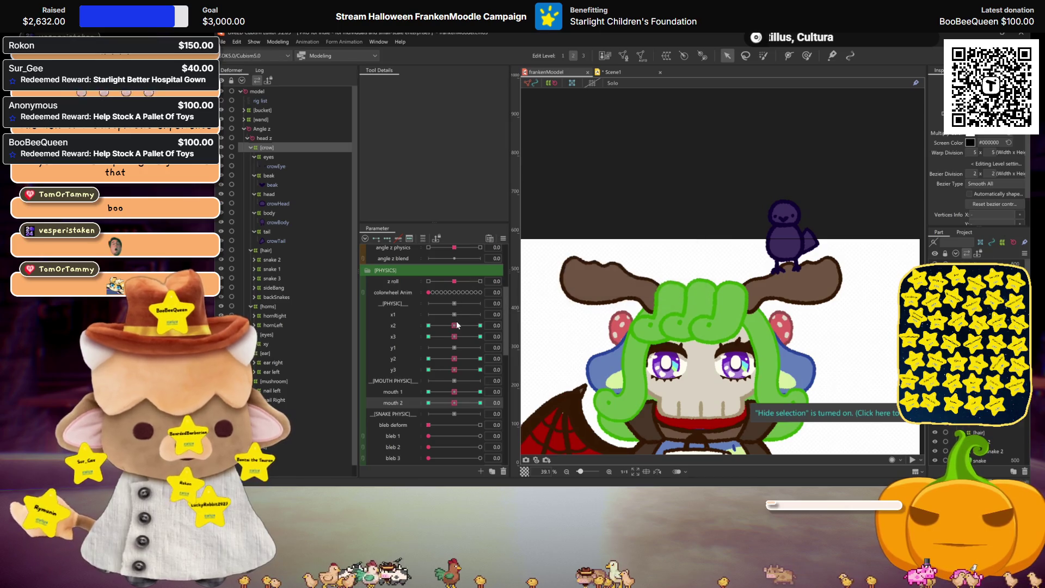
Step: Key x2 for the crow, then add the hair and eyes deformers for motion mirroring
click(480, 326)
mouse_move(480, 325)
mouse_down()
mouse_move(451, 336)
mouse_move(408, 326)
mouse_up()
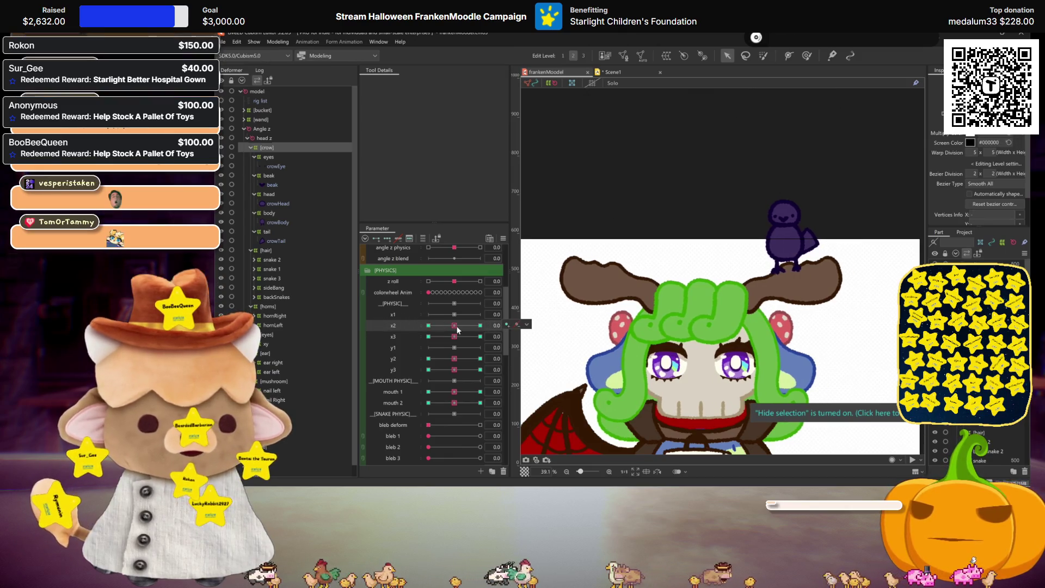
mouse_move(457, 326)
mouse_down()
mouse_move(485, 325)
mouse_move(428, 325)
mouse_up()
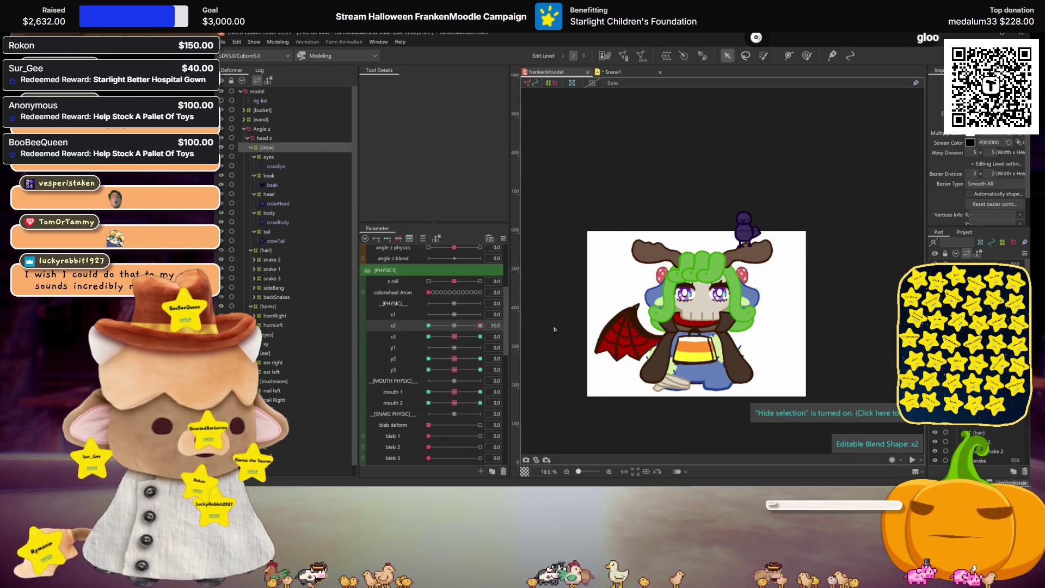
click(453, 326)
click(481, 325)
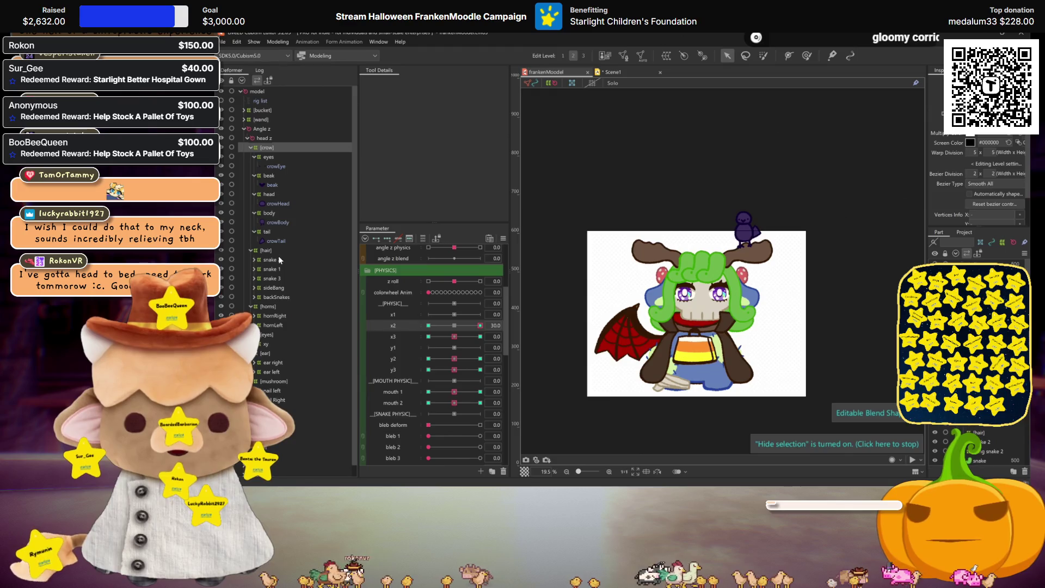
ctrl+click(269, 252)
ctrl+click(266, 334)
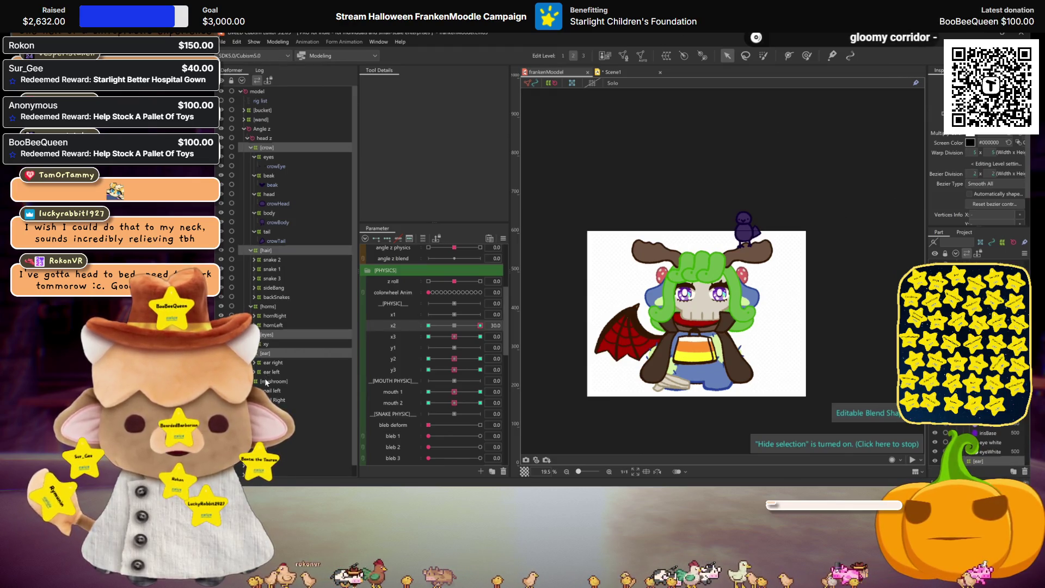
click(473, 325)
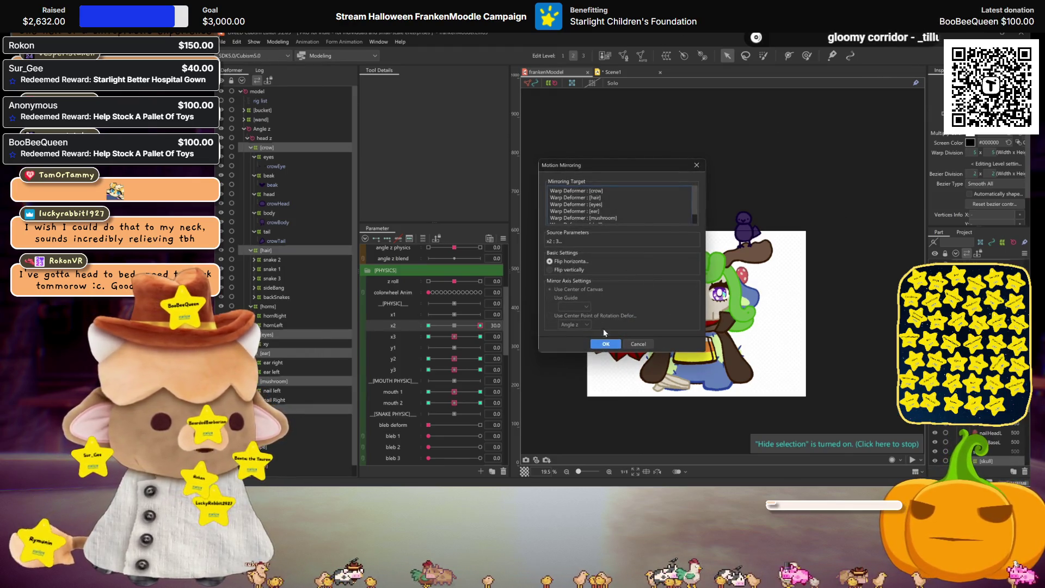
Step: Mirror the horns deformer's x2 motion and check it at x2 -30 and 30
key(Escape)
drag(476, 327, 346, 310)
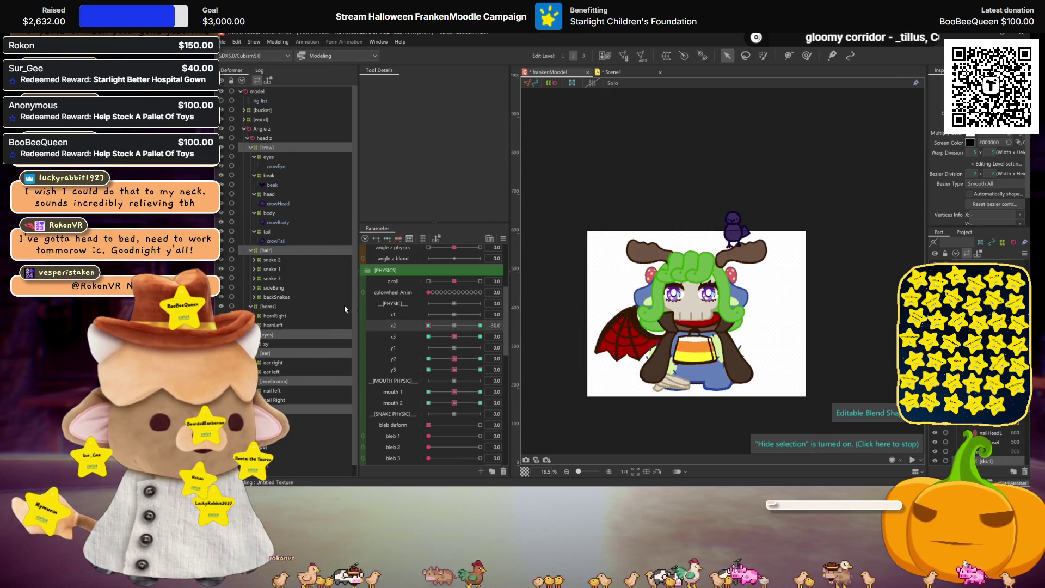
drag(463, 324, 599, 337)
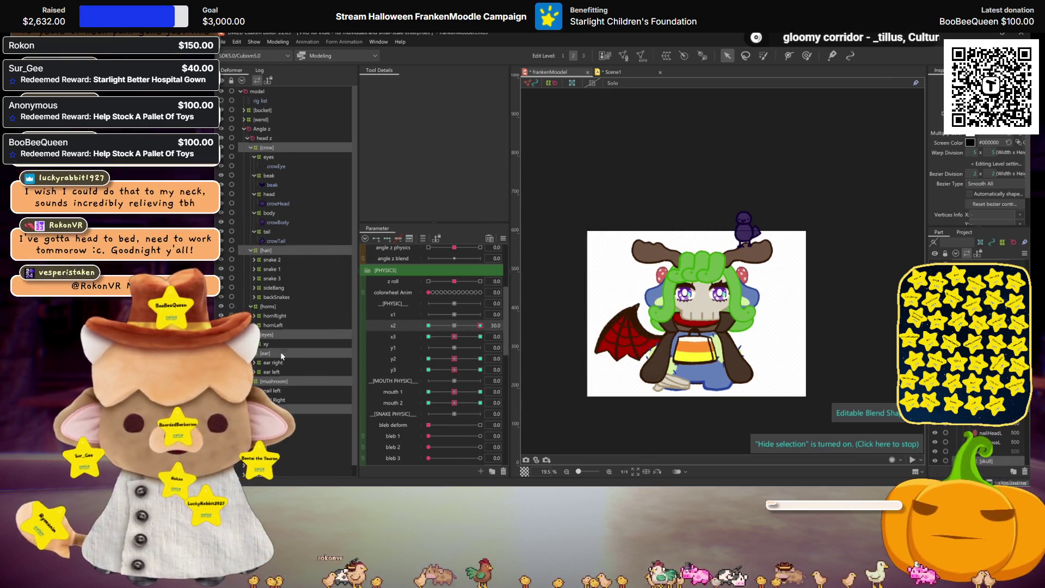
click(264, 307)
key(ctrl+shift+m)
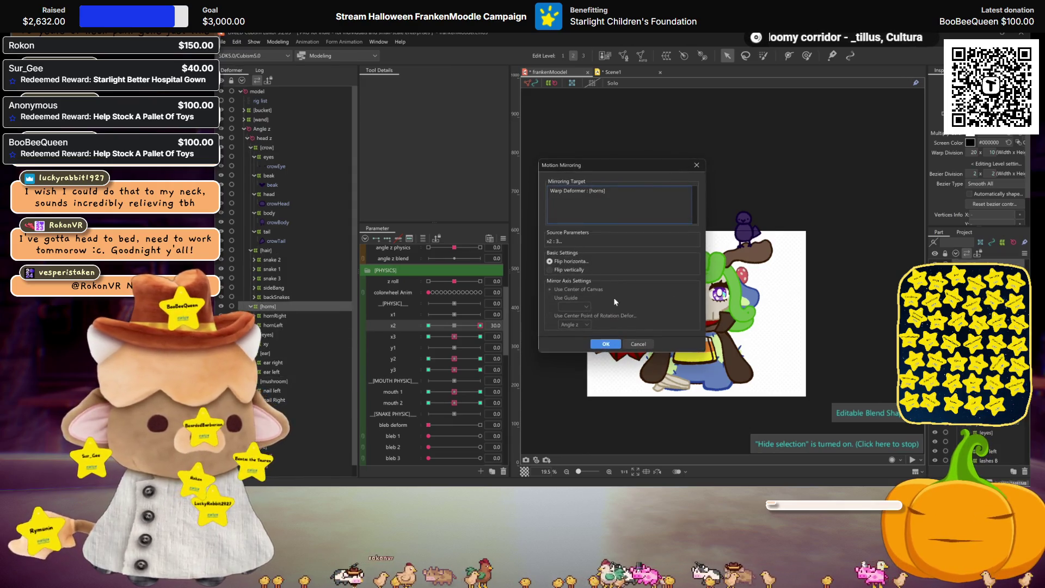
click(608, 344)
mouse_move(481, 326)
mouse_down()
mouse_move(429, 325)
mouse_move(523, 319)
mouse_up()
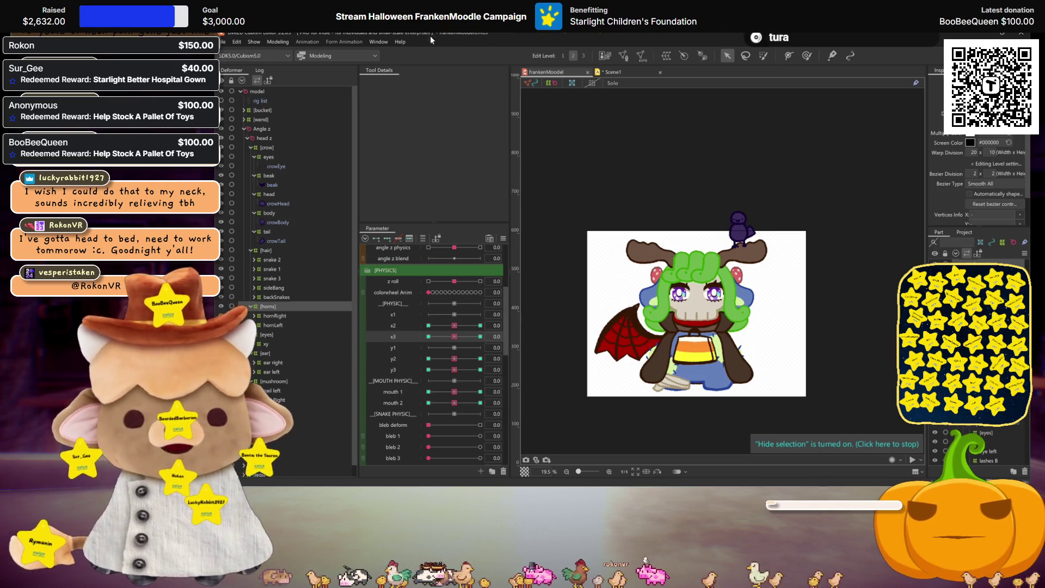
click(283, 44)
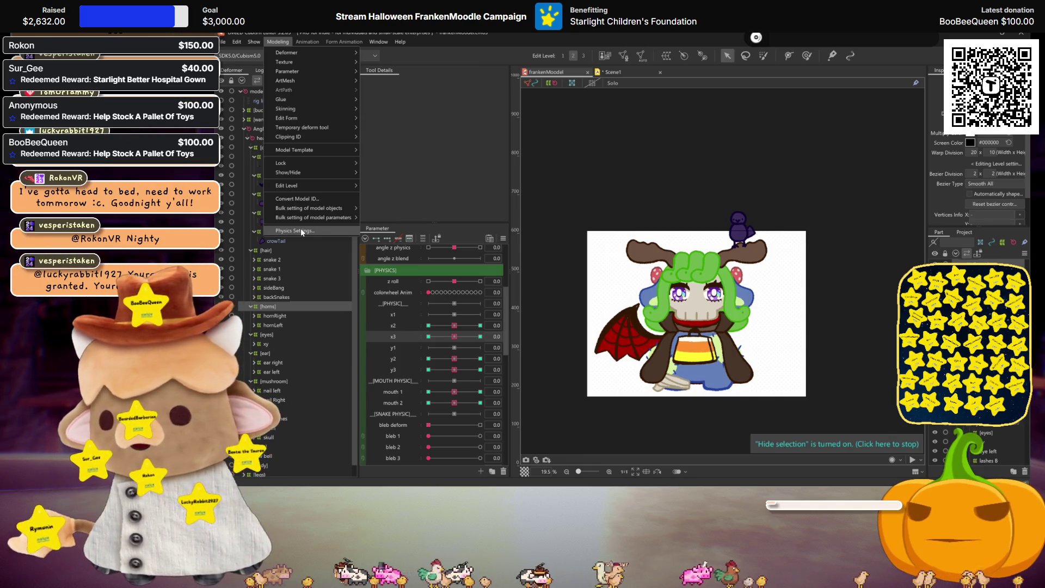
click(301, 229)
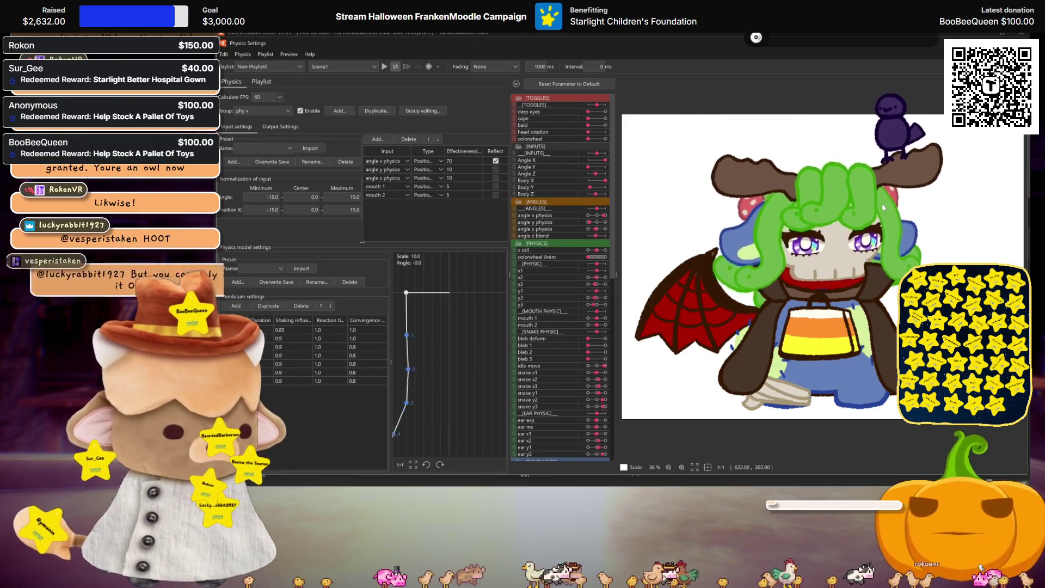
scroll(897, 158, up, 3)
scroll(896, 158, down, 3)
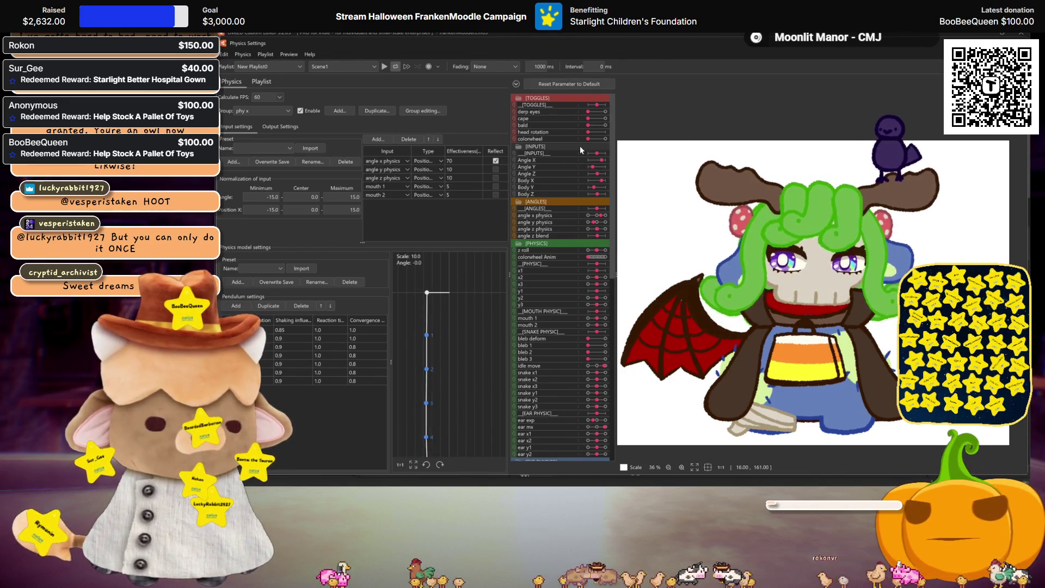
key(Escape)
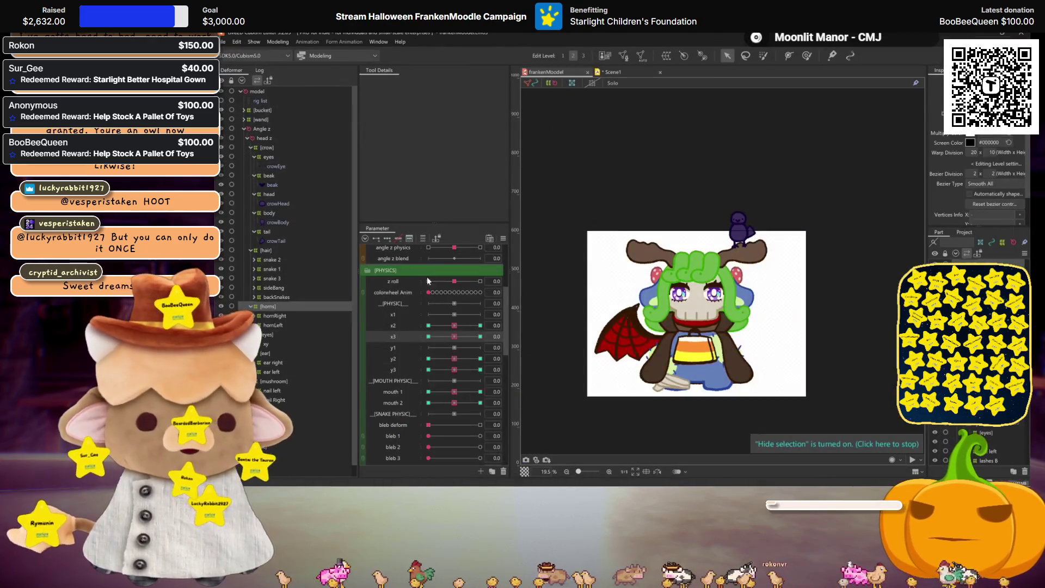
Step: Preview the hair shapes at y3 30, 0 and -30
click(423, 239)
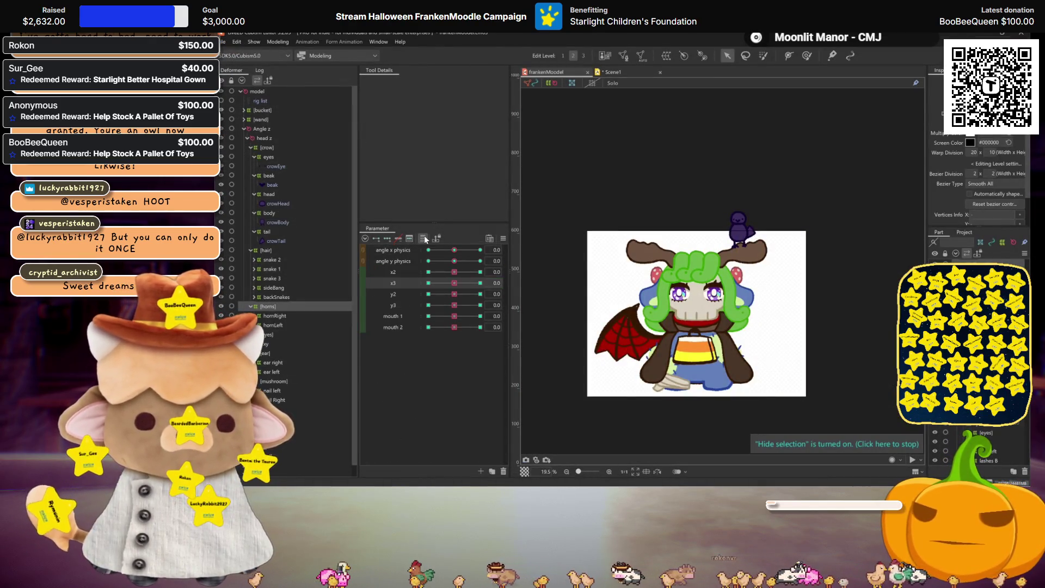
click(424, 238)
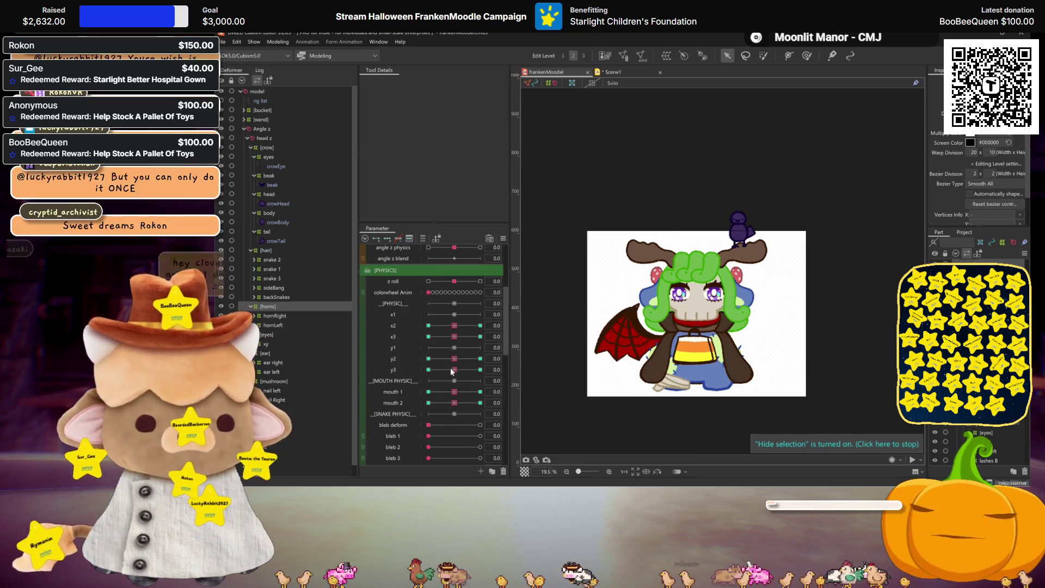
drag(455, 370, 480, 369)
click(428, 370)
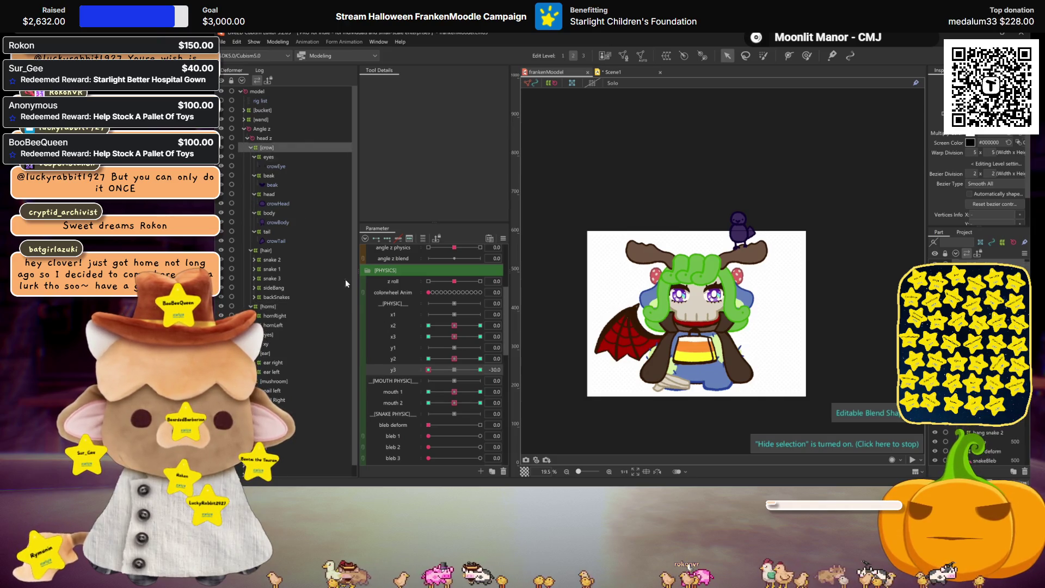
scroll(717, 257, up, 5)
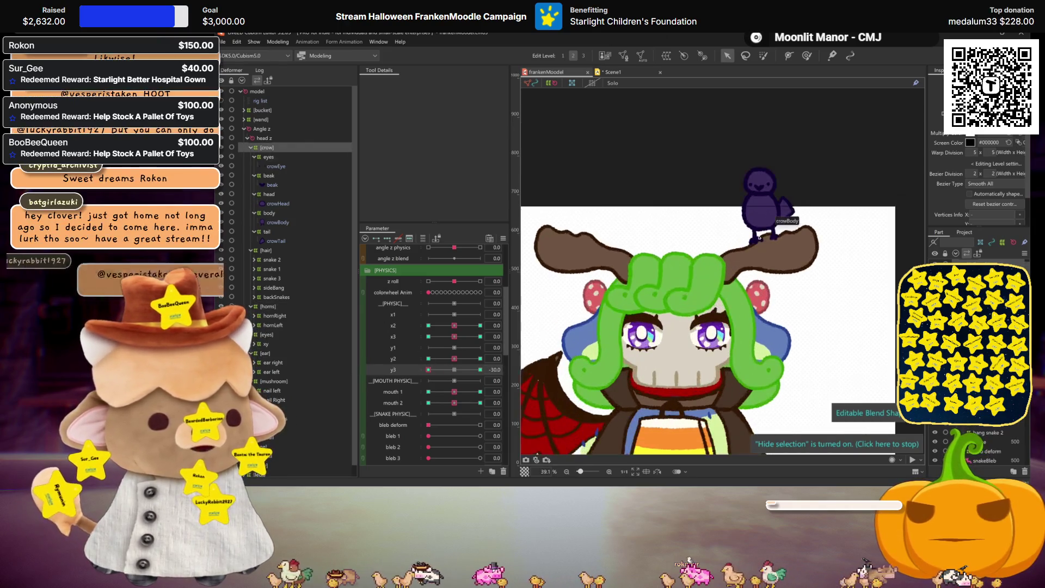
click(450, 370)
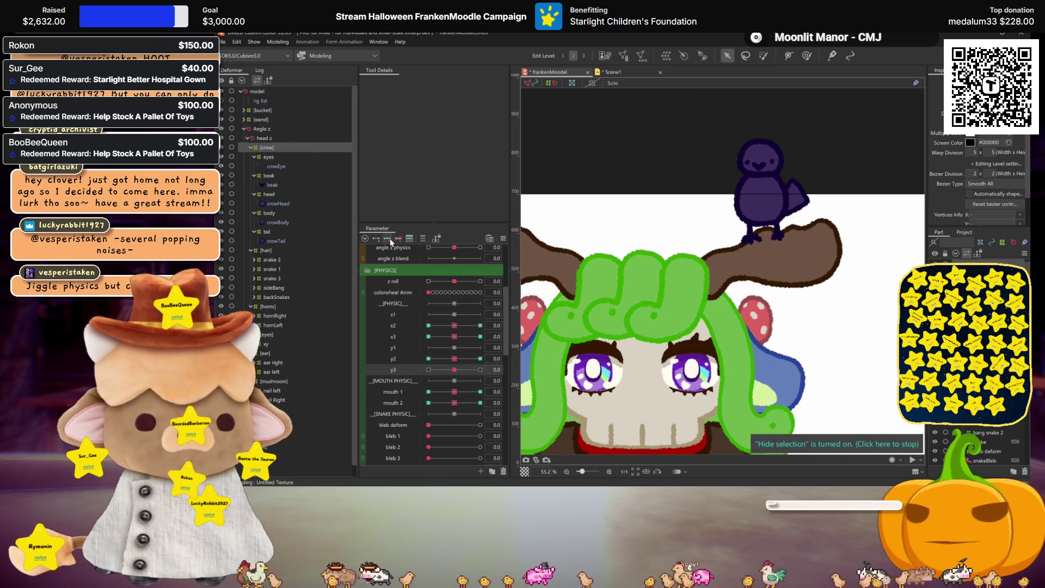
click(480, 370)
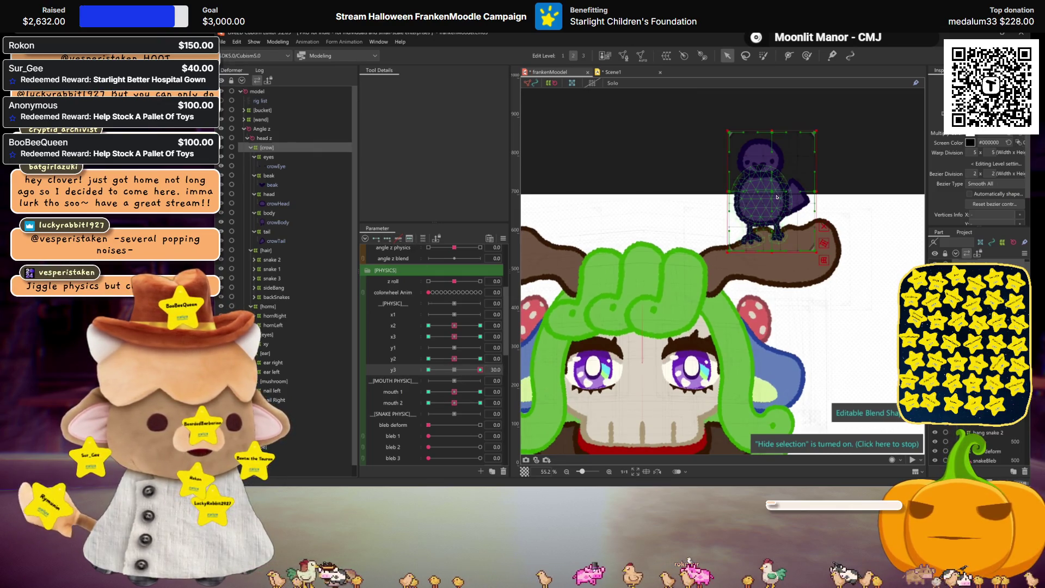
key(ctrl+h)
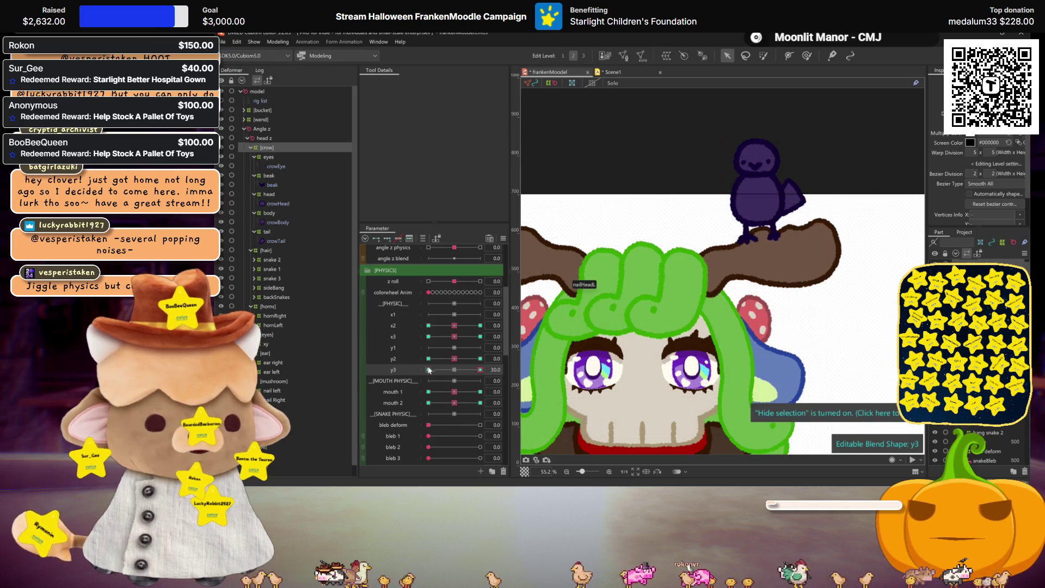
click(428, 370)
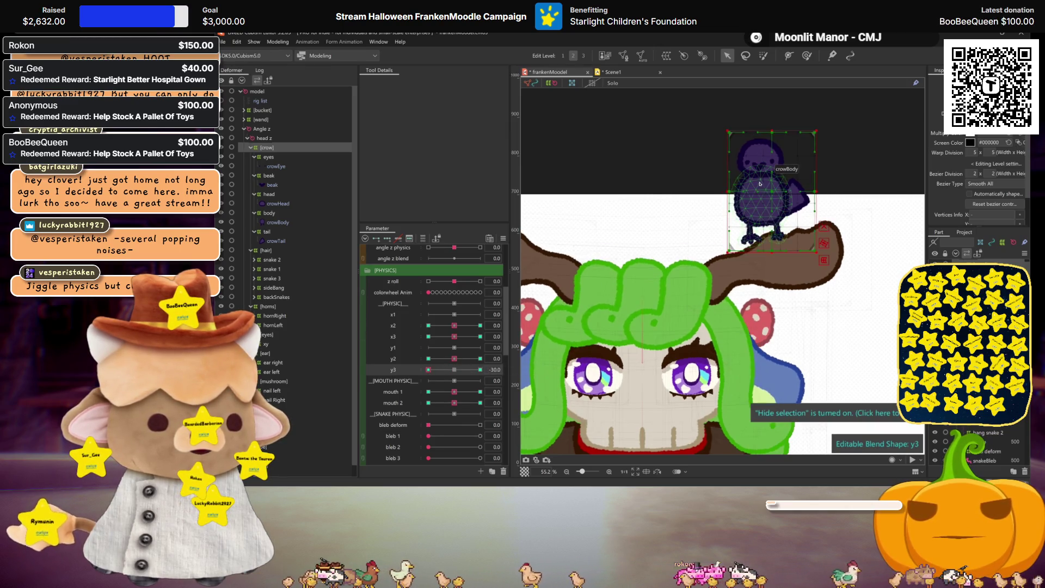
Step: Nudge the crow slightly down and right, return y3 to 0, and open Physics Settings
drag(772, 191, 774, 196)
key(ctrl+h)
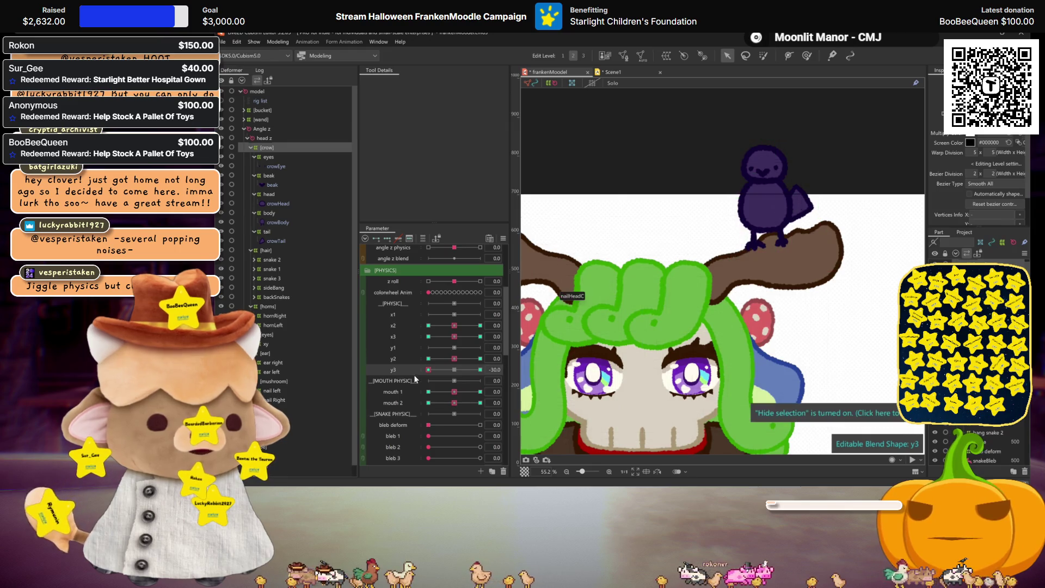
click(481, 370)
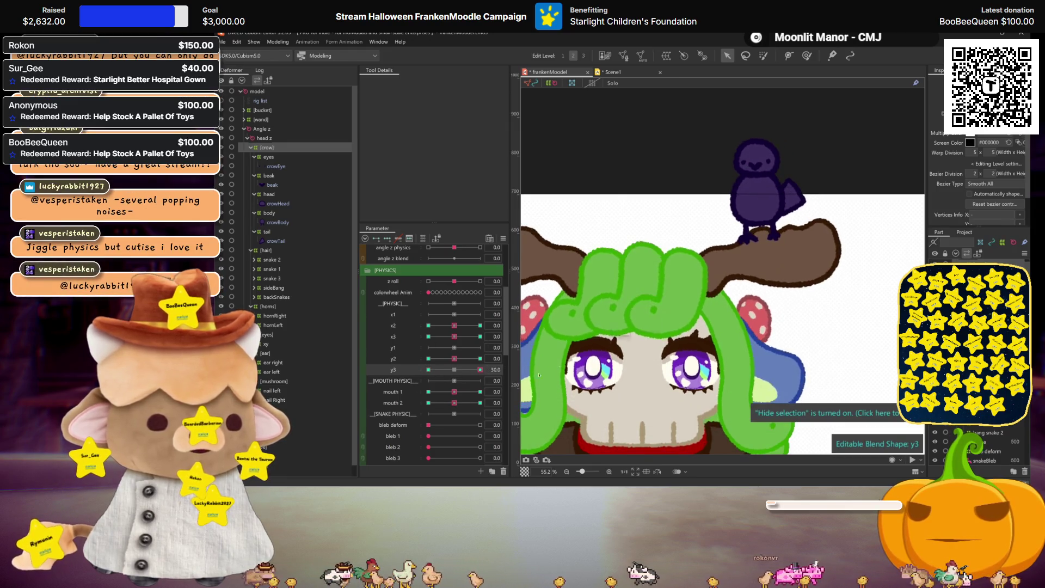
click(455, 370)
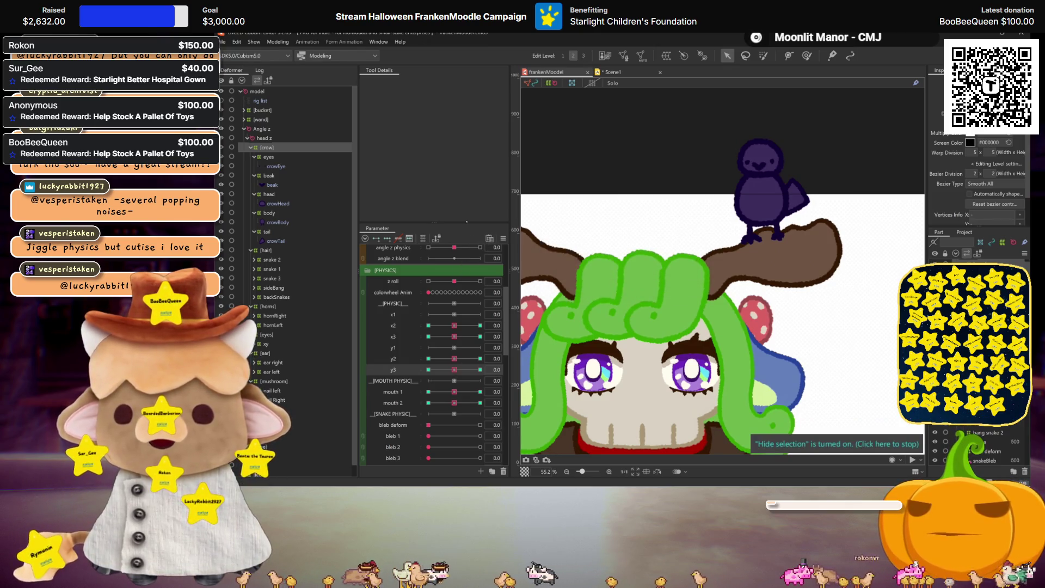
click(282, 43)
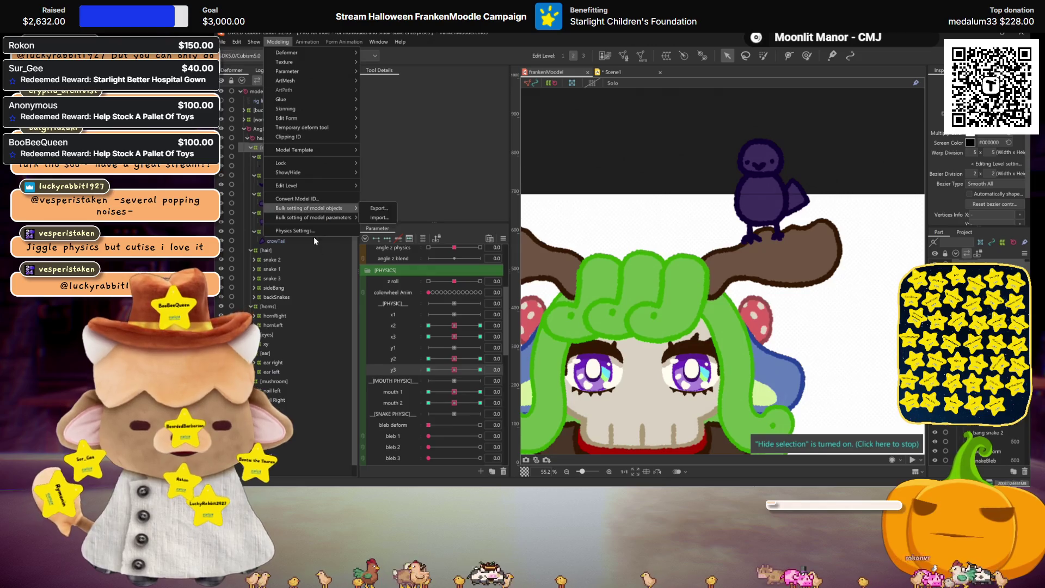
click(315, 238)
drag(824, 223, 868, 207)
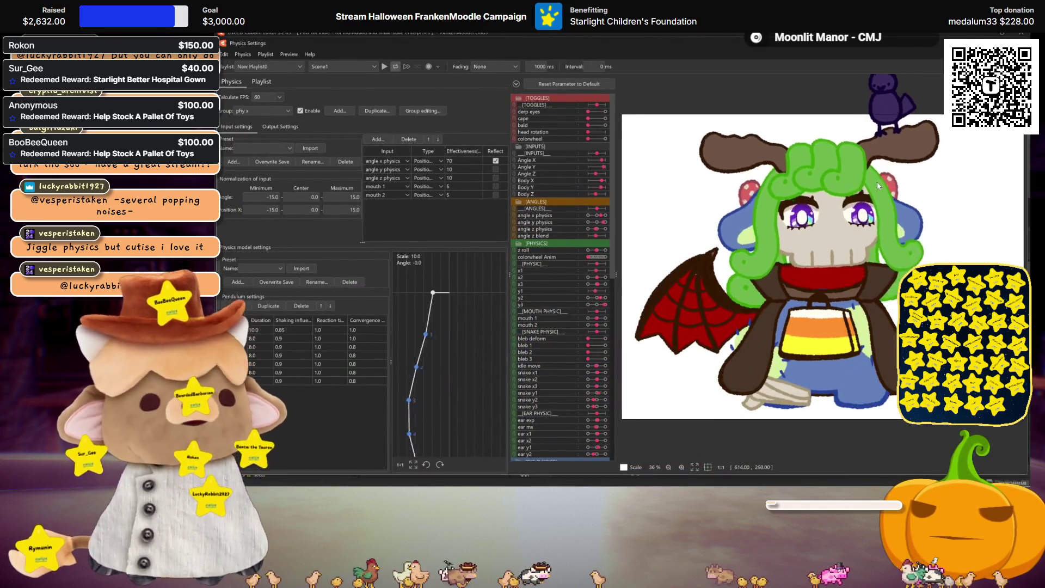
mouse_move(865, 208)
mouse_down()
mouse_move(862, 252)
mouse_move(841, 282)
mouse_move(804, 305)
mouse_up()
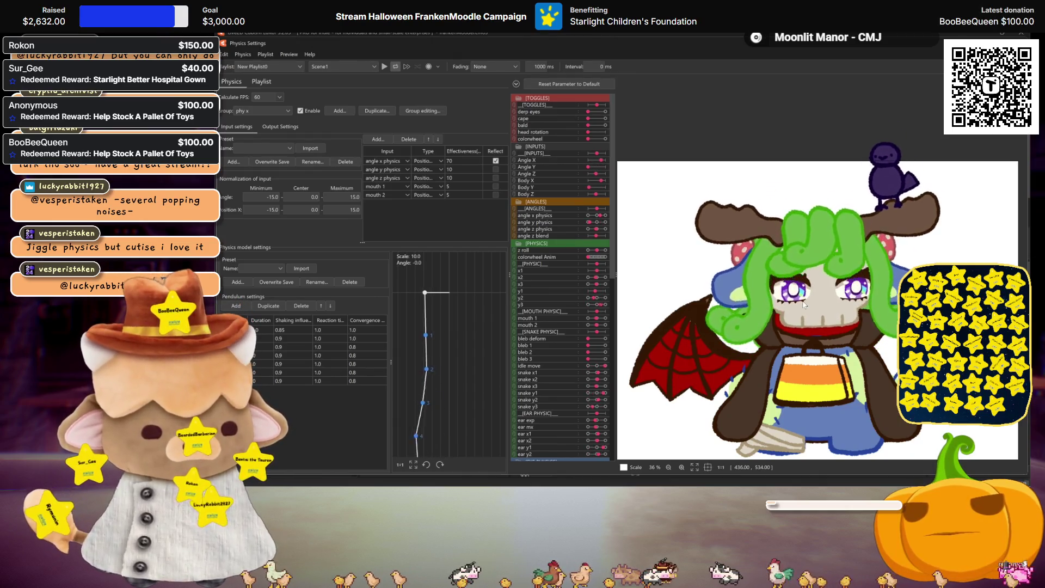
mouse_move(804, 305)
mouse_down()
mouse_move(919, 210)
mouse_move(880, 232)
mouse_move(897, 245)
mouse_move(834, 284)
mouse_up()
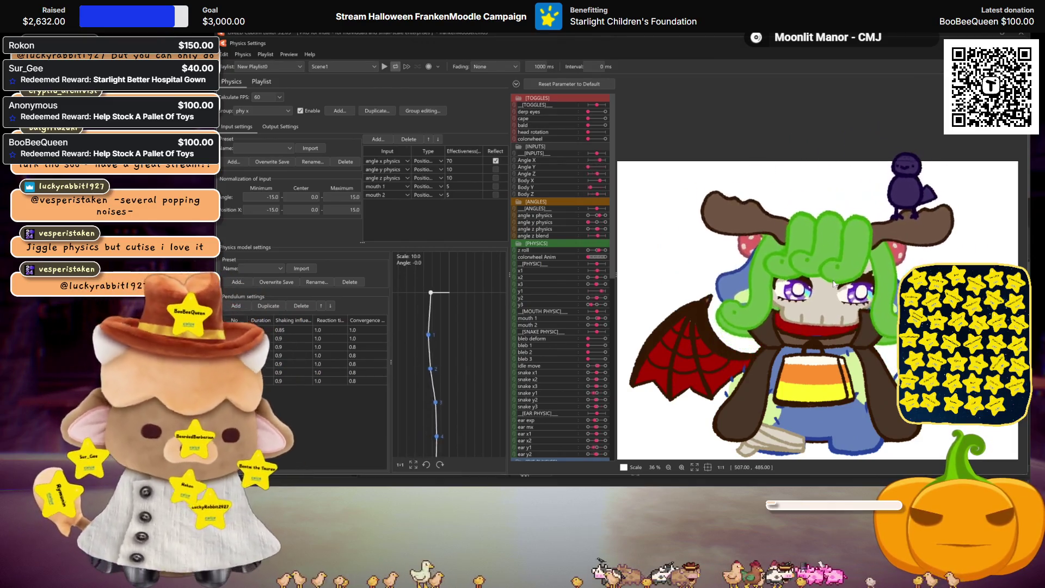
mouse_move(835, 284)
mouse_down()
mouse_move(901, 209)
mouse_move(885, 241)
mouse_move(938, 166)
mouse_up()
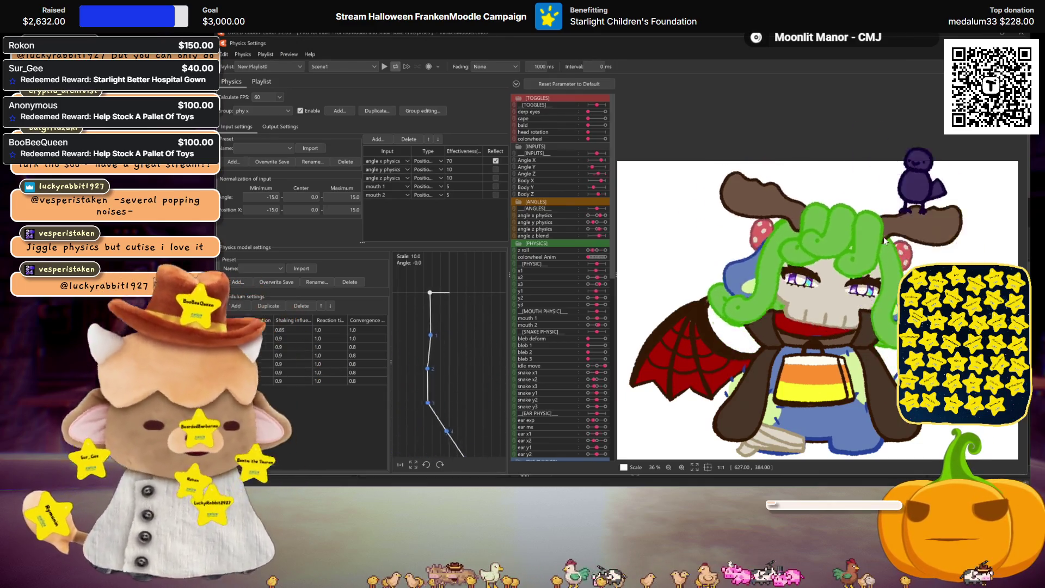
key(Escape)
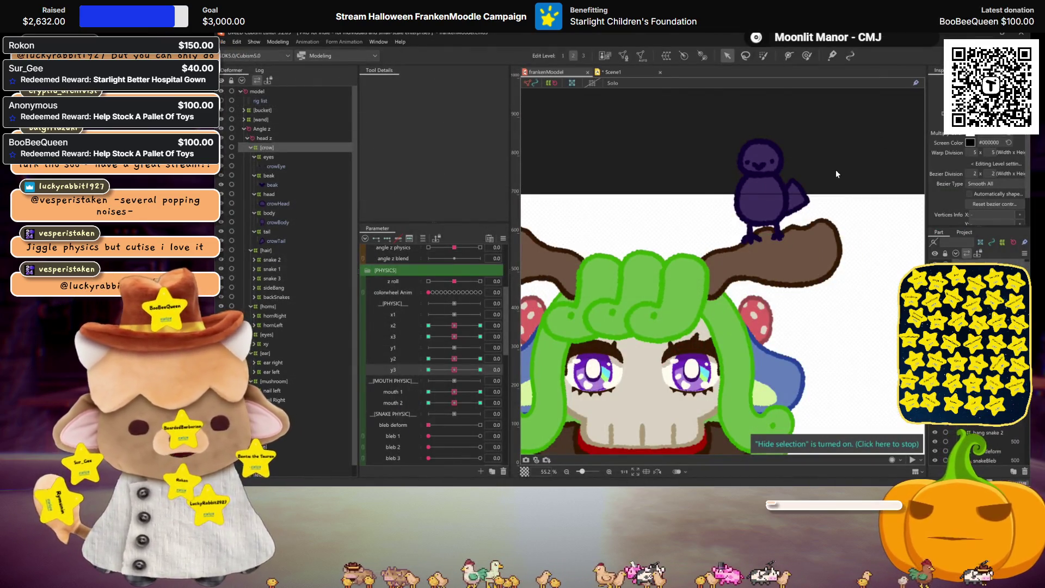
Step: Zoom out and collapse the crow and Angle z groups in the Deformer palette
scroll(772, 192, down, 4)
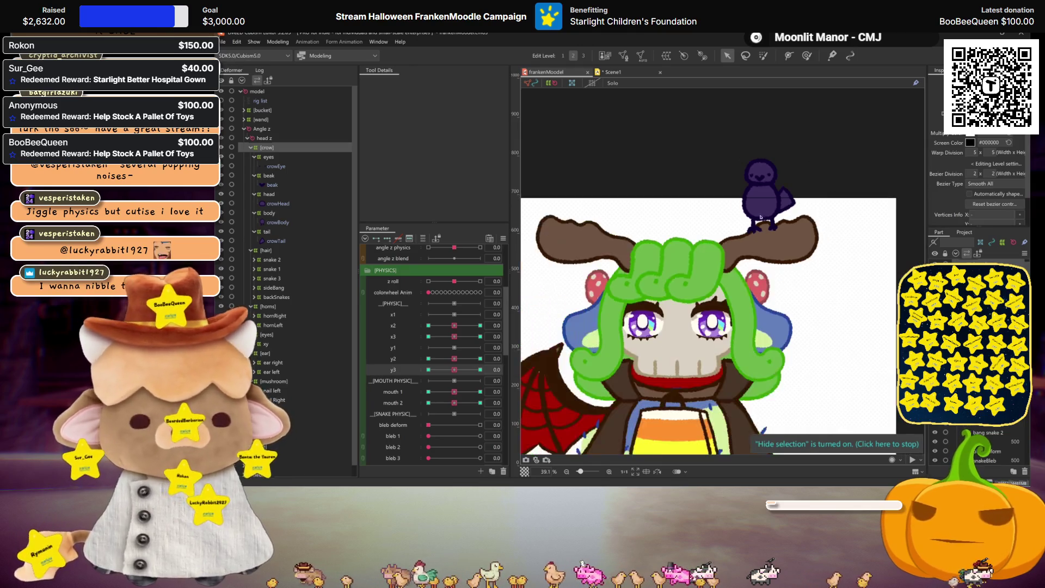
click(251, 148)
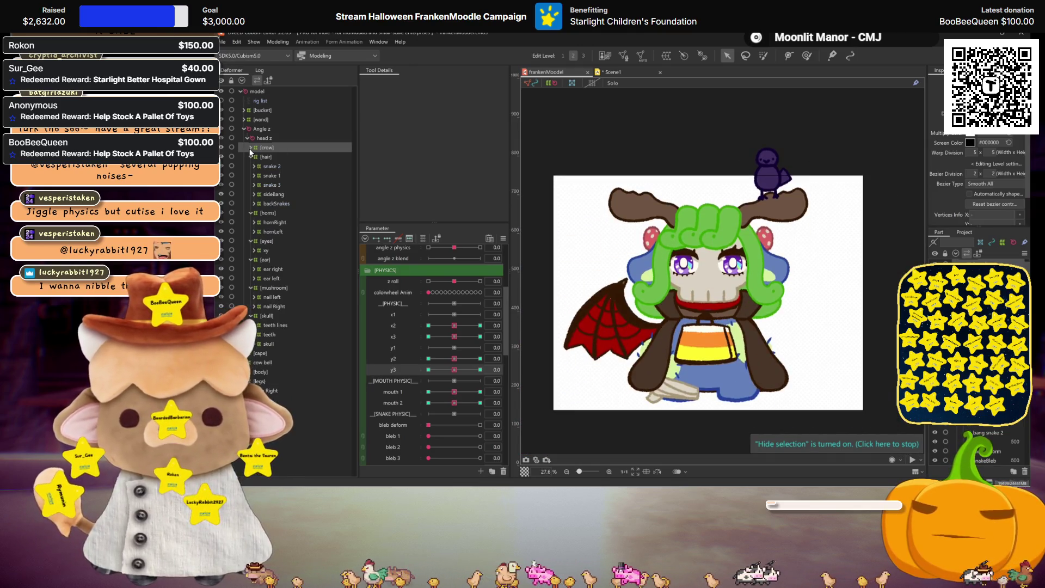
click(244, 129)
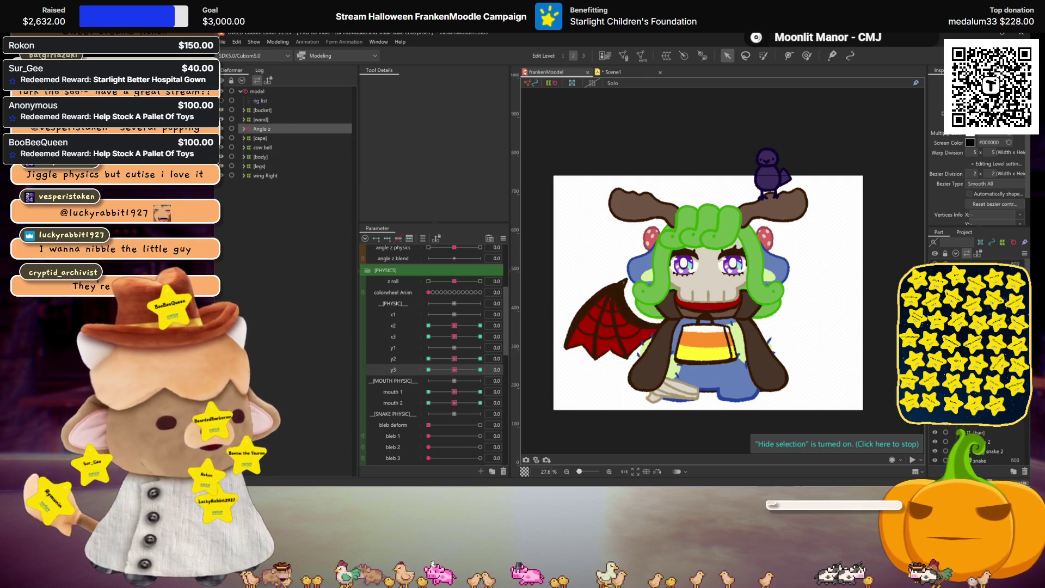
click(768, 174)
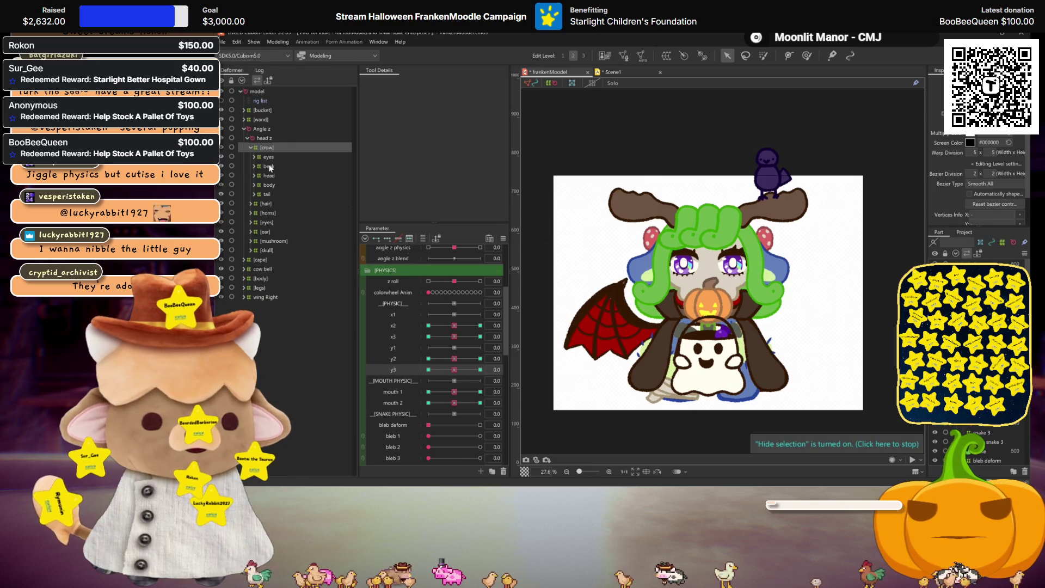
click(244, 129)
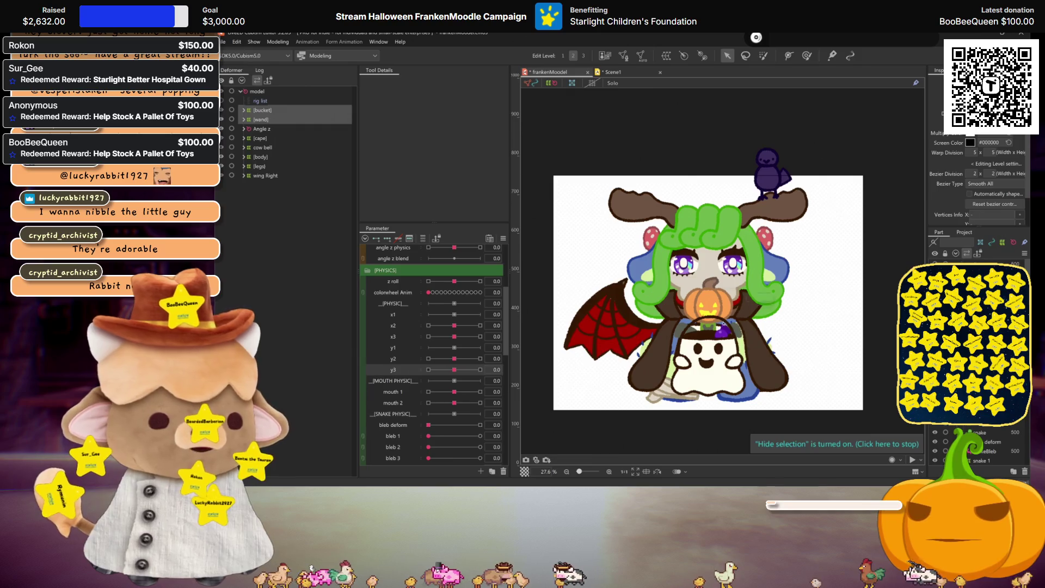
Step: Move the pumpkin wand to the character's right and shift the ghost bucket left
click(271, 120)
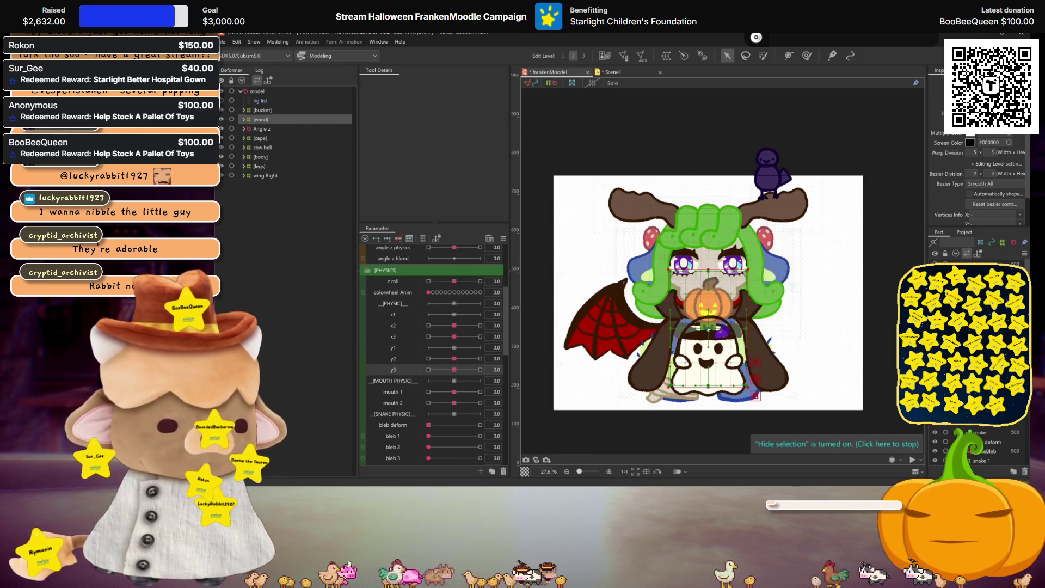
drag(704, 338, 804, 338)
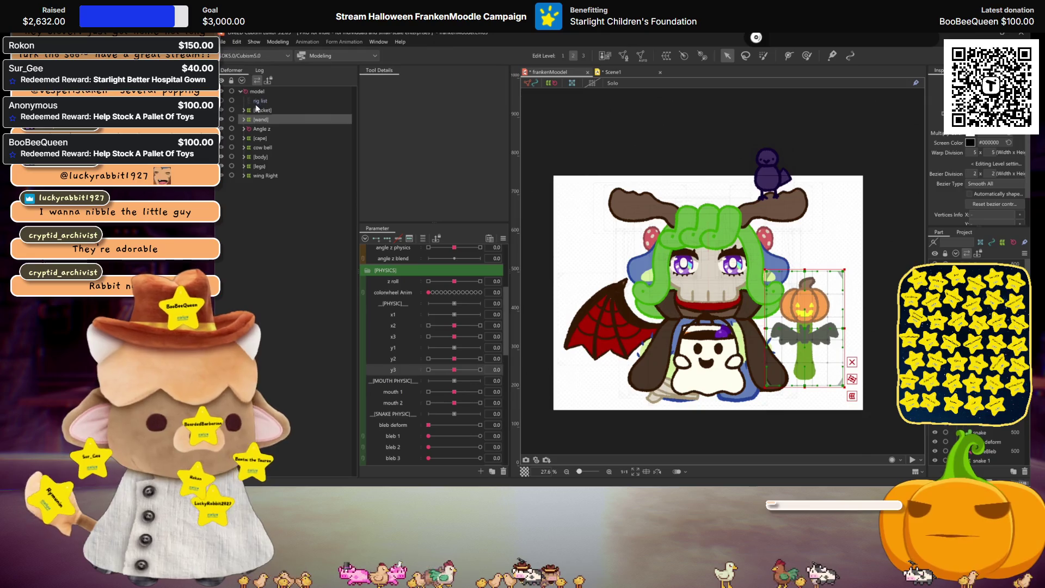
click(727, 362)
drag(709, 357, 632, 353)
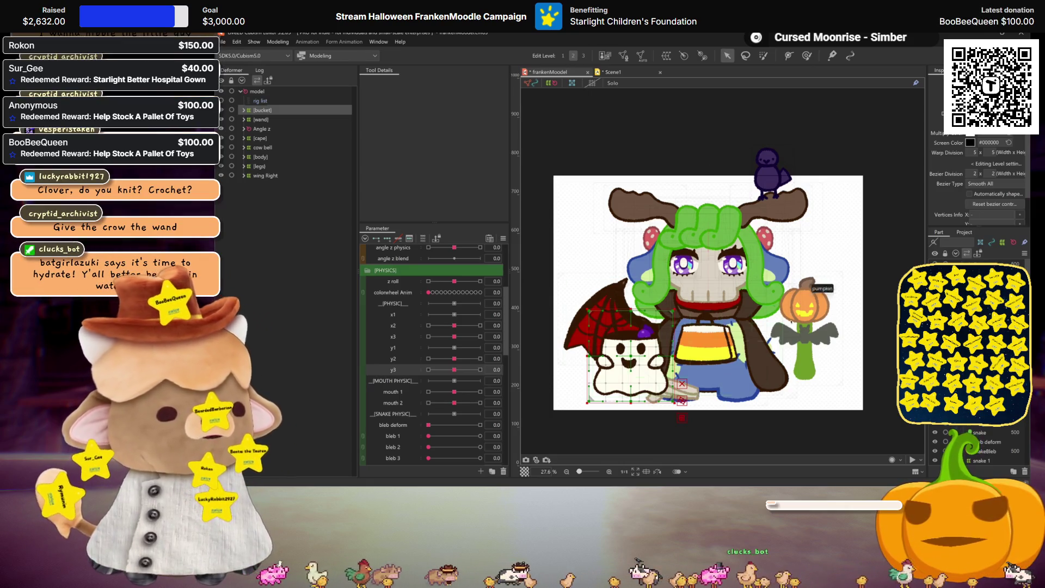
click(267, 121)
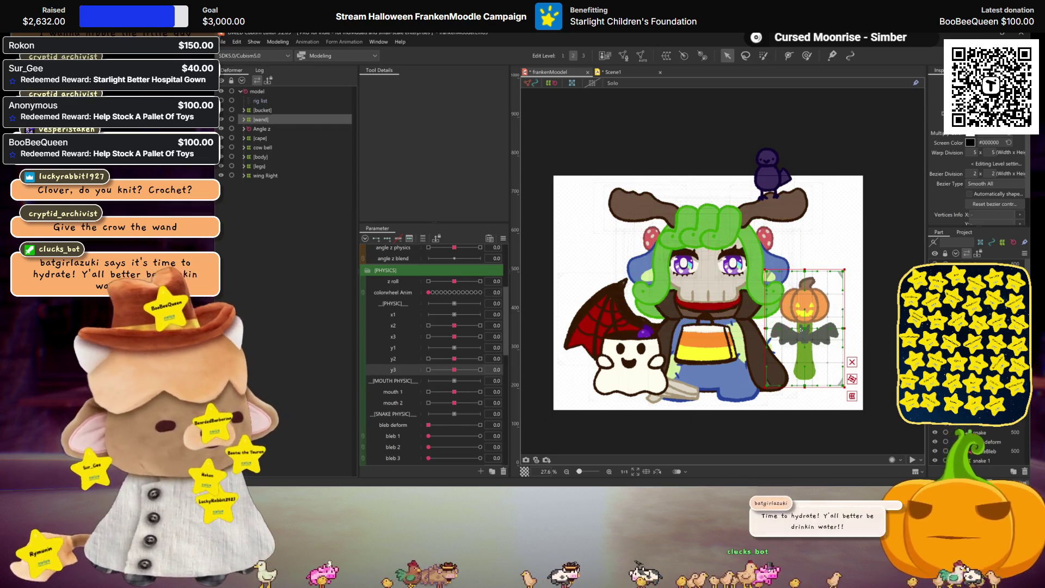
mouse_move(808, 335)
mouse_down()
mouse_move(865, 171)
mouse_move(725, 174)
mouse_up()
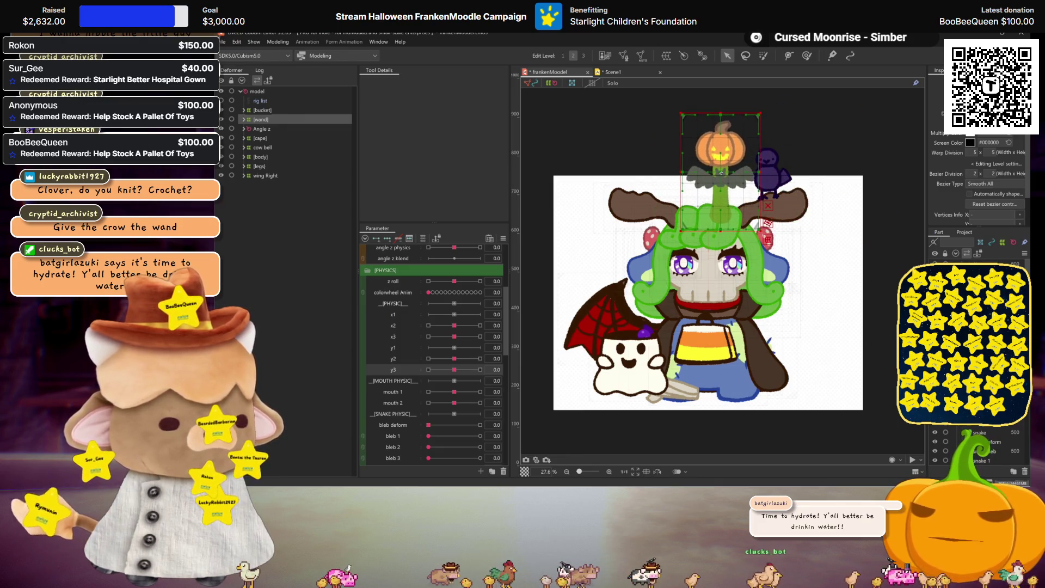
mouse_move(725, 173)
mouse_down()
mouse_move(861, 325)
mouse_move(857, 336)
mouse_up()
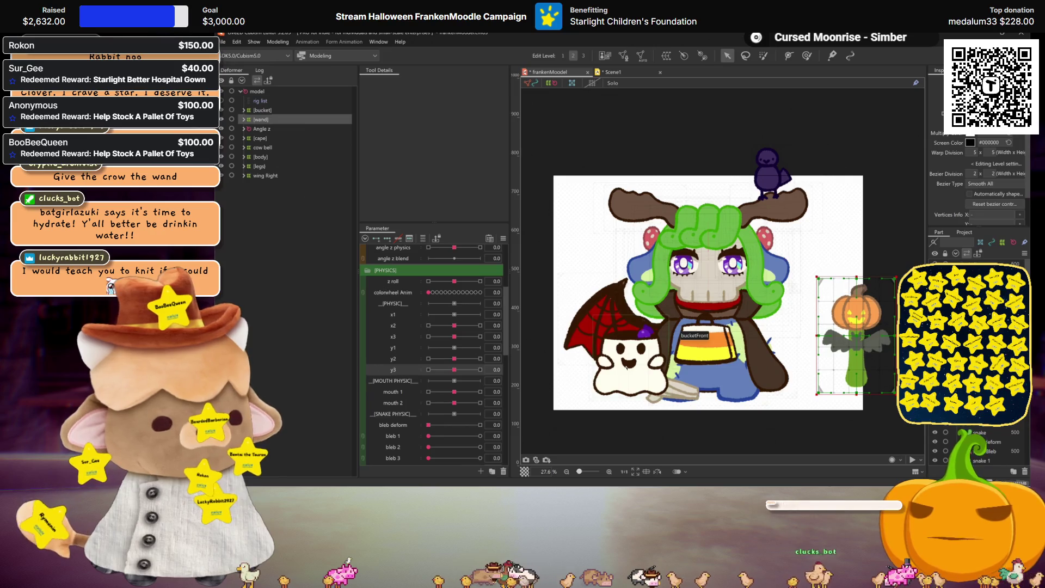
Step: Select the whole ghost bucket group and lift it onto the left antler
click(630, 368)
click(626, 363)
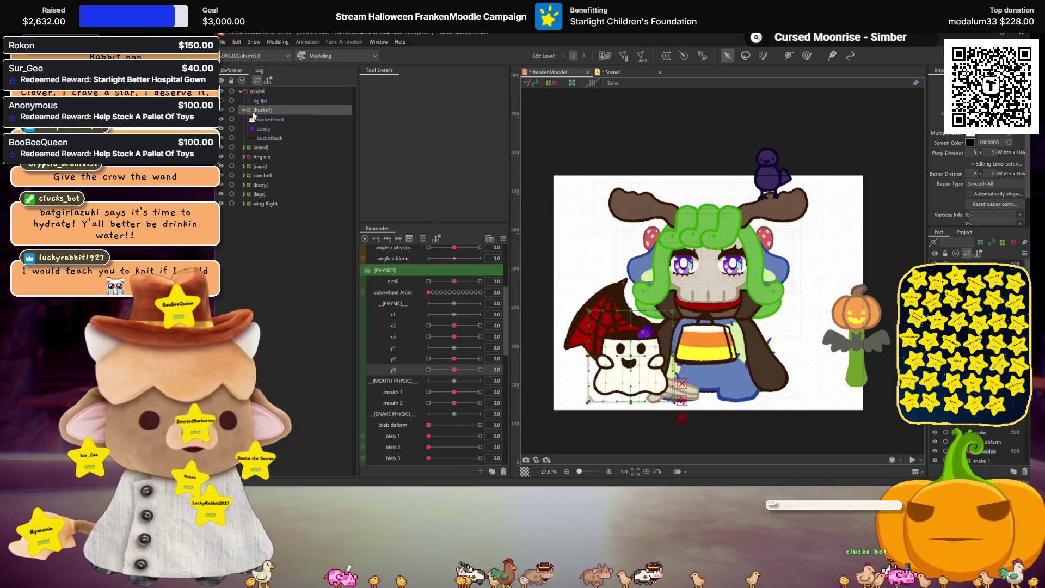
drag(631, 363, 640, 322)
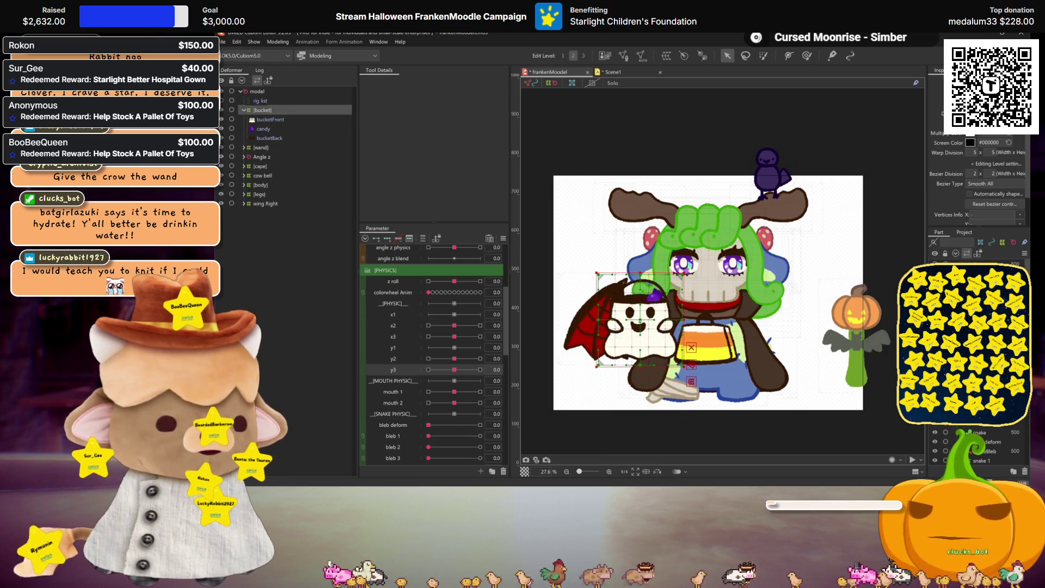
mouse_move(641, 321)
mouse_down()
mouse_move(725, 368)
mouse_move(643, 322)
mouse_up()
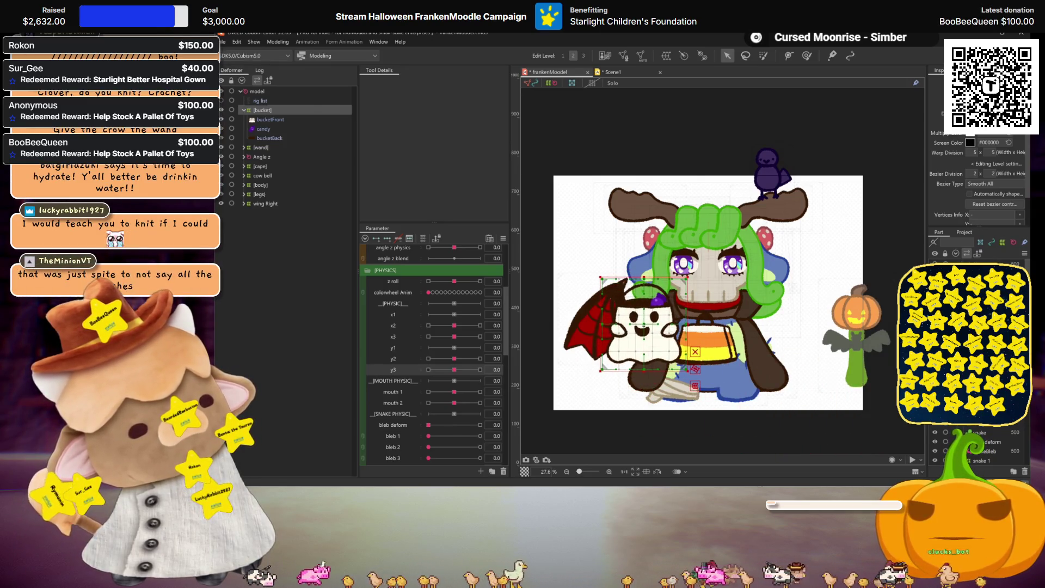
mouse_move(644, 323)
mouse_down()
mouse_move(625, 333)
mouse_move(789, 329)
mouse_move(620, 223)
mouse_up()
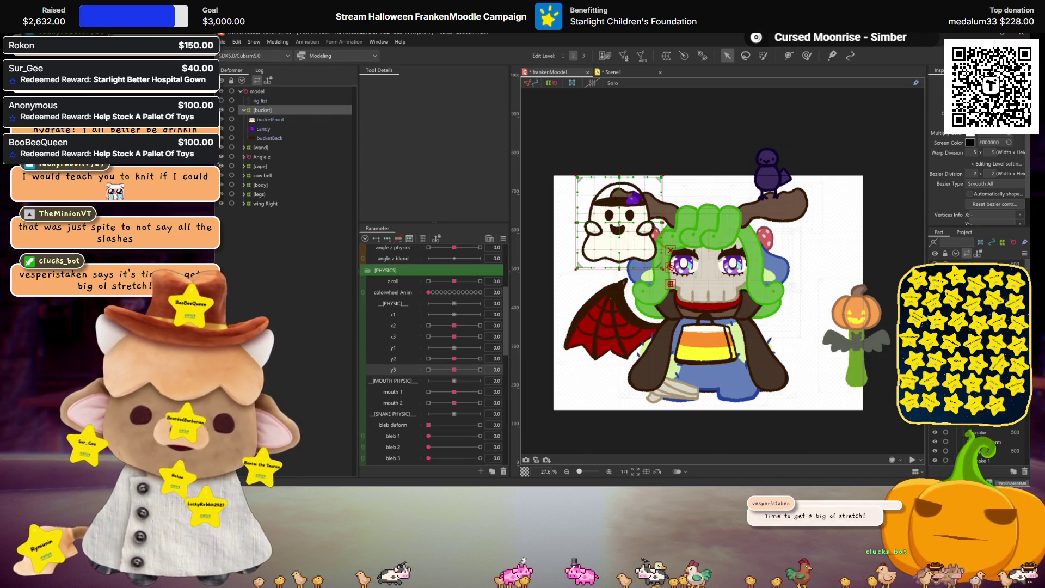
mouse_move(619, 223)
mouse_down()
mouse_move(702, 349)
mouse_move(613, 230)
mouse_move(635, 346)
mouse_up()
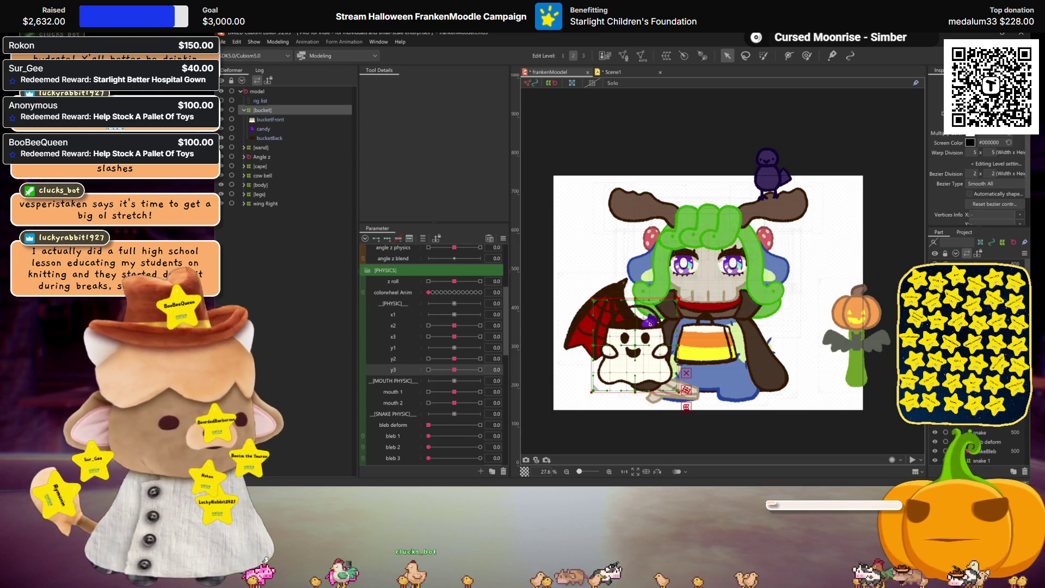
mouse_move(636, 346)
mouse_down()
mouse_move(833, 358)
mouse_move(564, 343)
mouse_move(746, 357)
mouse_move(770, 330)
mouse_move(614, 334)
mouse_move(635, 322)
mouse_up()
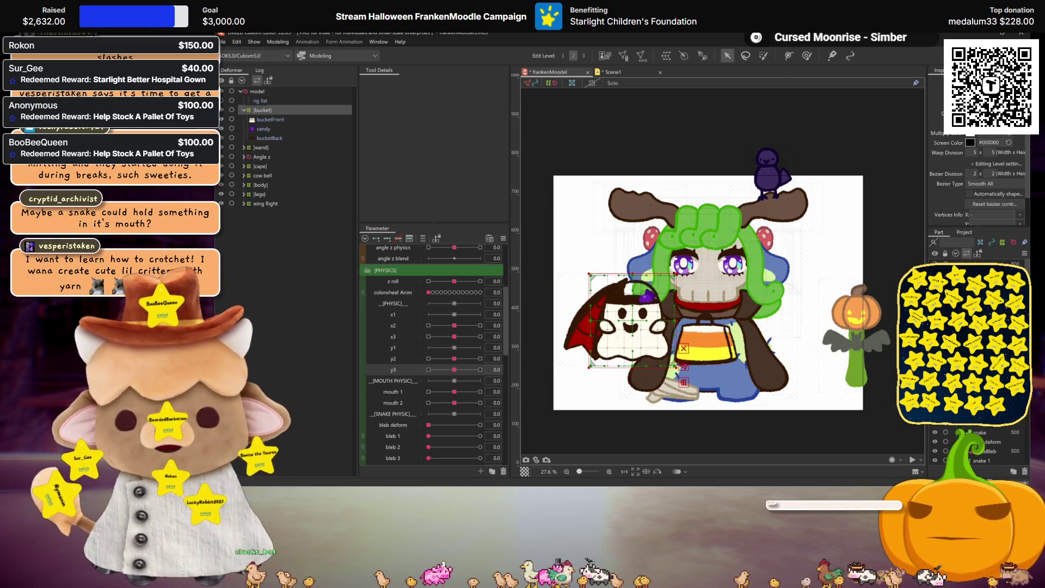
mouse_move(634, 322)
mouse_down()
mouse_move(730, 325)
mouse_move(629, 231)
mouse_up()
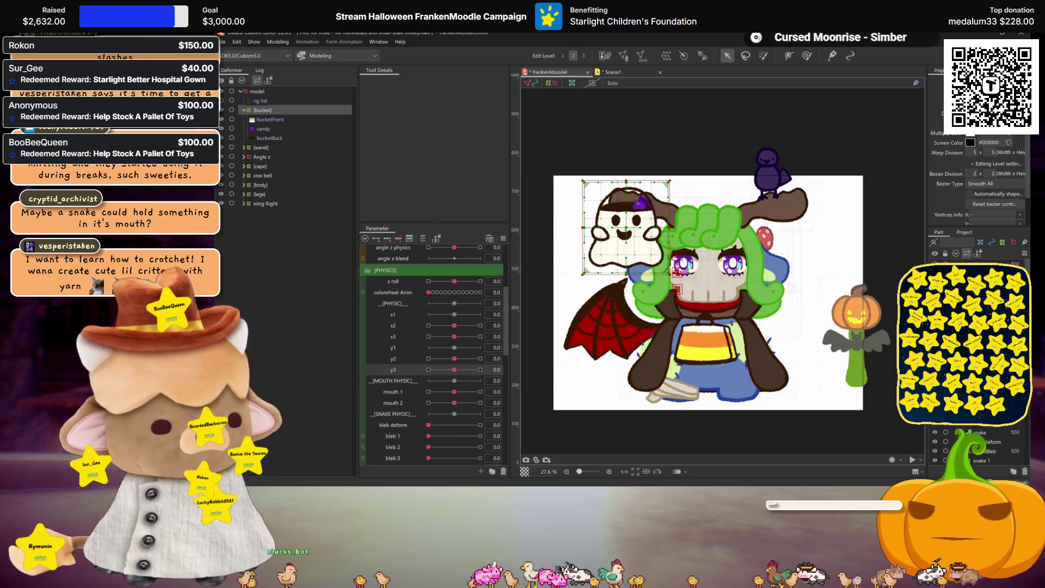
scroll(624, 233, up, 3)
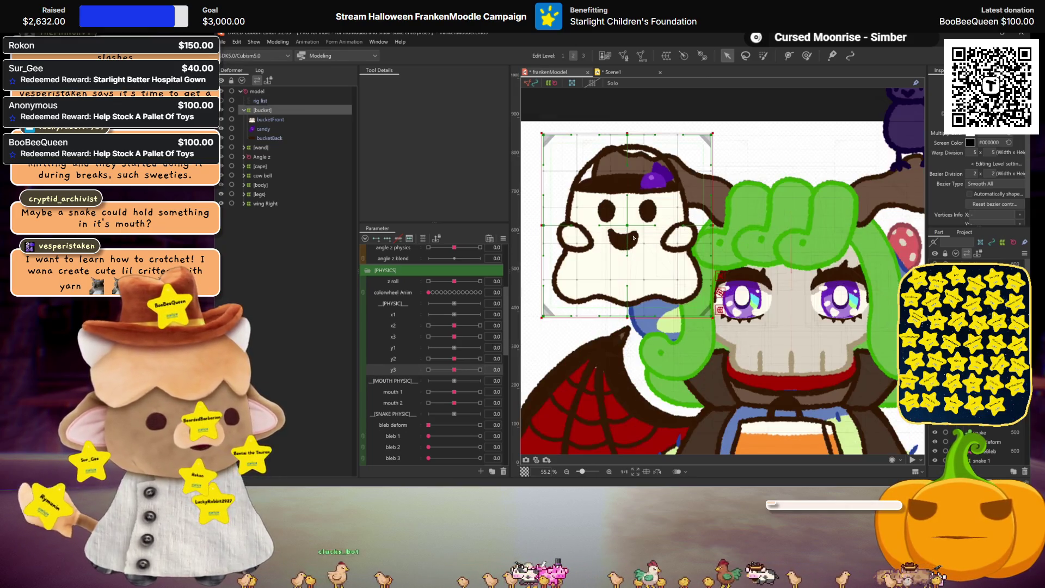
Step: Auto-generate meshes for bucketFront, candy and bucketBack, then inspect the front and back meshes
click(270, 119)
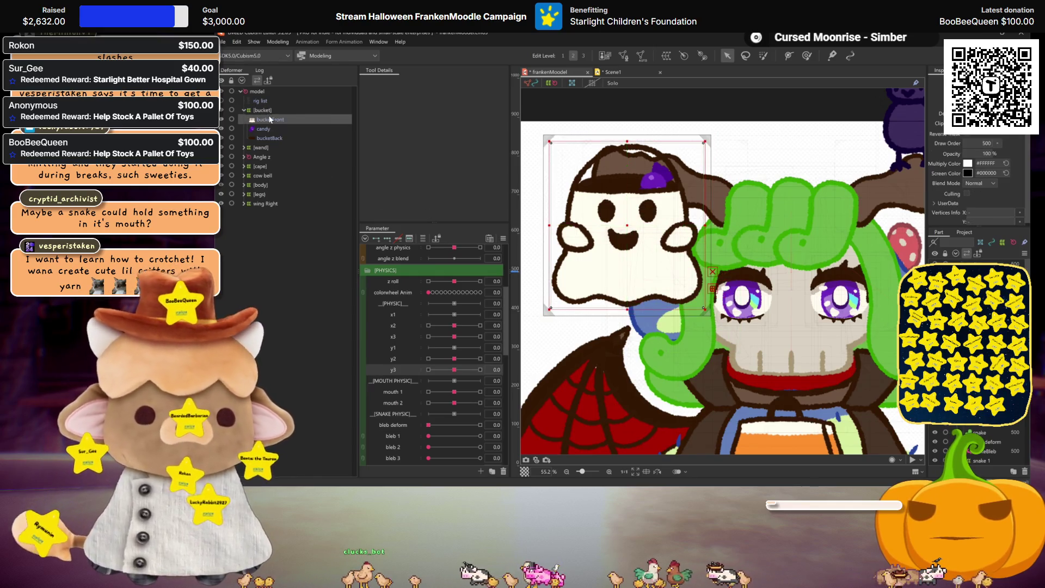
shift+click(270, 138)
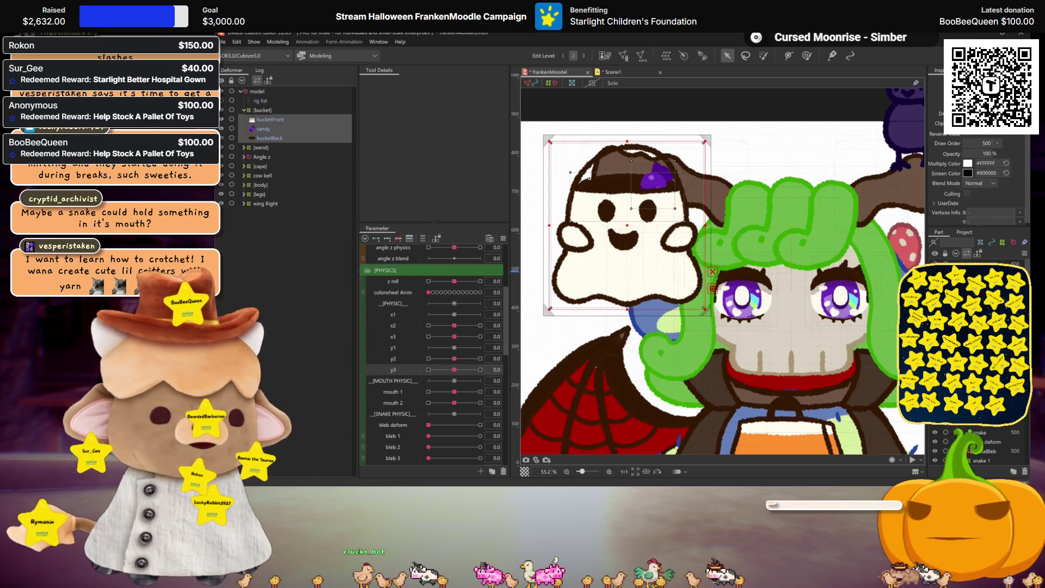
click(642, 56)
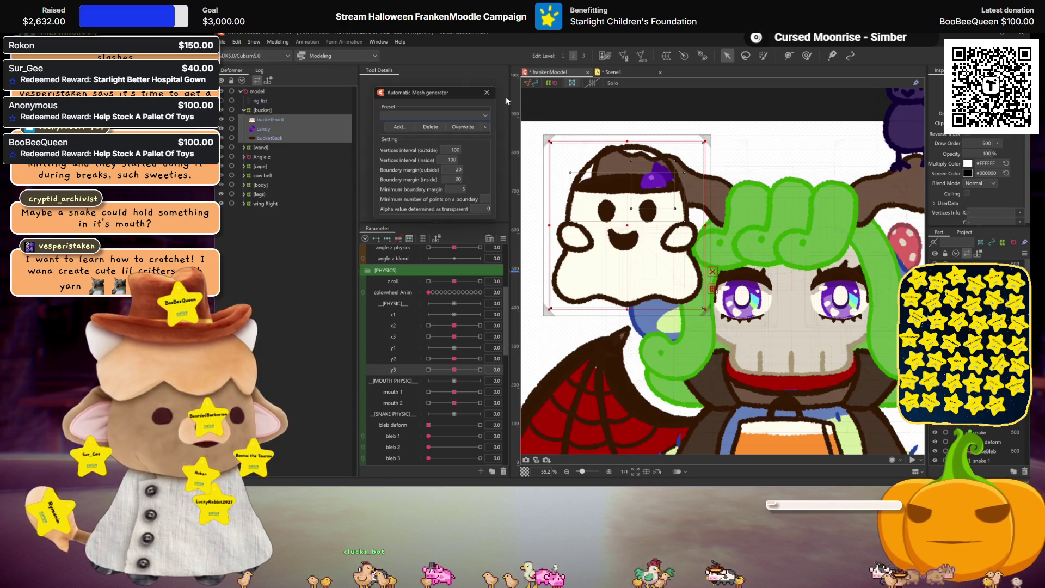
scroll(580, 207, down, 1)
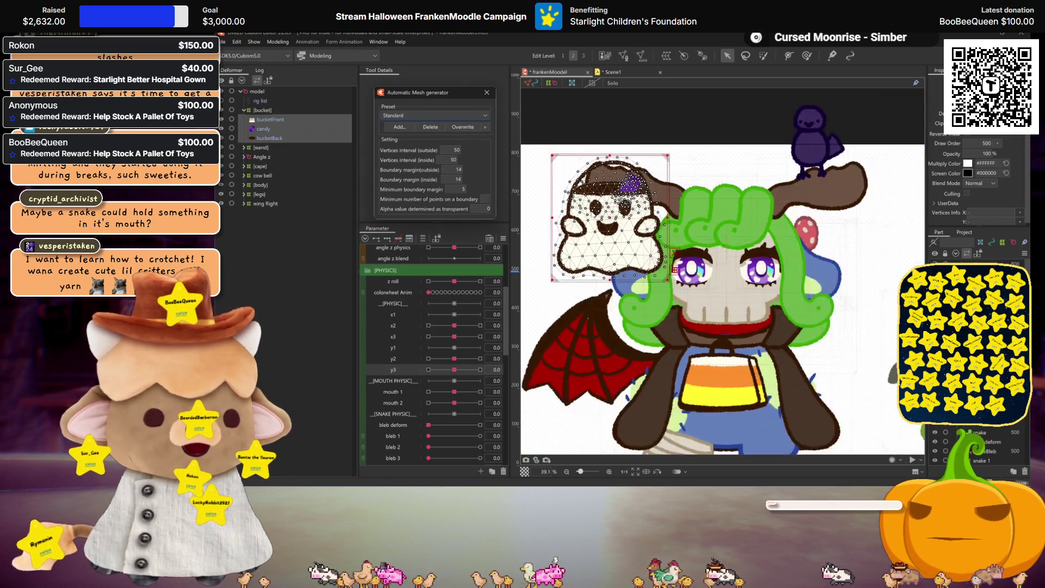
scroll(580, 207, down, 1)
click(267, 138)
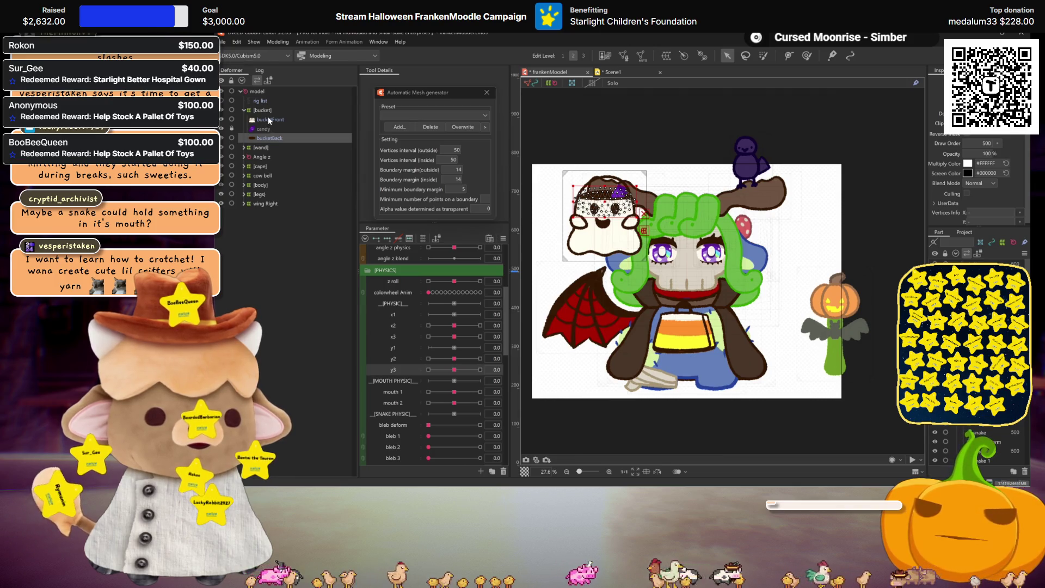
click(269, 121)
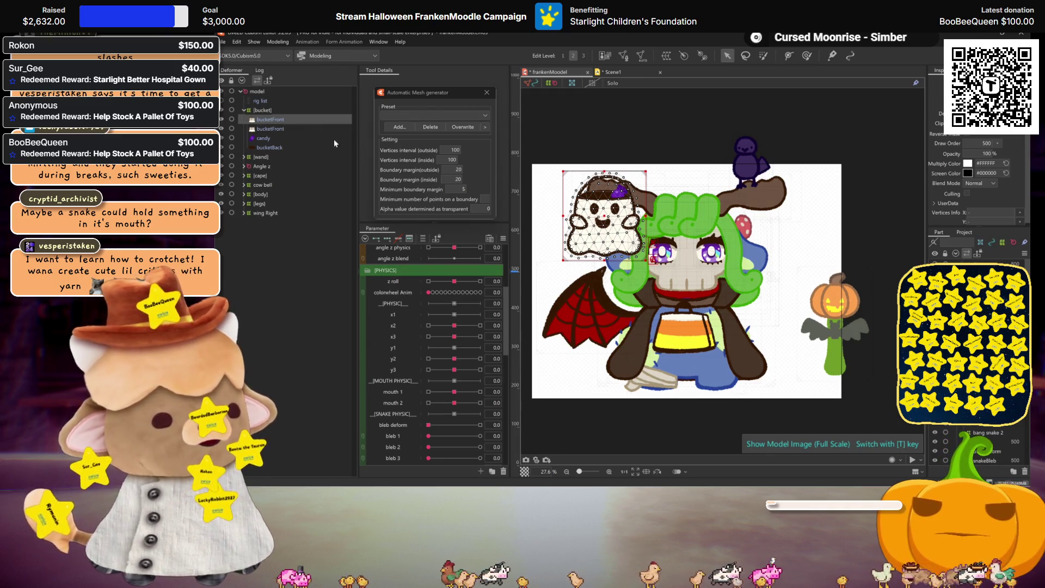
Step: Rename the duplicate bucketFront part to bucketFront2
click(276, 130)
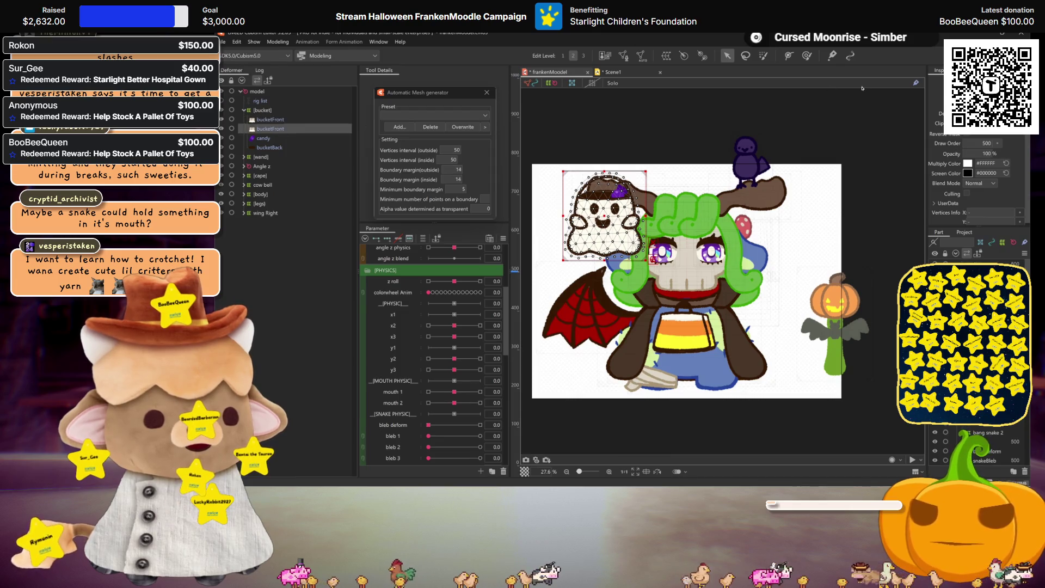
click(278, 119)
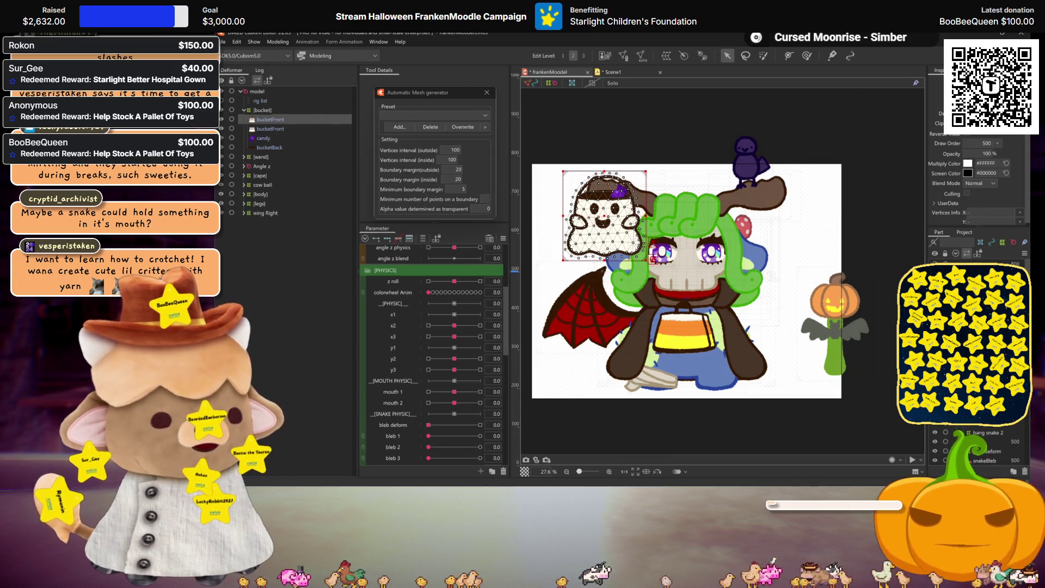
text(2)
key(Return)
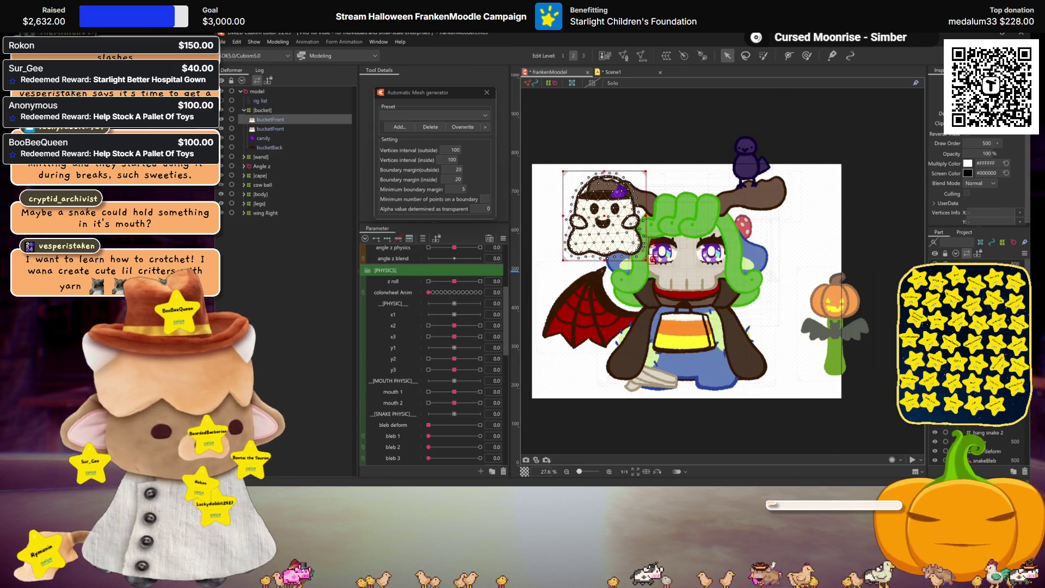
scroll(613, 159, up, 2)
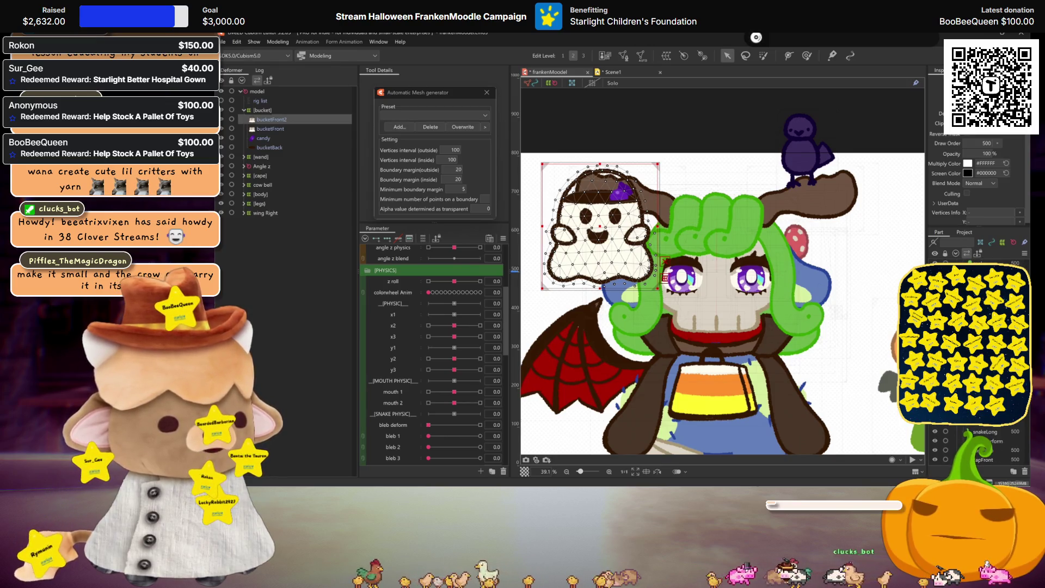
Step: Place bucketFront2 below bucketBack and look at both horns' mooseHorn parts
click(626, 196)
click(833, 190)
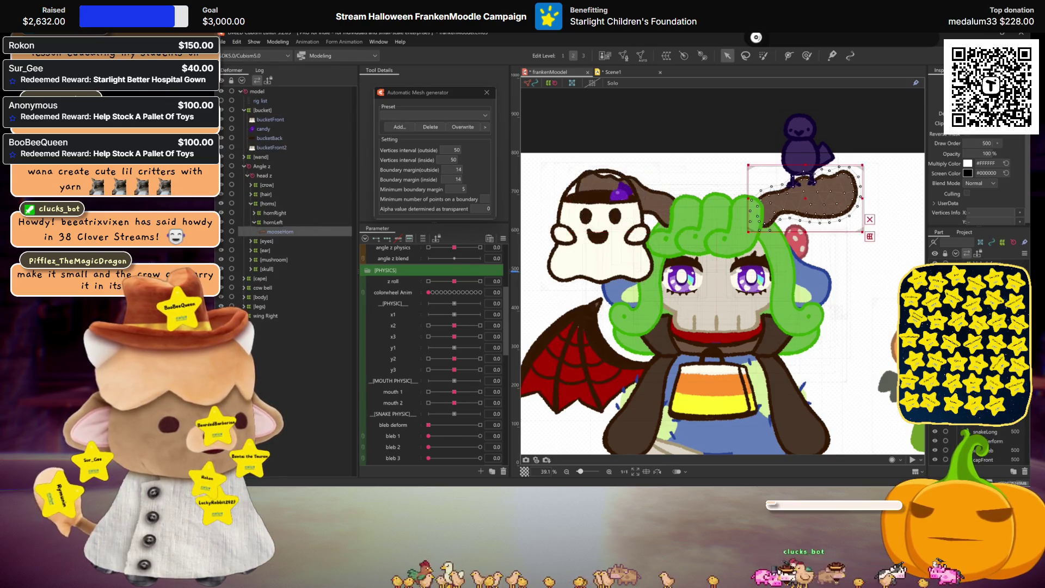
click(626, 190)
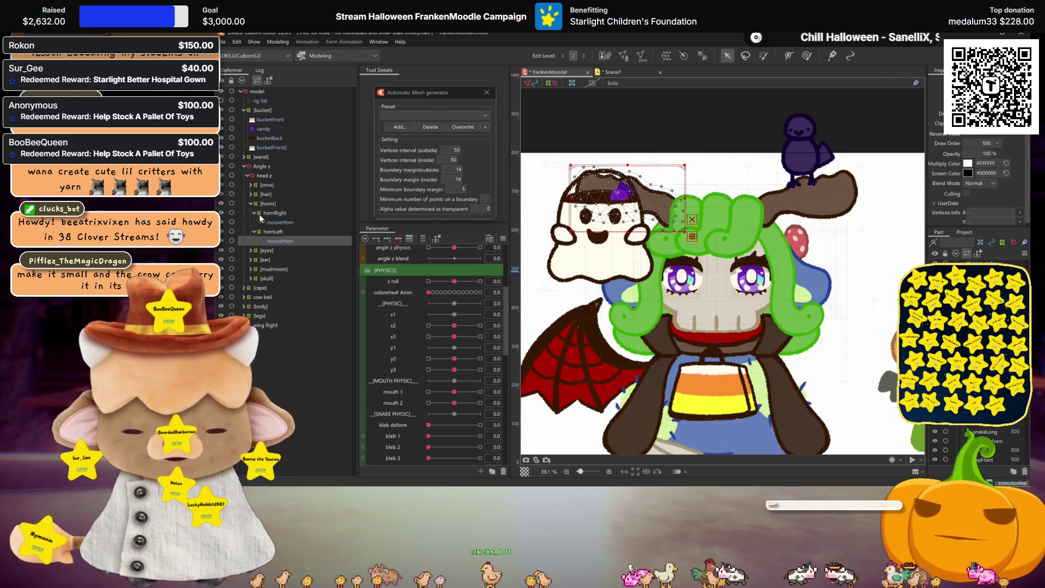
Step: Compare the bucket front and back meshes with selection outlines hidden
click(264, 121)
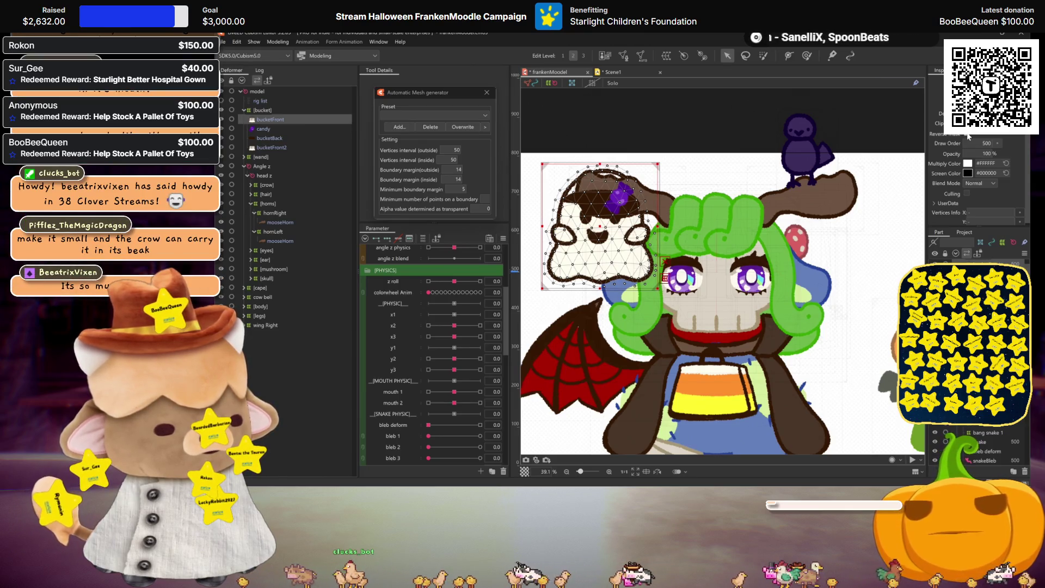
click(273, 138)
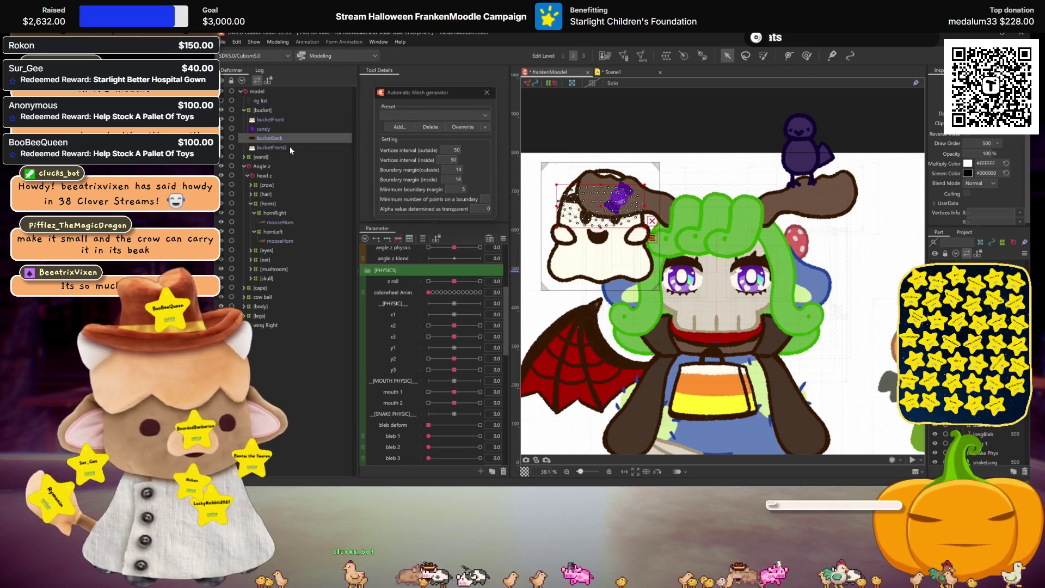
click(264, 119)
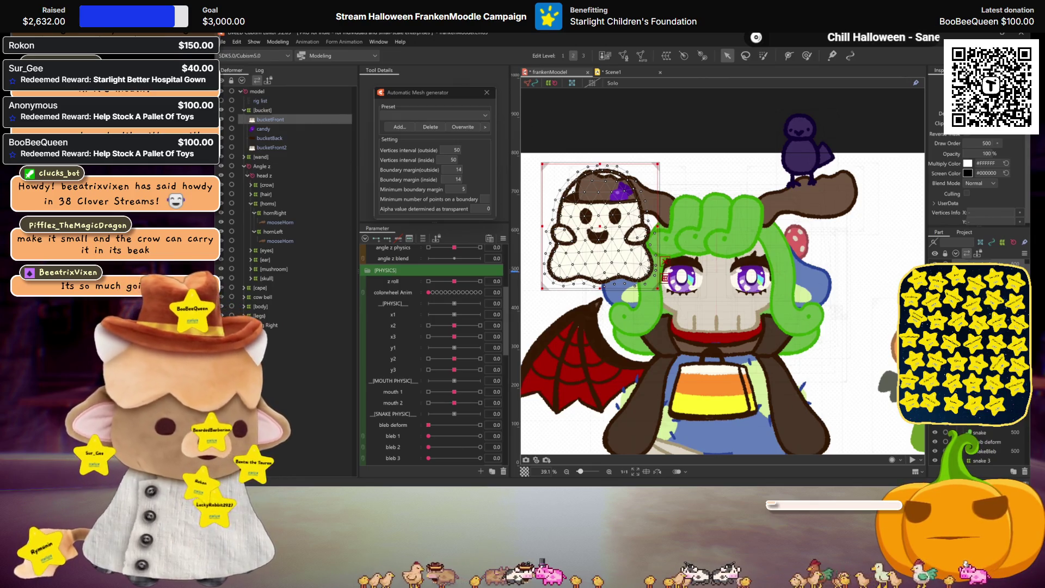
key(ctrl+h)
scroll(627, 254, up, 1)
scroll(634, 261, up, 1)
scroll(644, 270, up, 1)
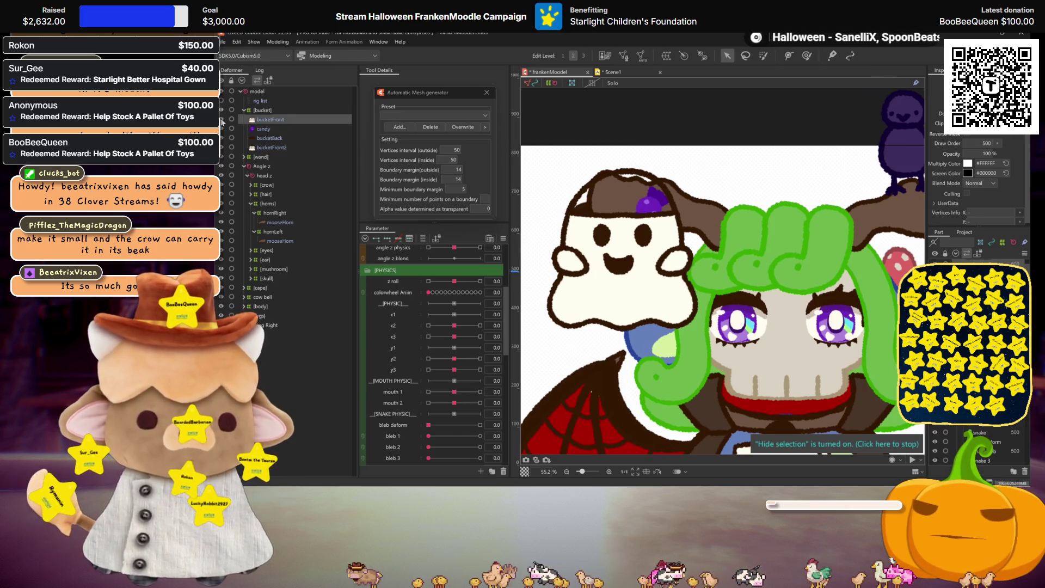
Step: Lasso the bucketFront mesh vertices at the ghost's upper-left edge, then exit mesh editing
click(624, 55)
key(l)
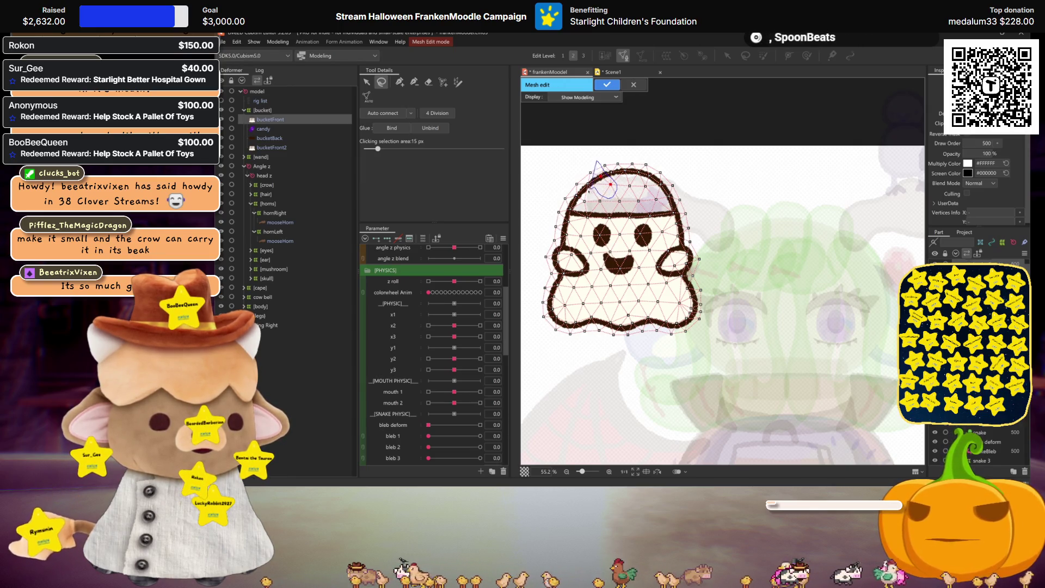
mouse_move(559, 172)
mouse_down()
mouse_move(619, 170)
mouse_move(613, 154)
mouse_up()
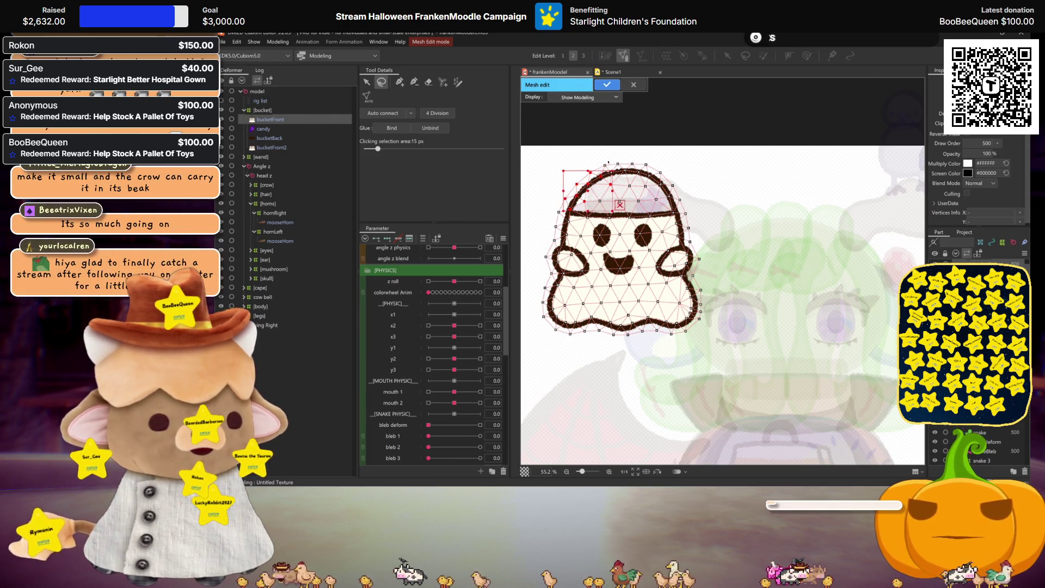
click(606, 84)
scroll(690, 219, down, 5)
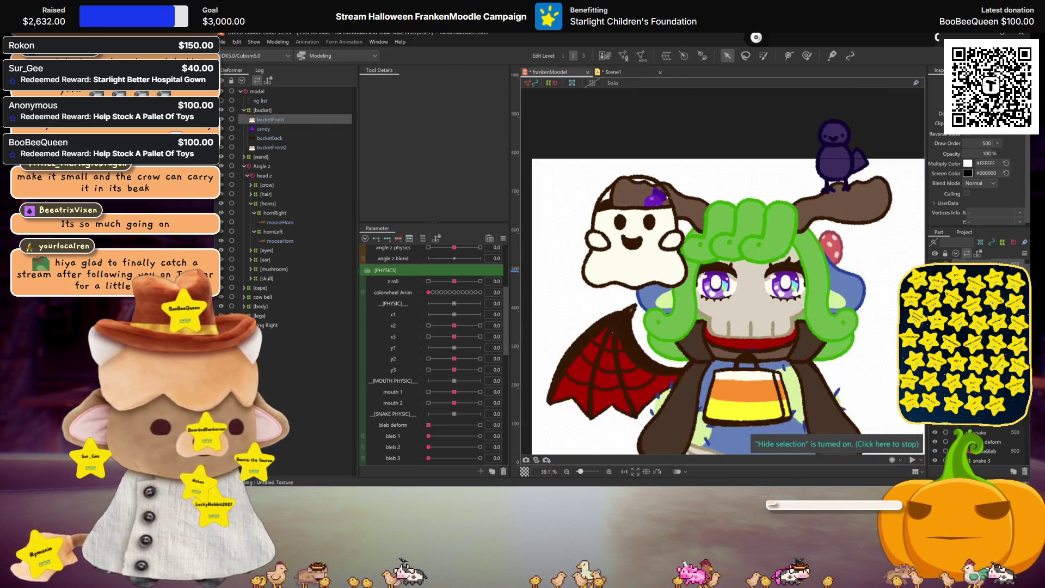
scroll(690, 218, up, 3)
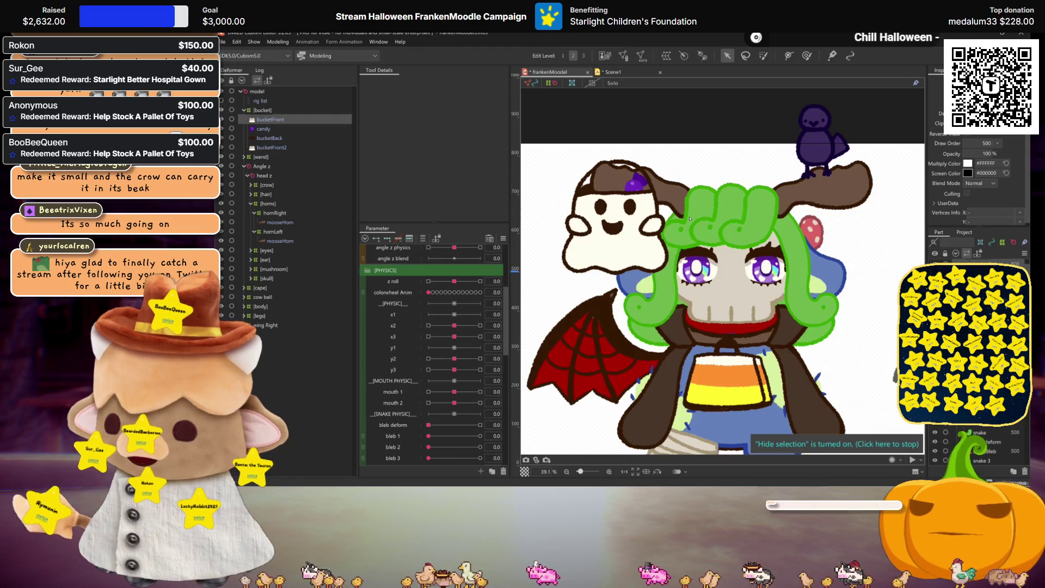
scroll(690, 220, down, 2)
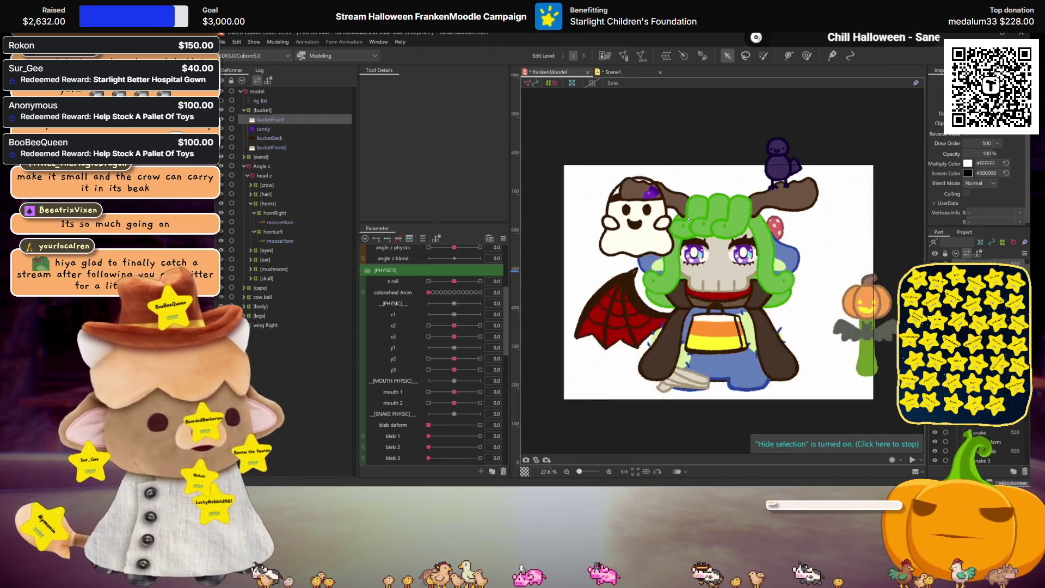
scroll(689, 219, down, 1)
scroll(719, 222, up, 1)
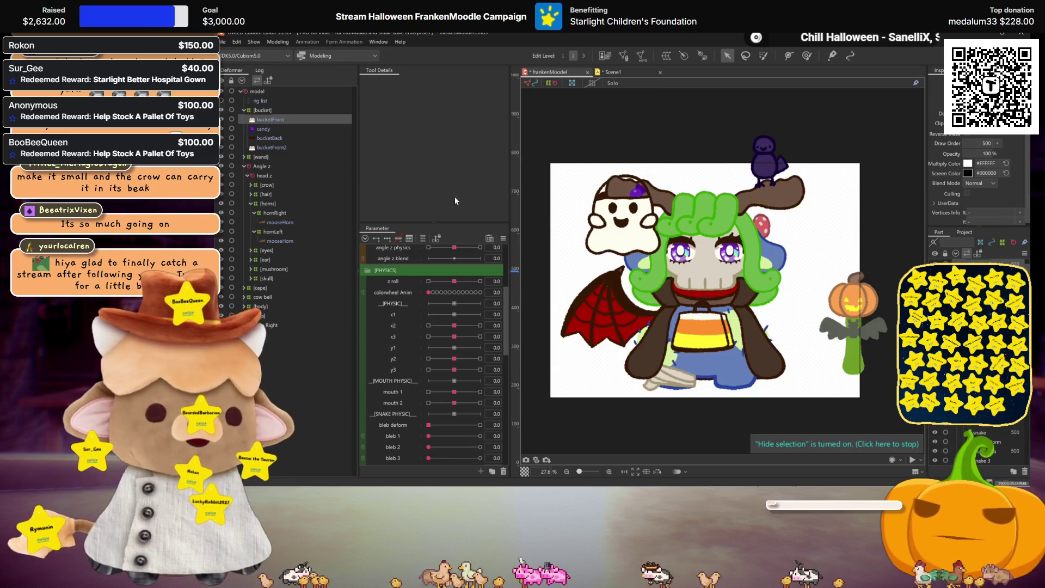
Step: Add bucketBack and bucketFront2 to the selection and wrap the candy bucket in a warp deformer
ctrl+click(270, 138)
ctrl+click(271, 147)
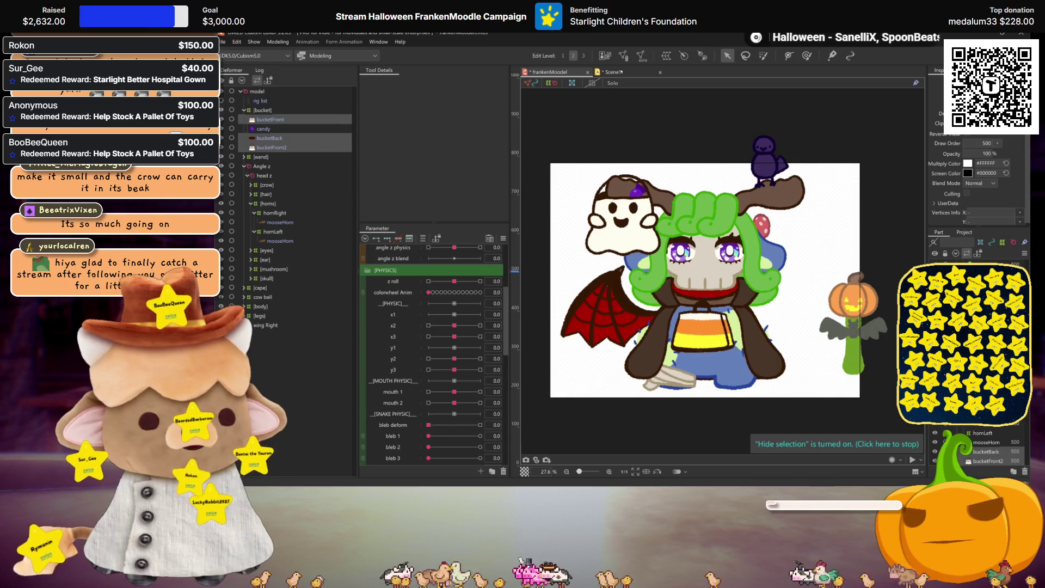
click(666, 55)
click(433, 227)
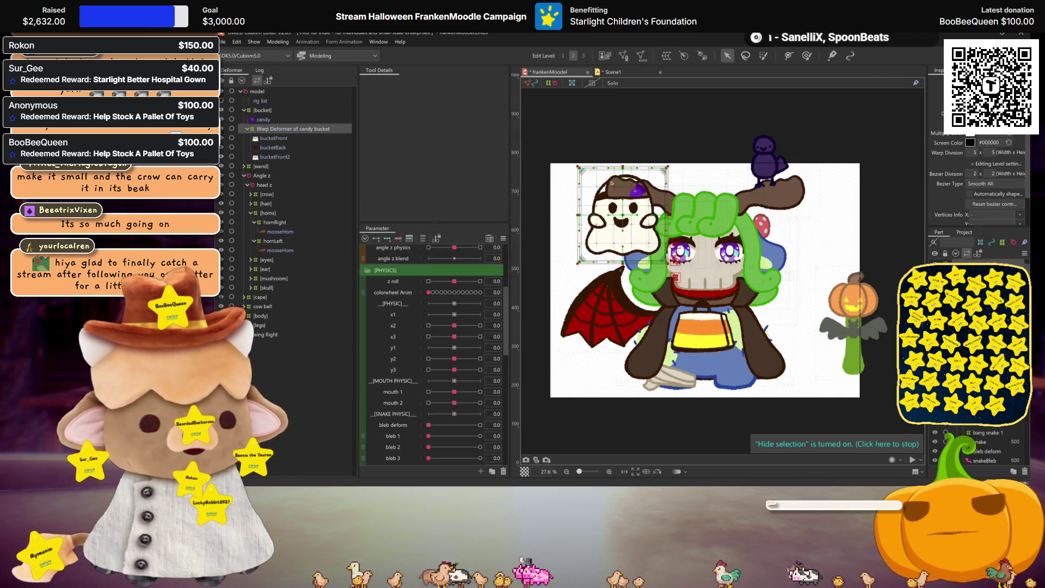
scroll(619, 223, up, 4)
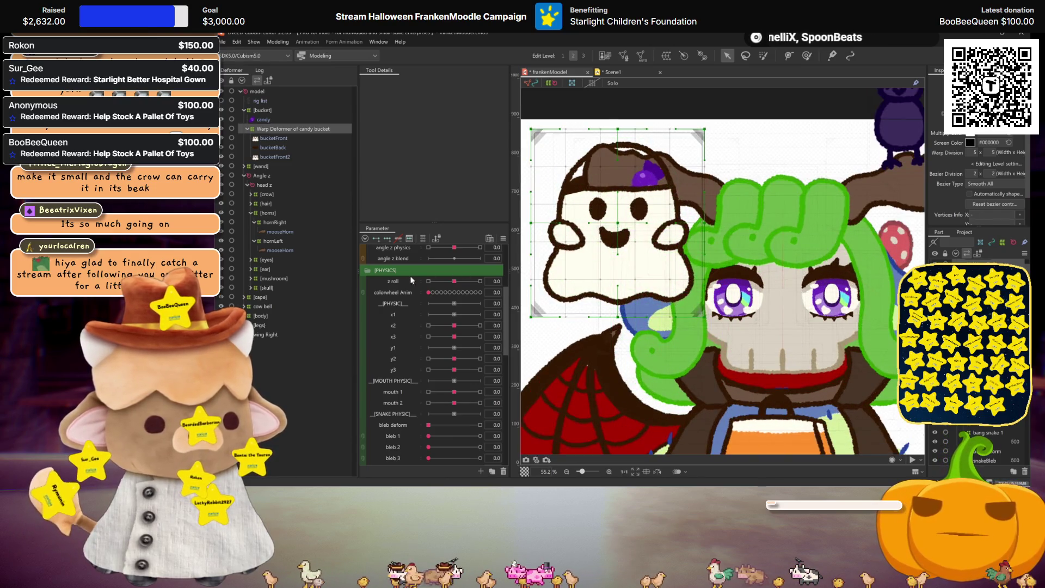
scroll(408, 282, up, 4)
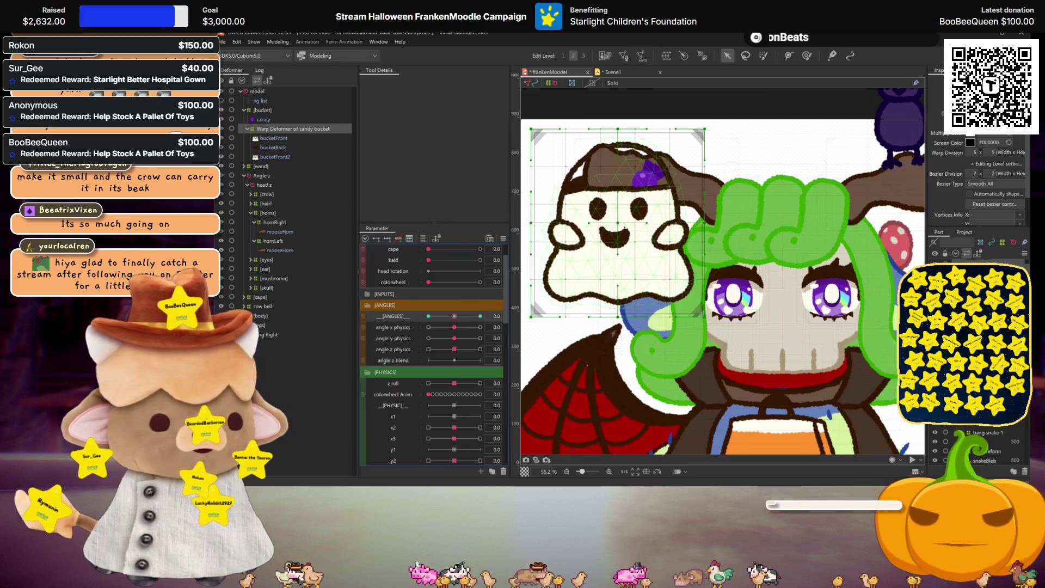
Step: Adjust the bucket warp deformer's shape around the ghost, then select the whole deformer
drag(618, 222, 604, 224)
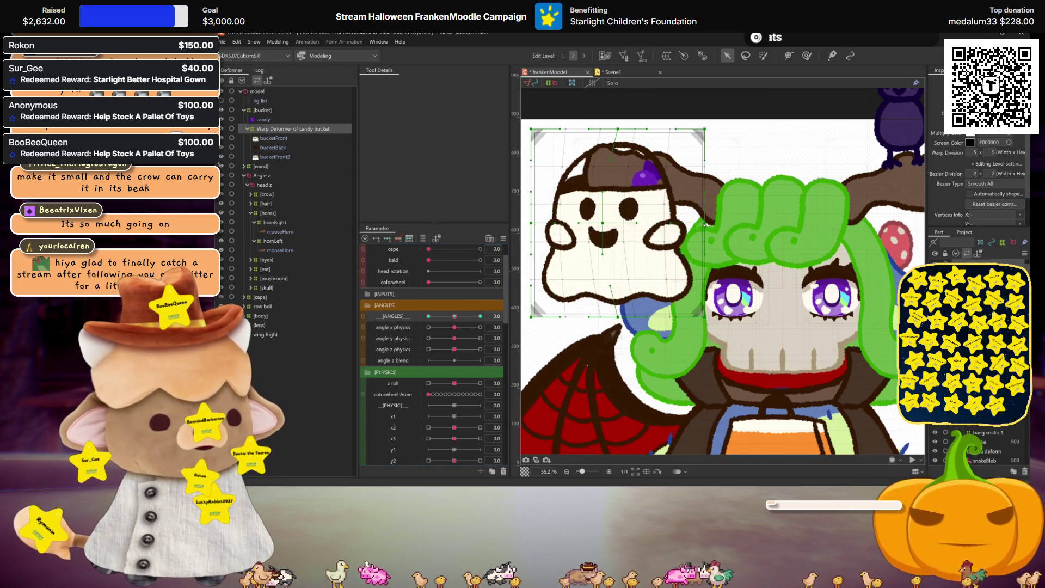
mouse_move(706, 225)
mouse_down()
mouse_move(627, 314)
mouse_move(598, 277)
mouse_up()
mouse_move(605, 225)
mouse_down()
mouse_move(592, 225)
mouse_move(629, 230)
mouse_up()
click(596, 232)
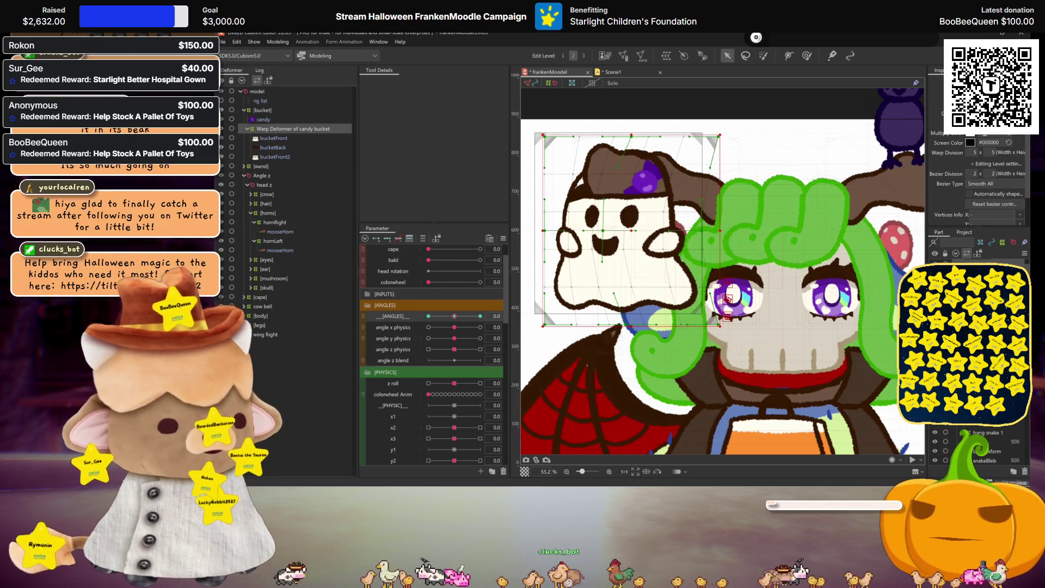
Step: Set the warp deformer's division to 10 x 20 in the Inspector
click(989, 153)
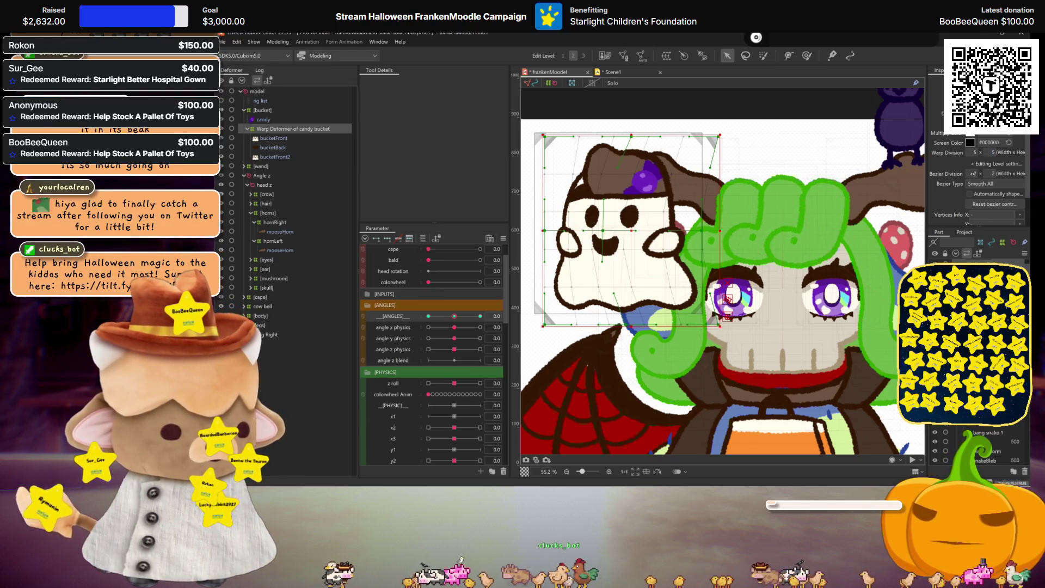
text(10)
key(Return)
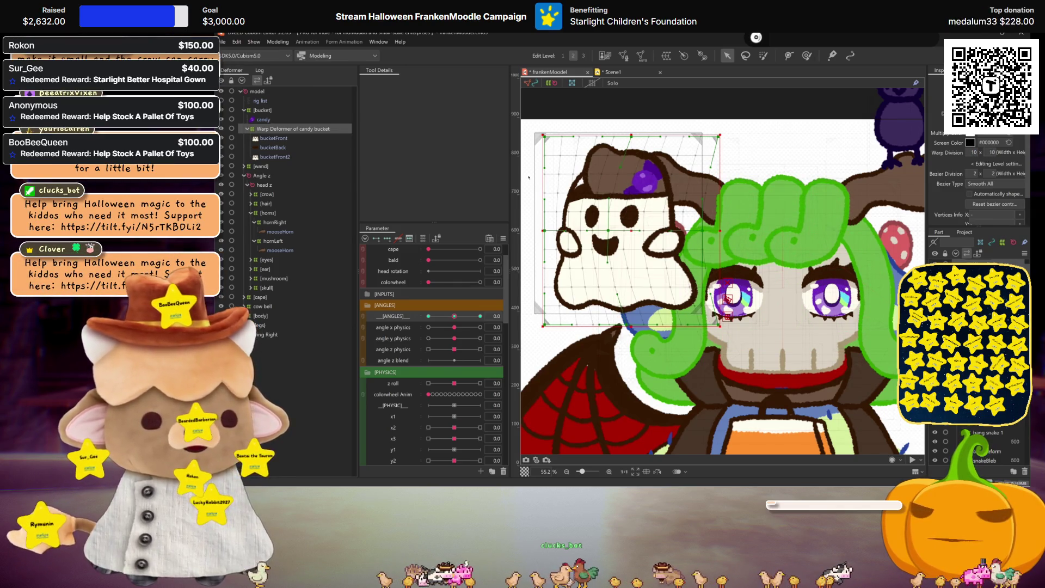
click(992, 152)
text(0)
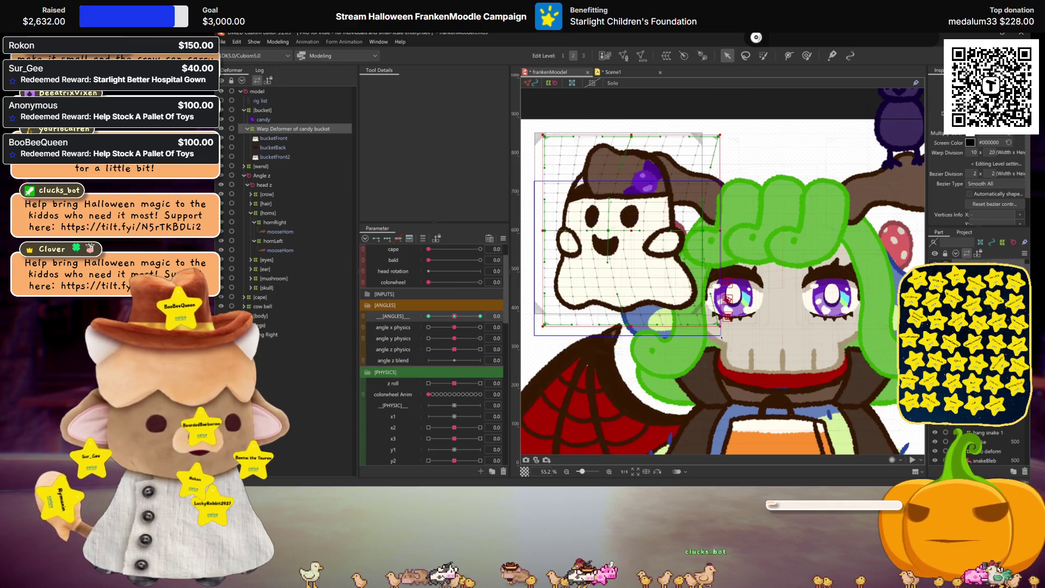
Step: Box-select the warp grid vertices over the ghost and move them slightly down
drag(728, 222, 726, 333)
drag(632, 254, 632, 274)
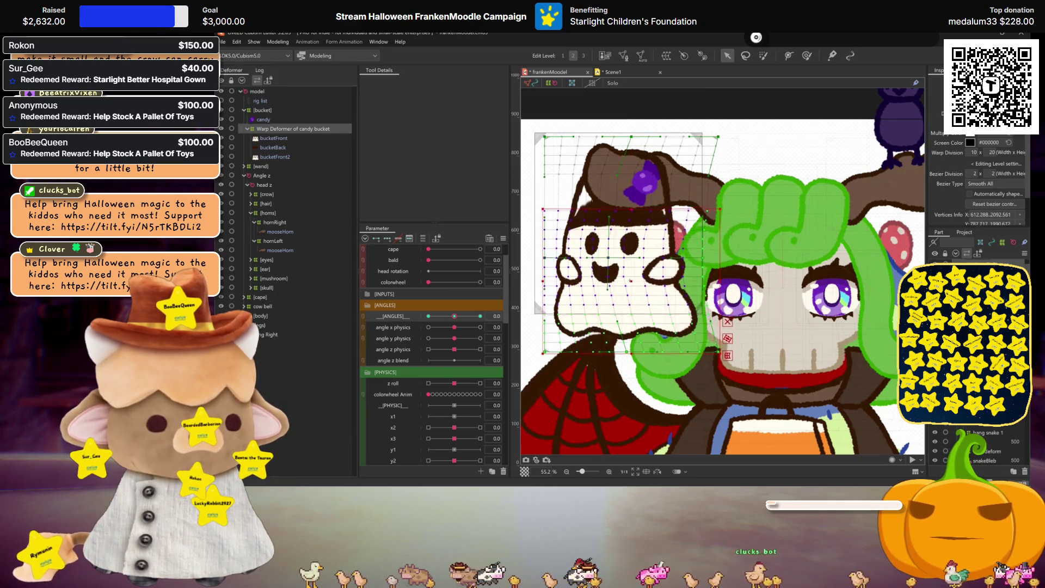
key(ctrl+h)
scroll(632, 250, down, 5)
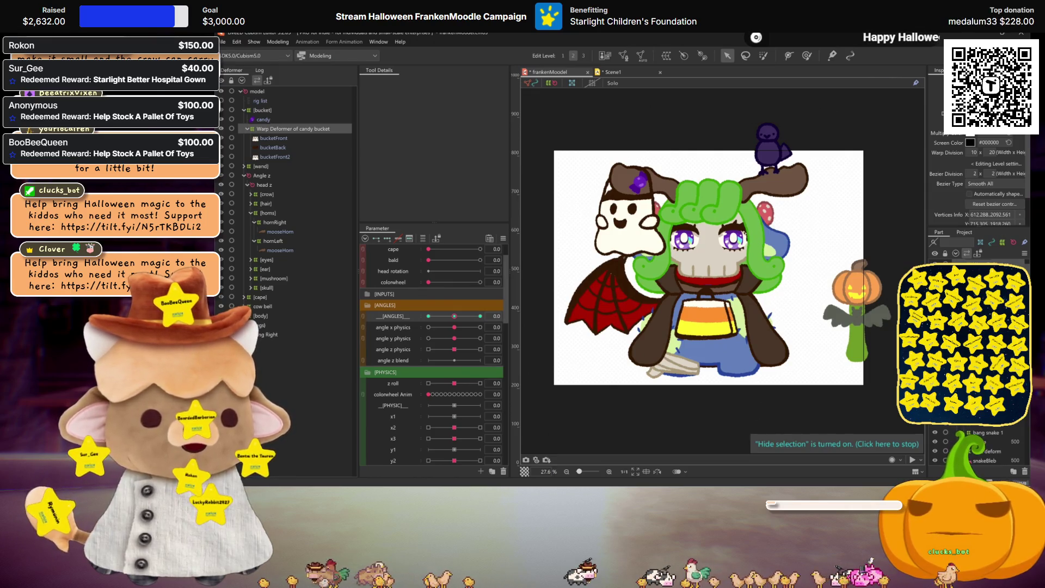
Step: Remove the candy bucket's extra warp deformer and the bucketFront2 mesh
click(726, 224)
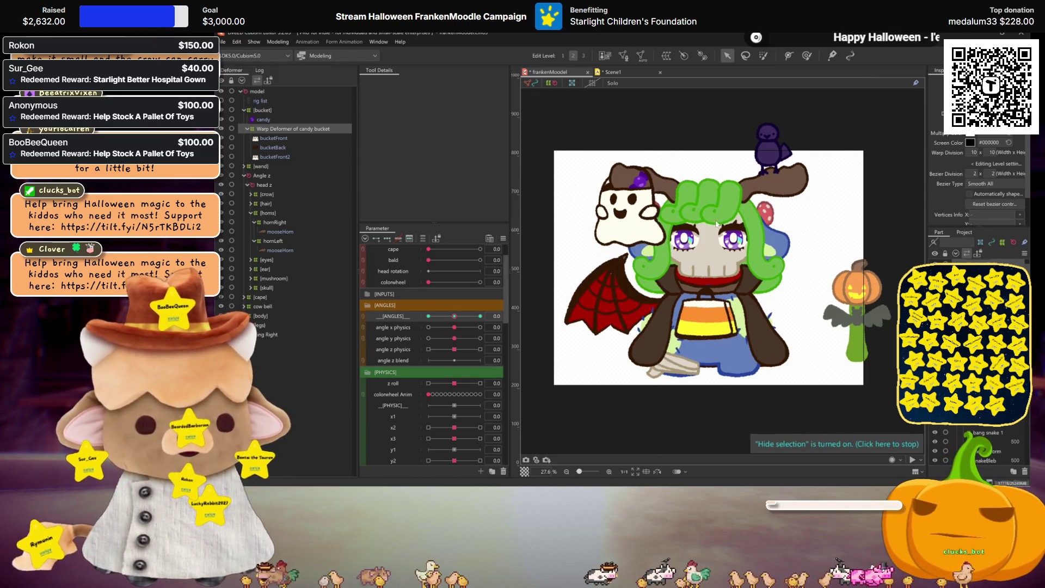
click(626, 218)
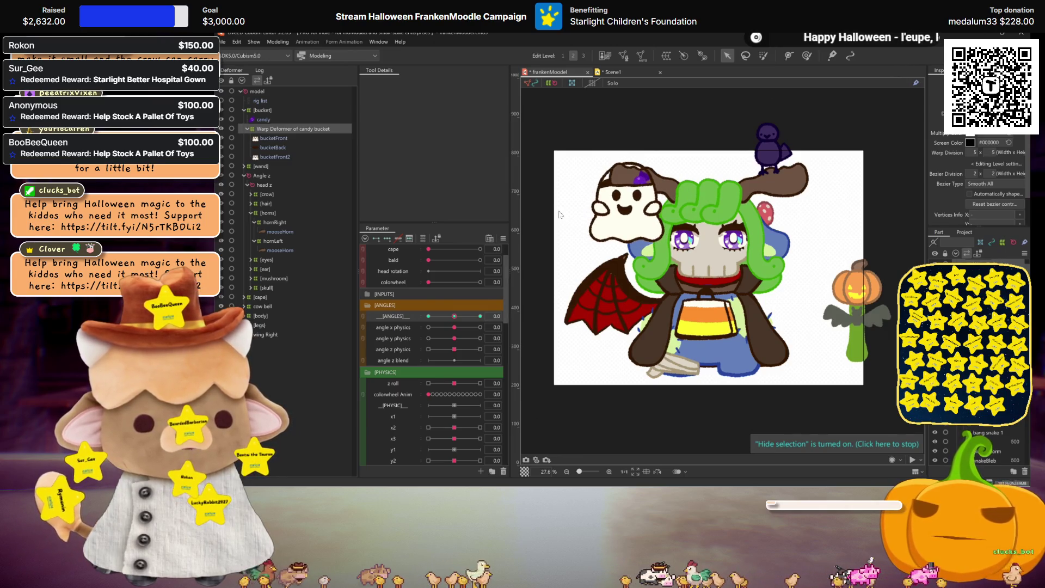
key(ctrl+z)
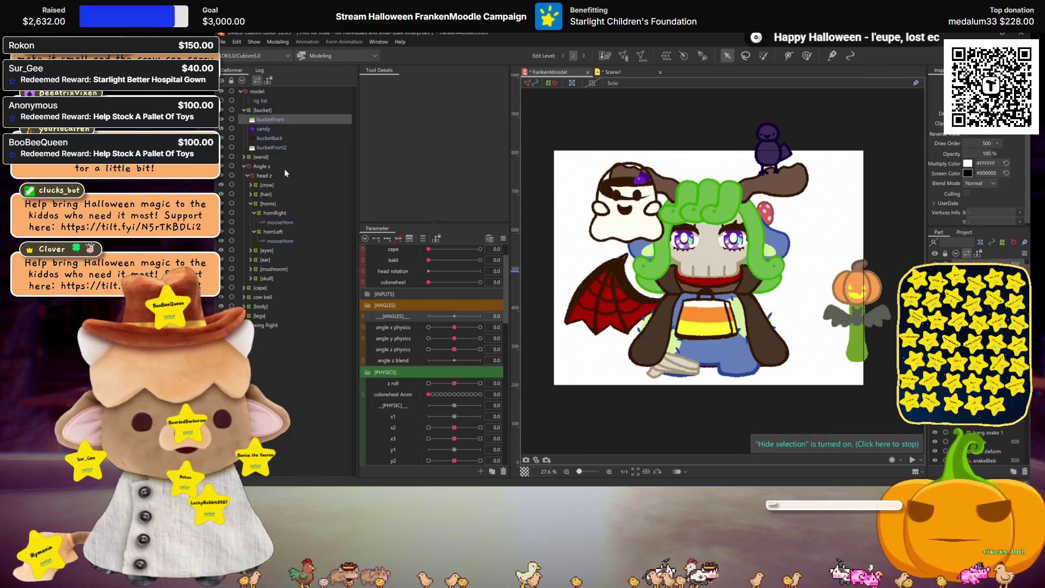
key(ctrl+z)
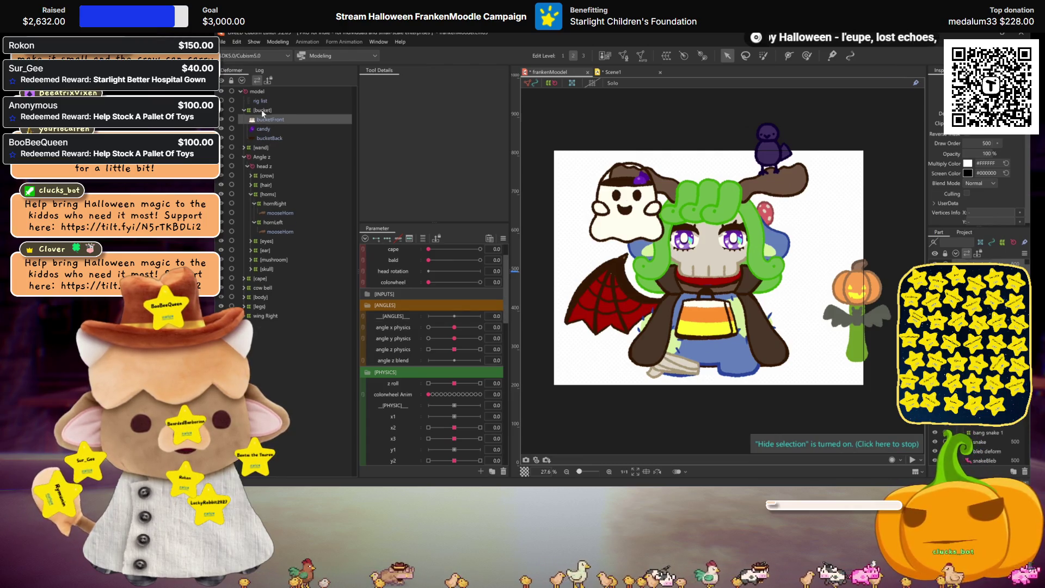
Step: Select the [bucket] deformer, shrink the ghost and bucket, and place them on the horn
click(263, 111)
drag(632, 197, 708, 180)
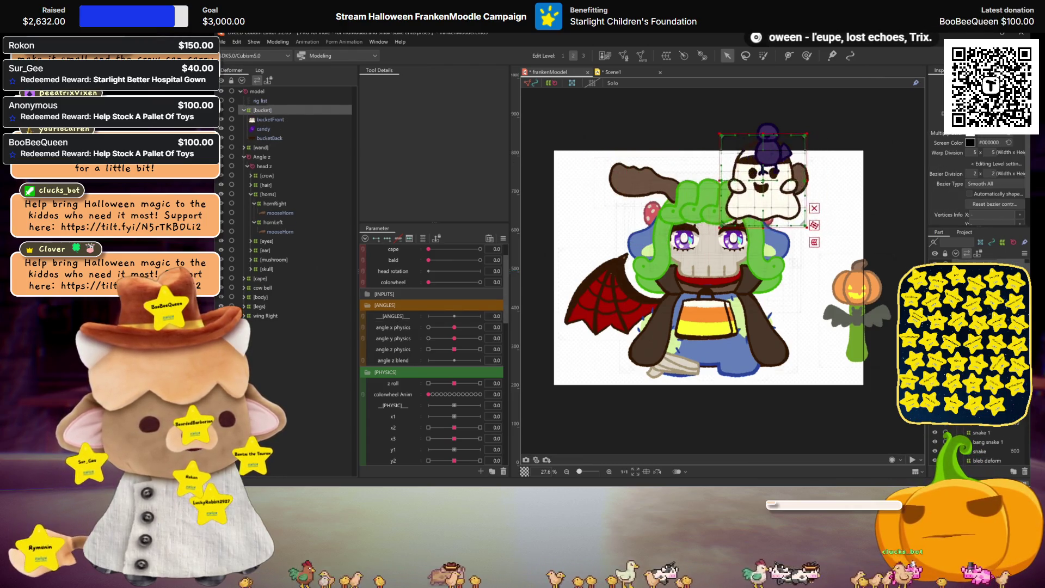
scroll(980, 446, down, 1)
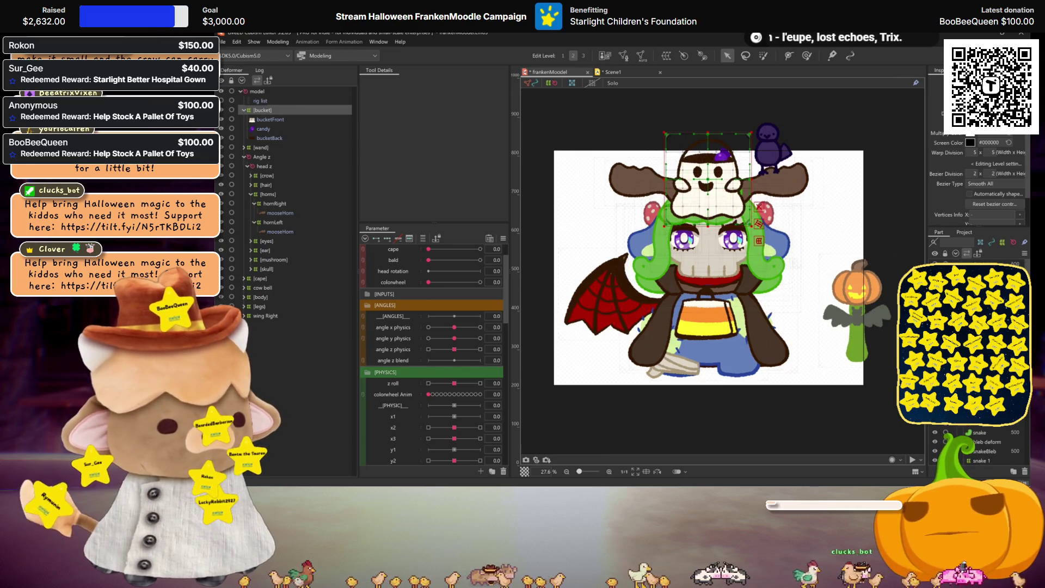
key(Escape)
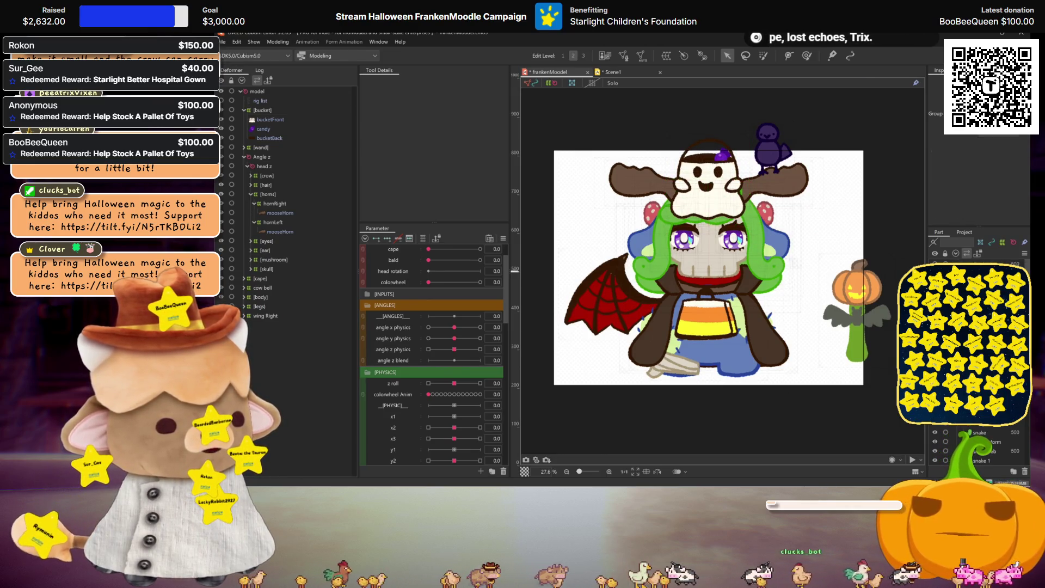
click(330, 109)
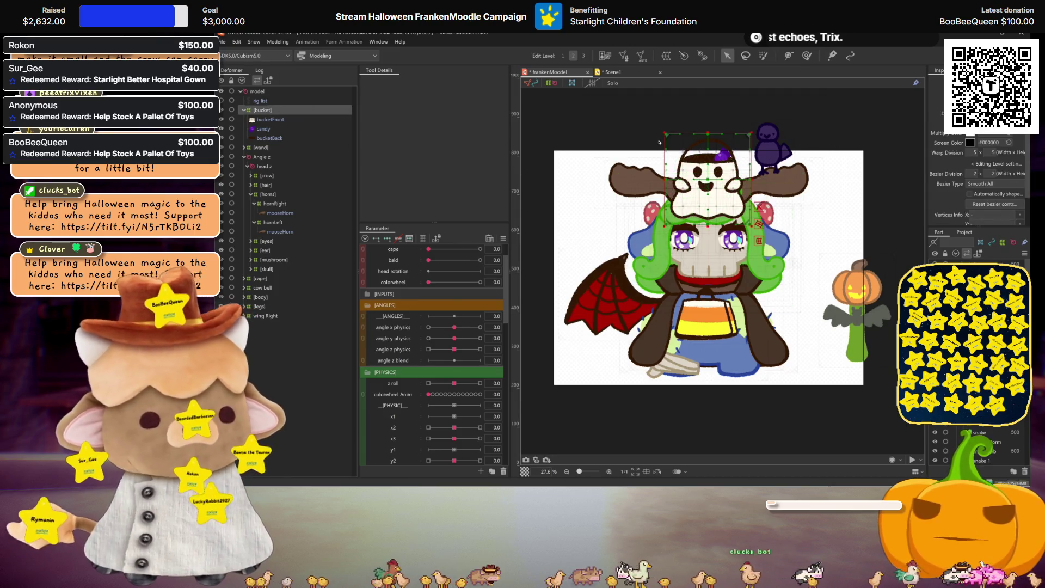
drag(665, 132, 708, 178)
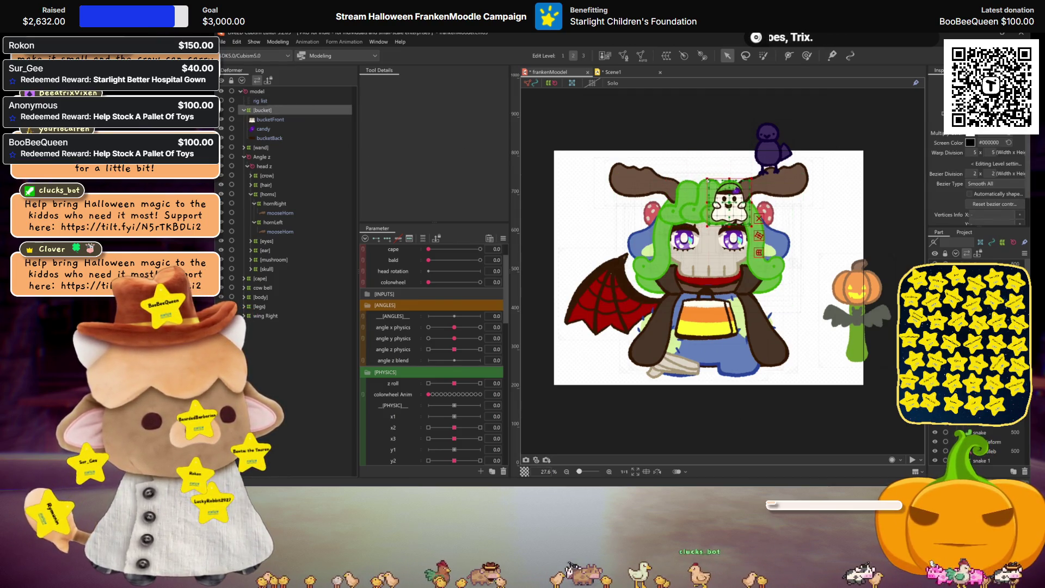
drag(777, 237, 815, 196)
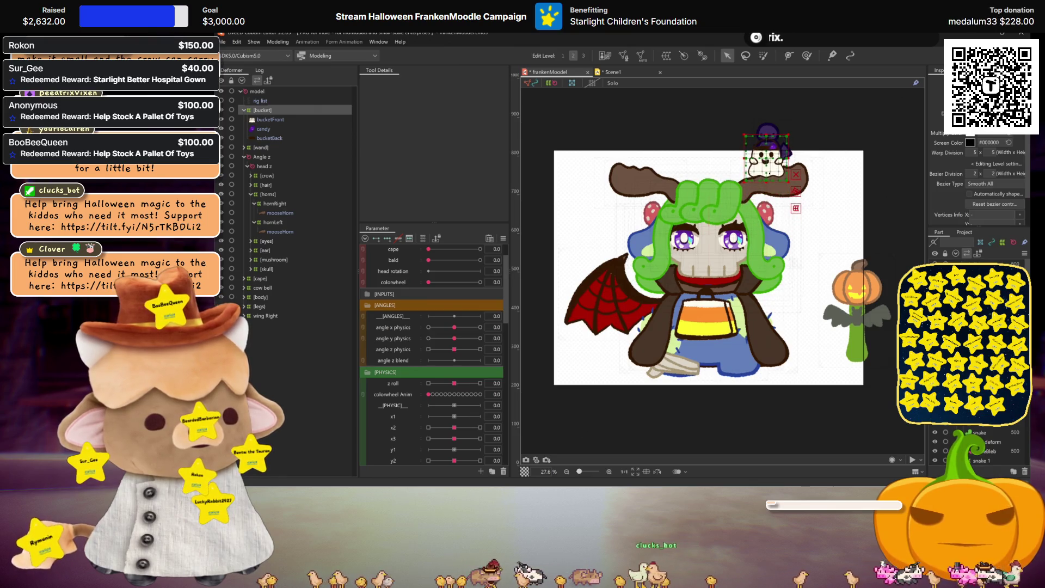
key(ctrl+h)
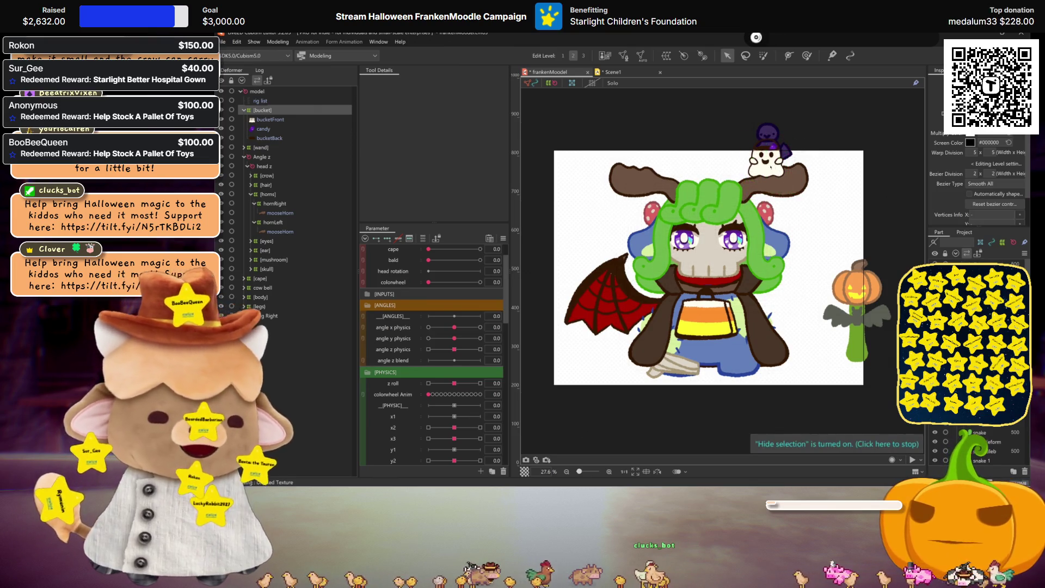
scroll(795, 188, up, 2)
Step: Try moving the ghost and bucket to other spots, undoing the unwanted placements
mouse_move(761, 169)
mouse_down()
mouse_move(812, 240)
mouse_move(780, 382)
mouse_up()
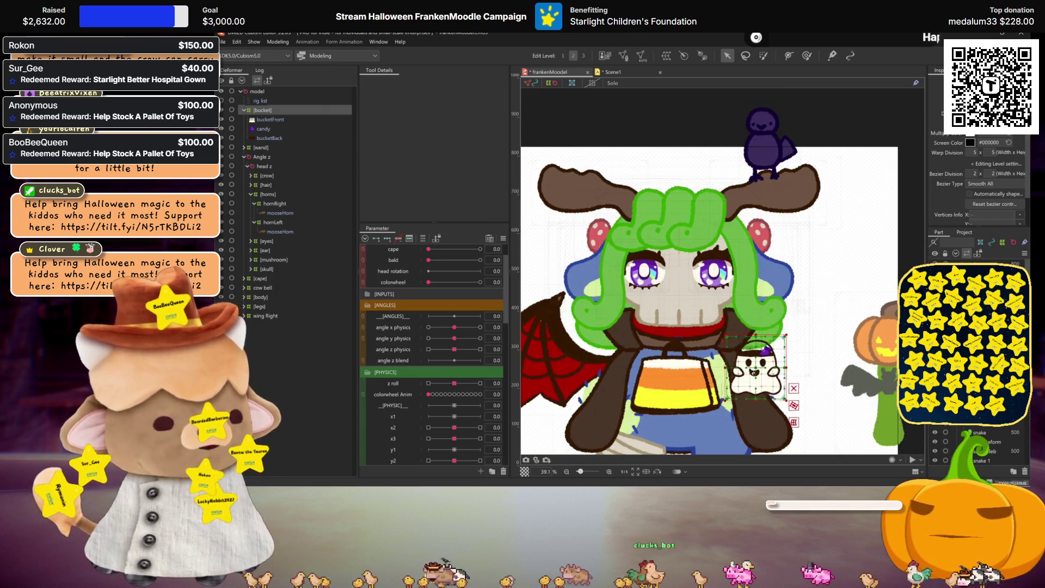
scroll(822, 394, down, 2)
key(ctrl+z)
key(ctrl+z)
scroll(773, 313, up, 2)
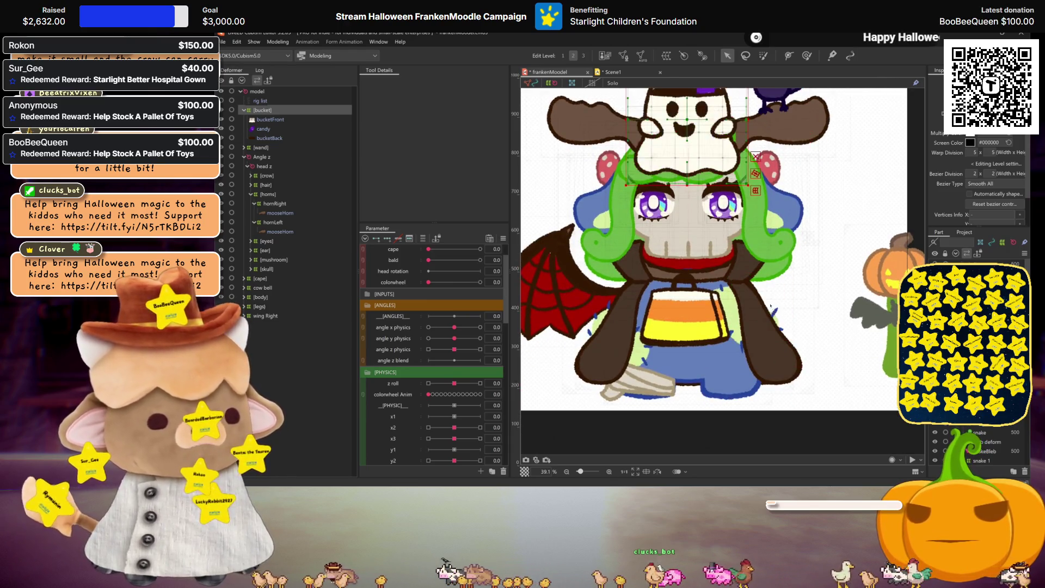
scroll(693, 251, down, 2)
scroll(693, 251, down, 2)
drag(728, 213, 833, 317)
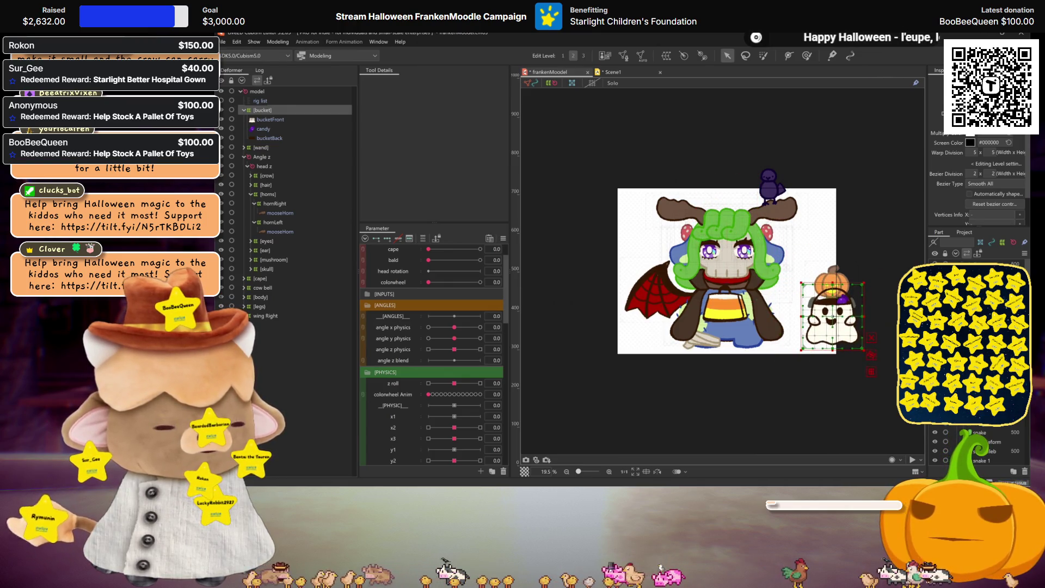
mouse_move(832, 316)
mouse_down()
mouse_move(812, 256)
mouse_move(804, 295)
mouse_up()
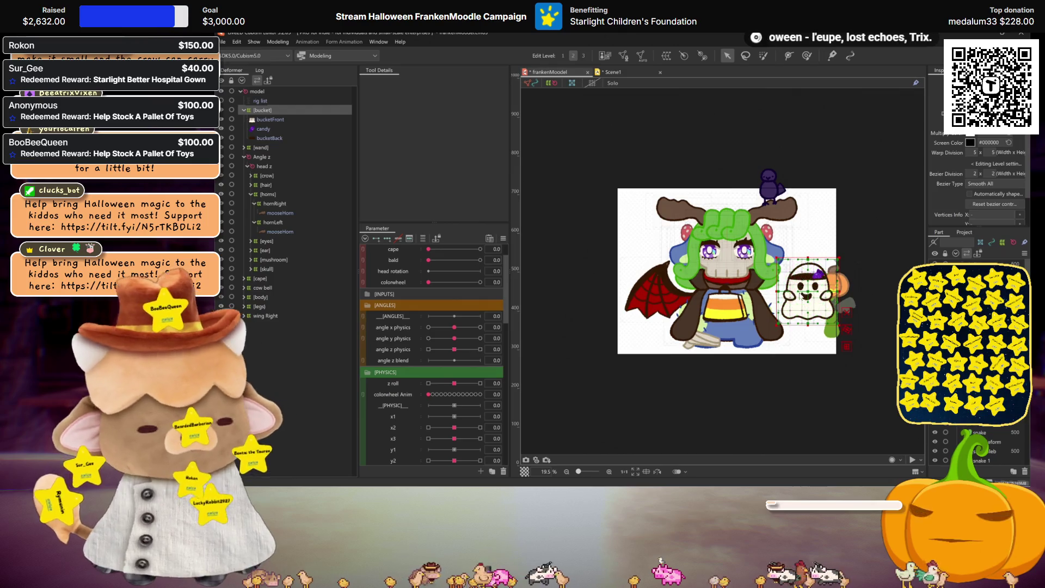
key(ctrl+z)
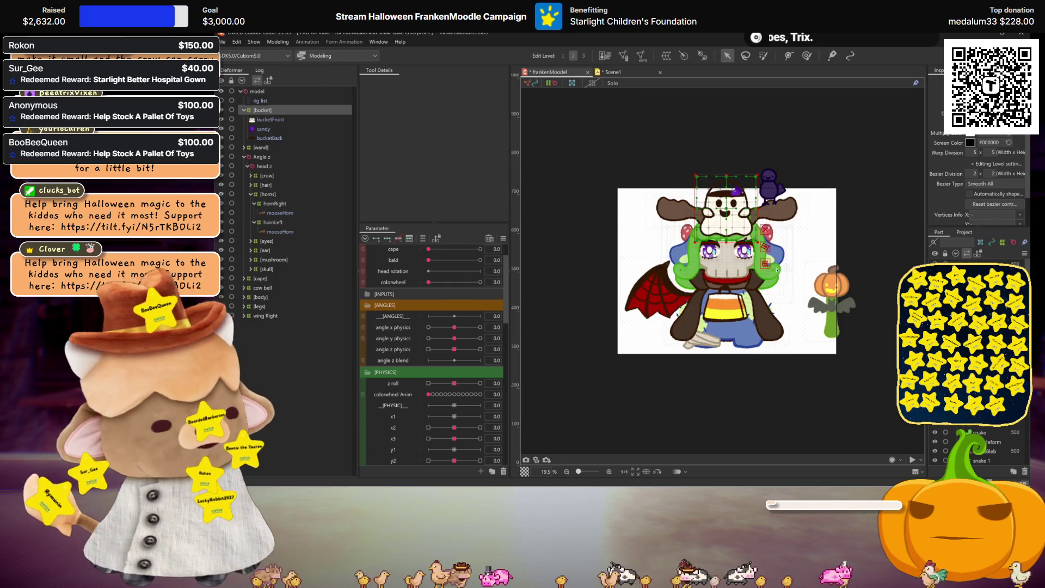
Step: Place the ghost and bucket beside the candy-corn body and save the model
scroll(778, 270, up, 2)
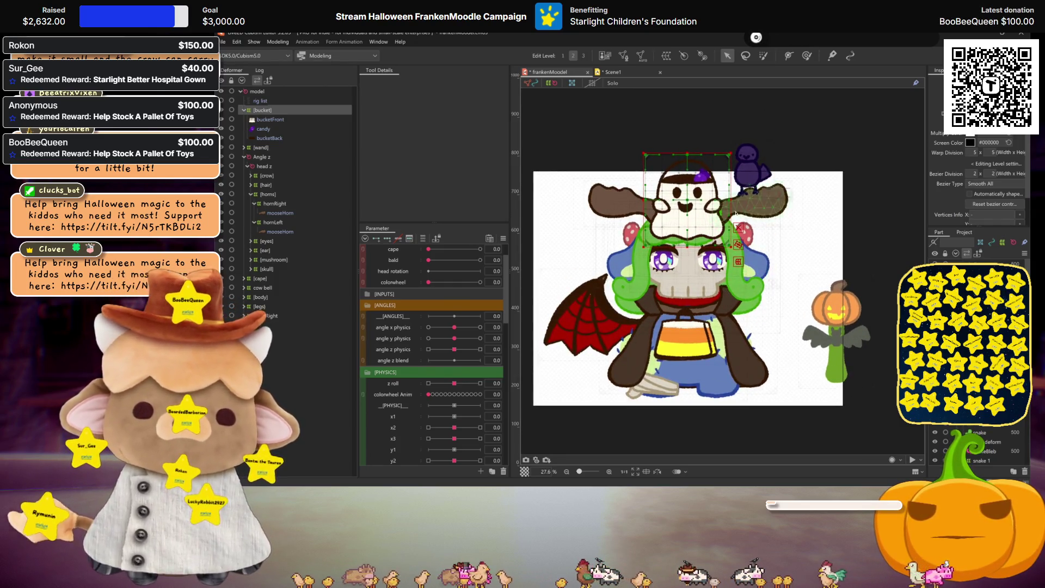
mouse_move(686, 204)
mouse_down()
mouse_move(779, 357)
mouse_move(764, 345)
mouse_up()
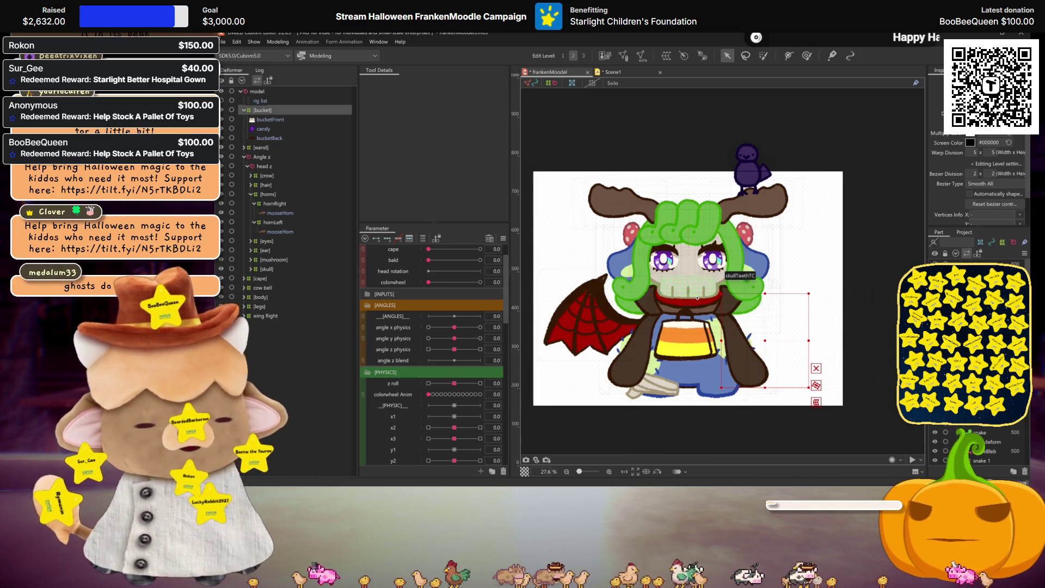
key(ctrl+s)
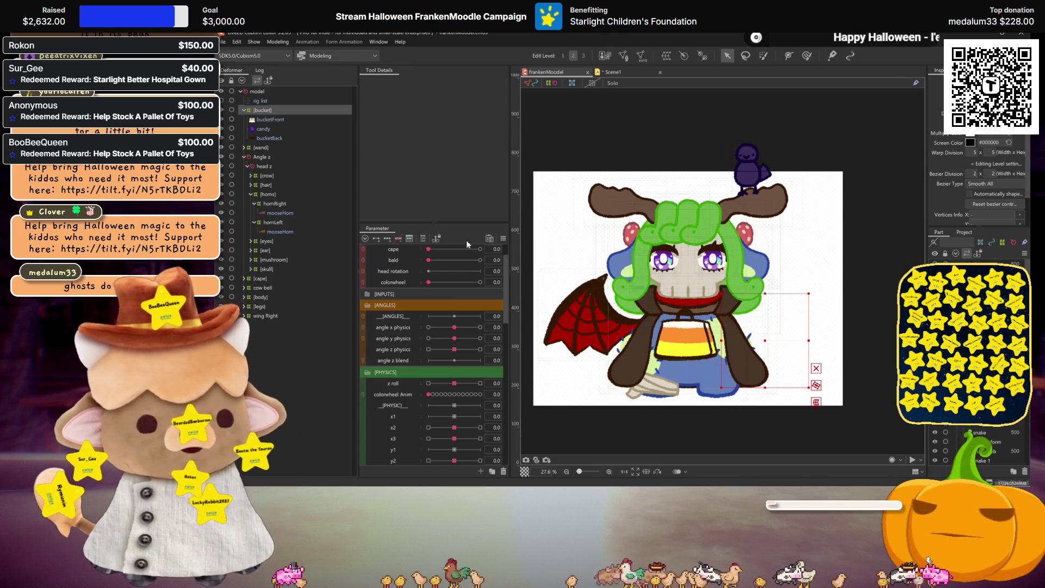
click(245, 157)
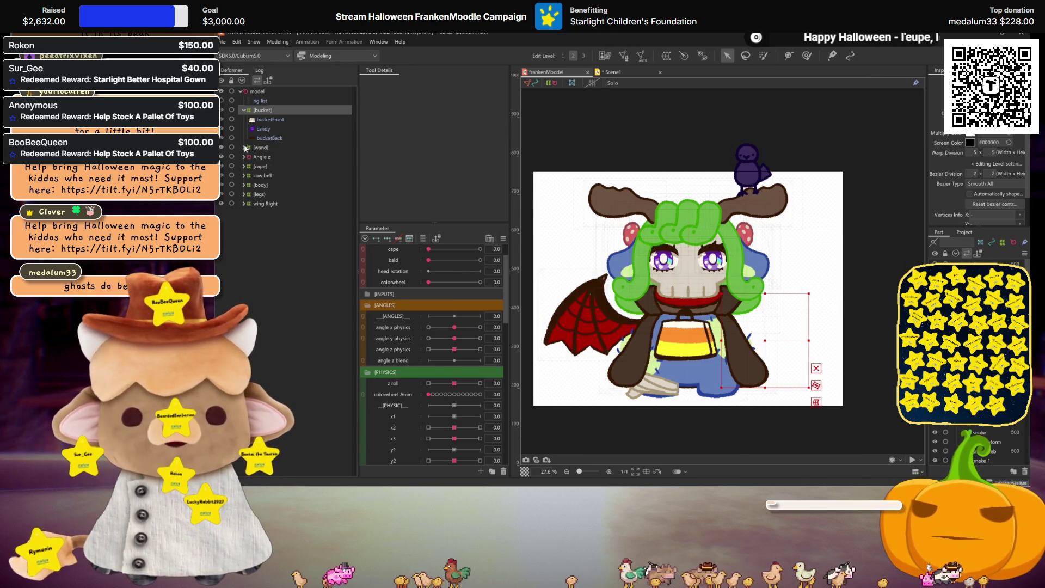
Step: Select the cape deformer and preview the art without selection outlines
click(246, 139)
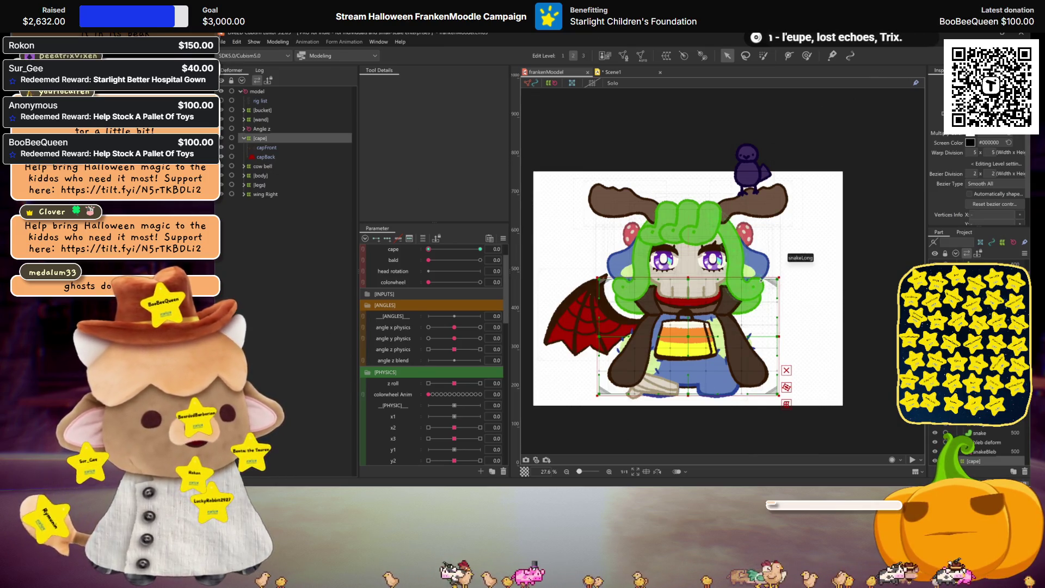
key(ctrl+h)
scroll(761, 280, up, 2)
scroll(762, 283, up, 1)
scroll(761, 288, up, 1)
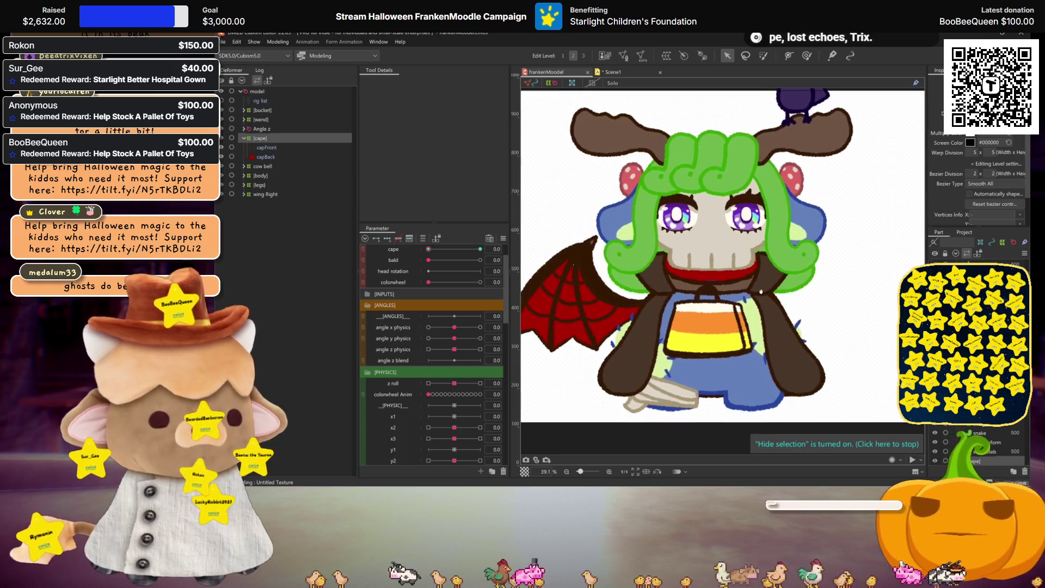
scroll(762, 292, down, 3)
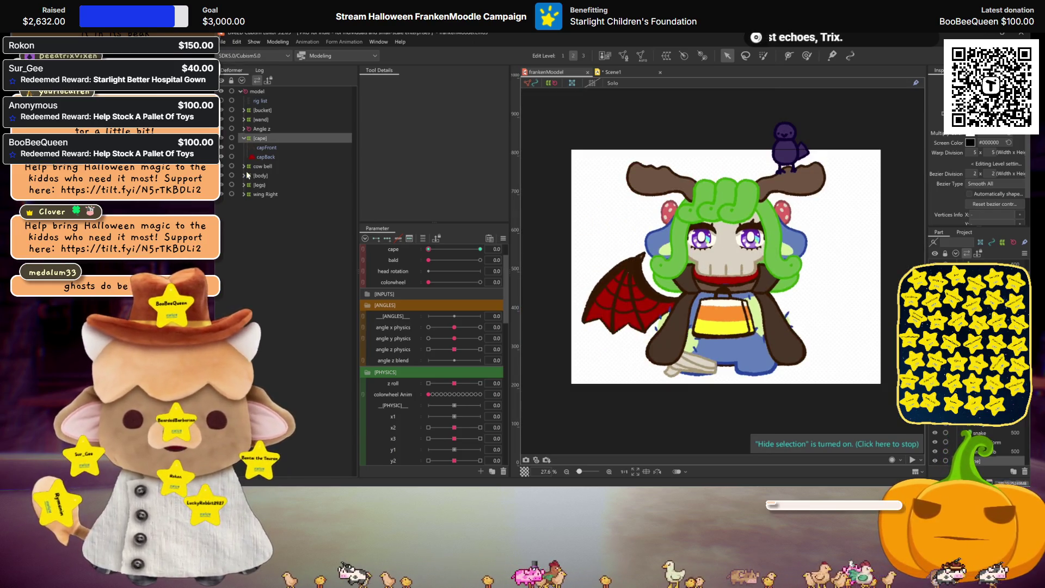
Step: Rename the cow bell group to [cow bell]
click(253, 167)
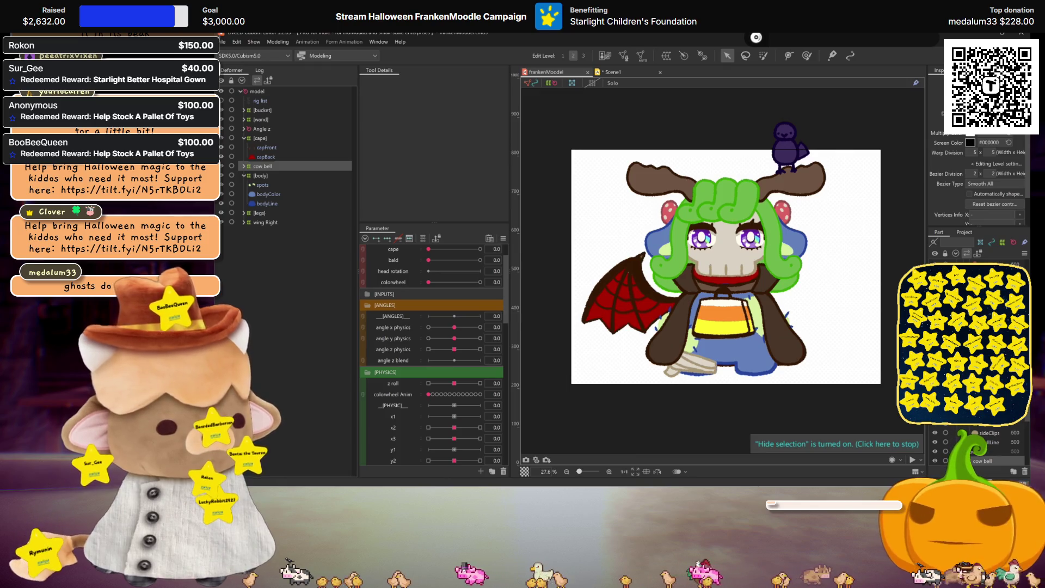
double_click(264, 166)
text([cow bell])
key(Return)
Step: Select bellFront through collar in [cow bell] and launch the Automatic Mesh Generator
click(244, 166)
click(268, 176)
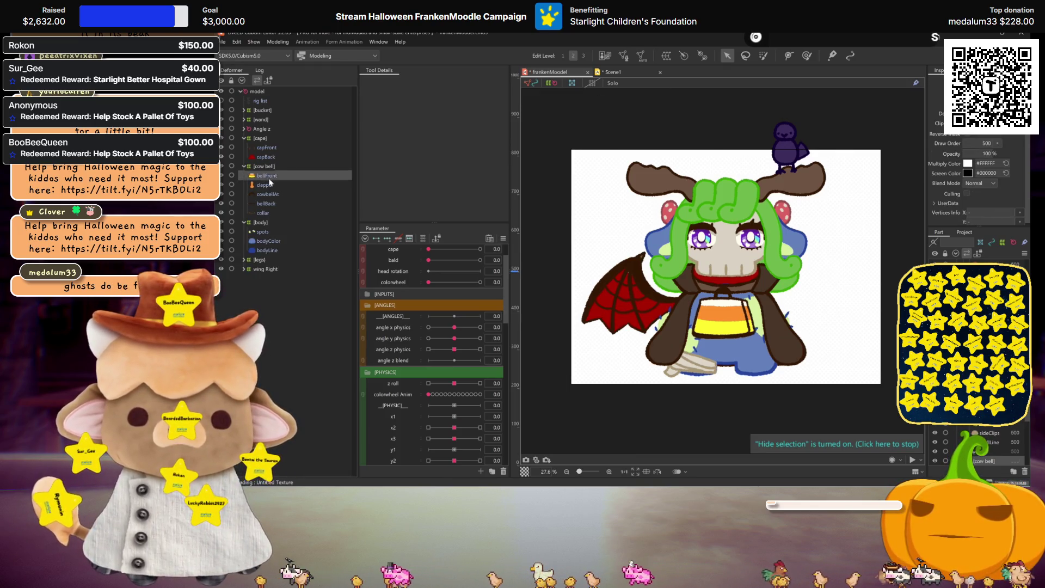
click(264, 213)
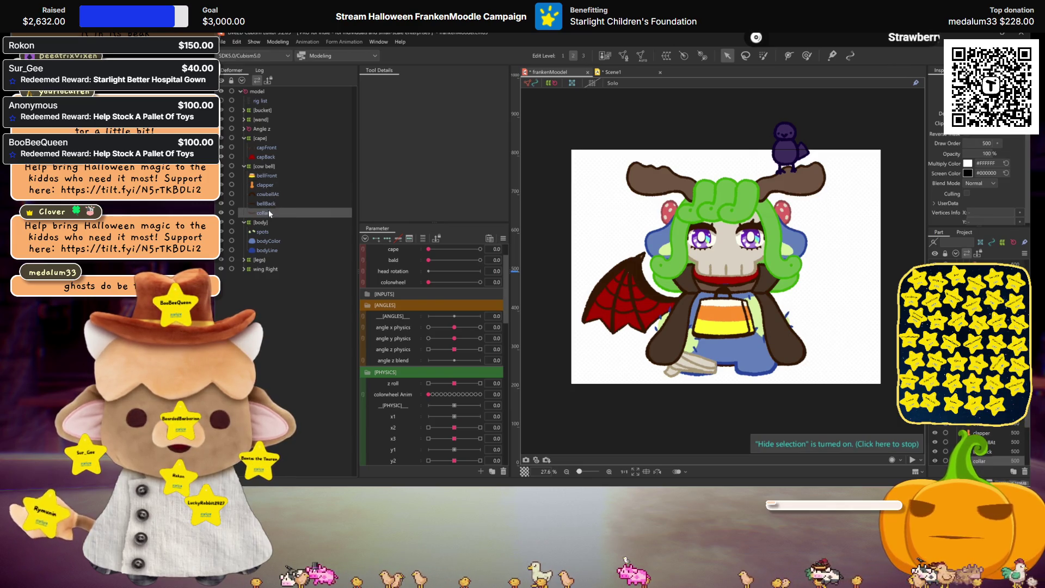
shift+click(269, 184)
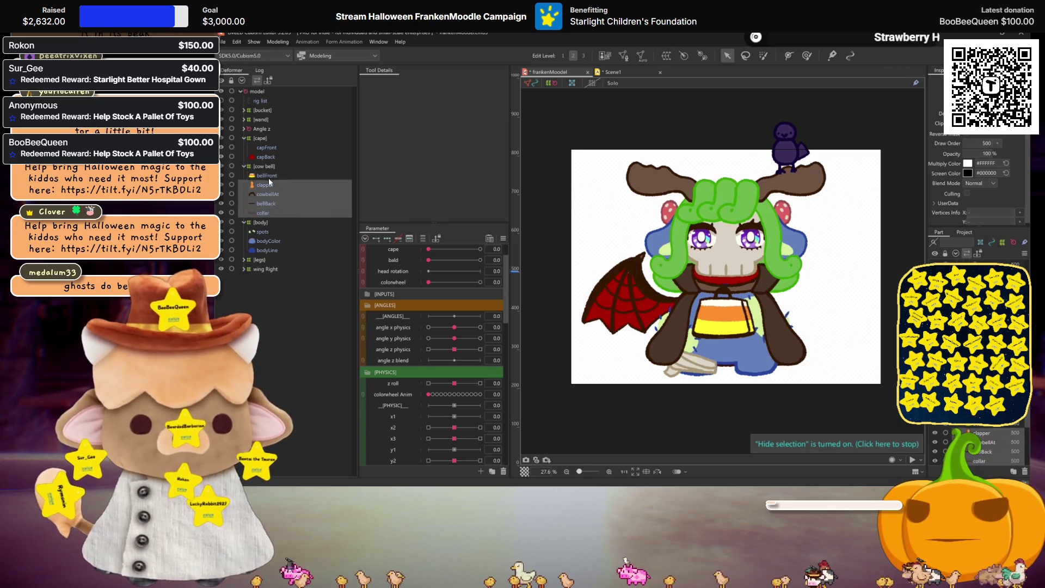
click(643, 55)
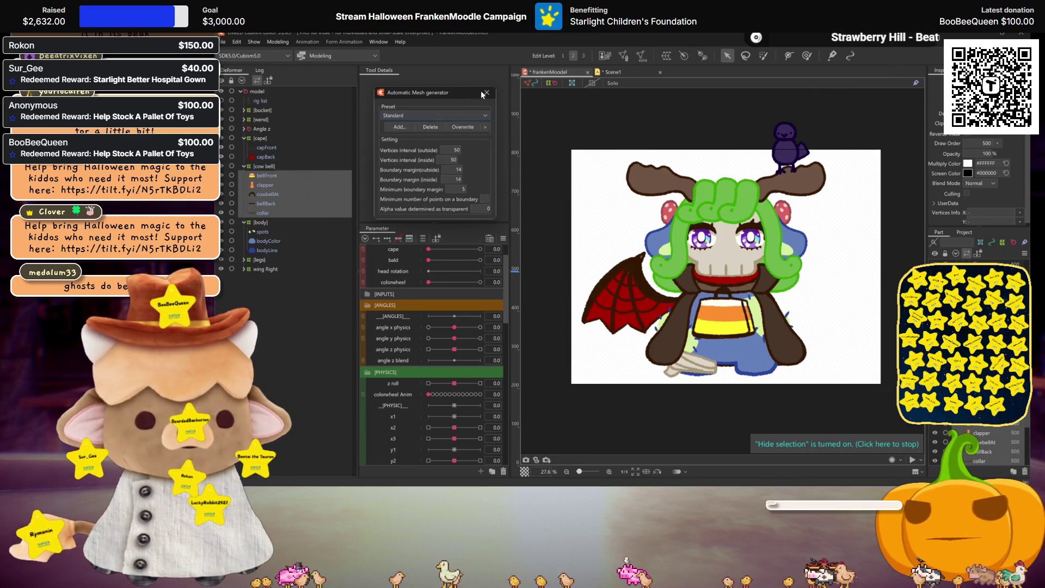
Step: Generate the meshes, then duplicate the collar, flip the copy vertically and move it up to the neck
click(486, 92)
click(263, 212)
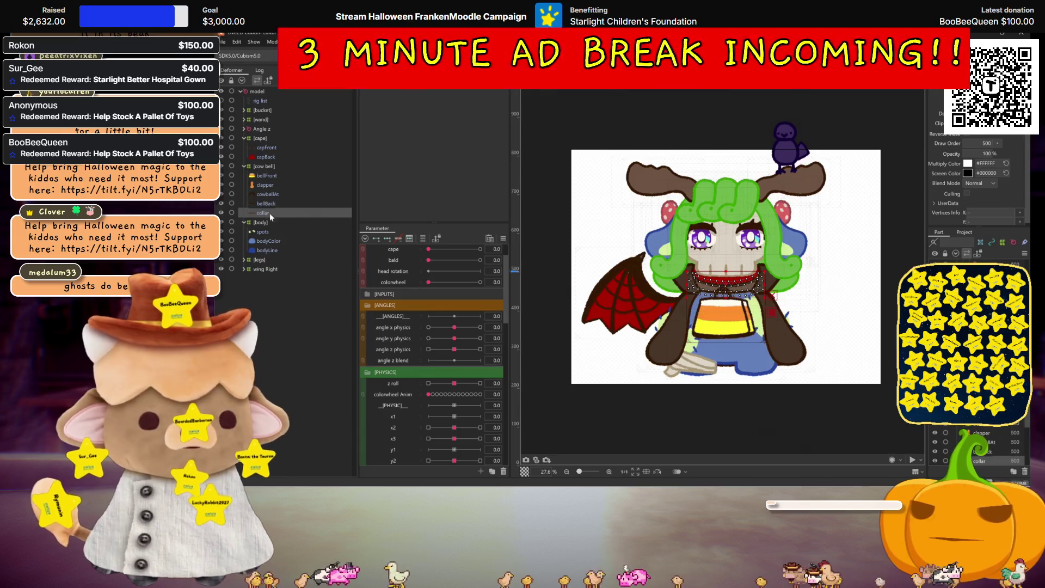
key(ctrl+d)
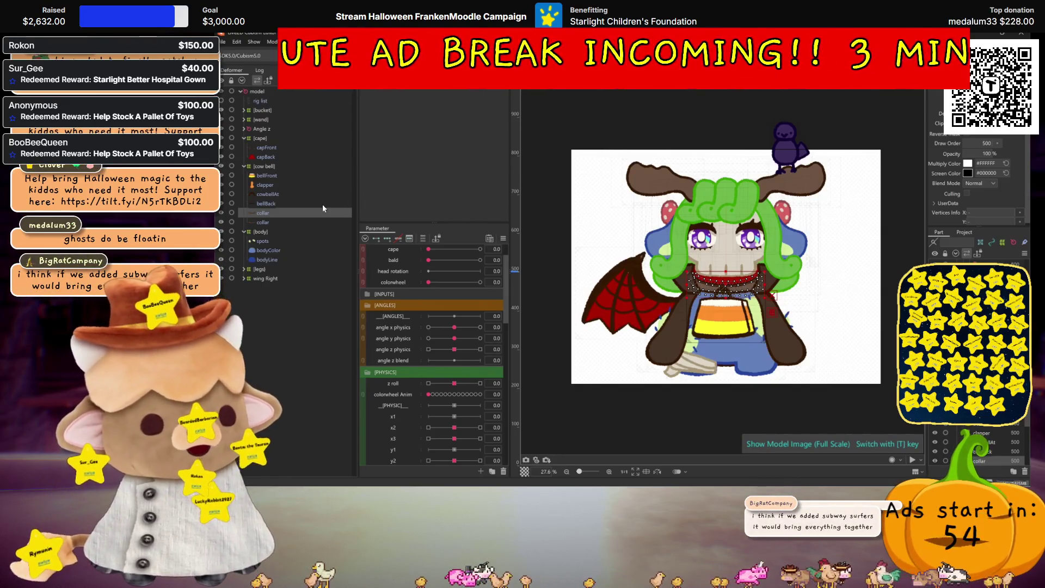
click(635, 210)
click(606, 337)
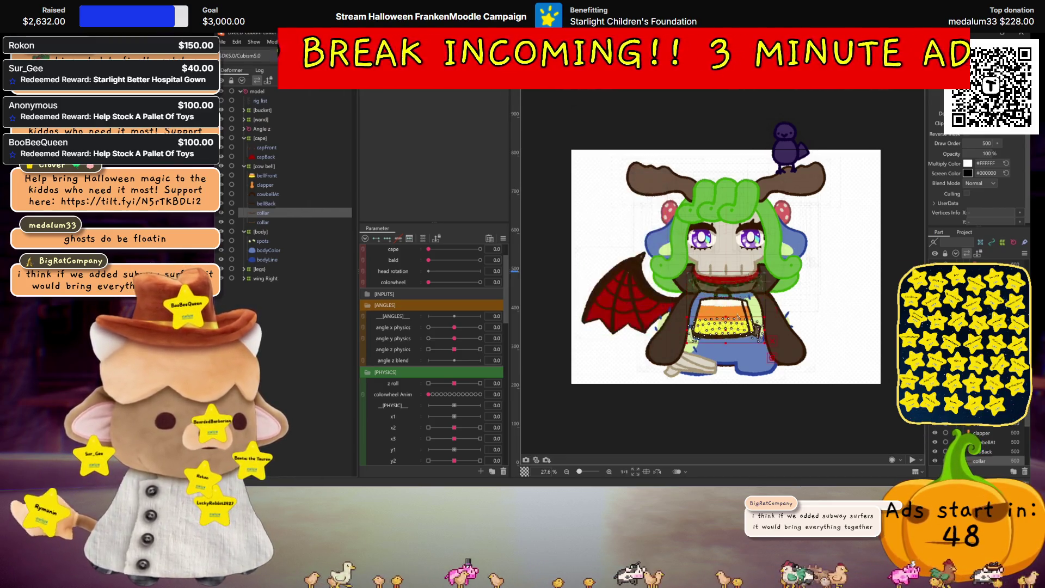
drag(724, 327, 724, 269)
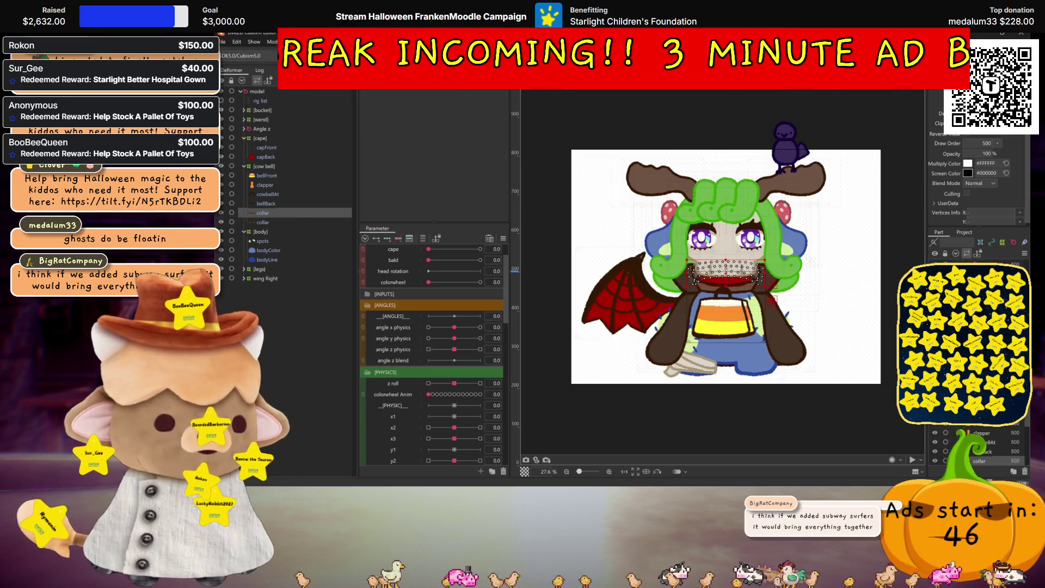
scroll(720, 289, up, 3)
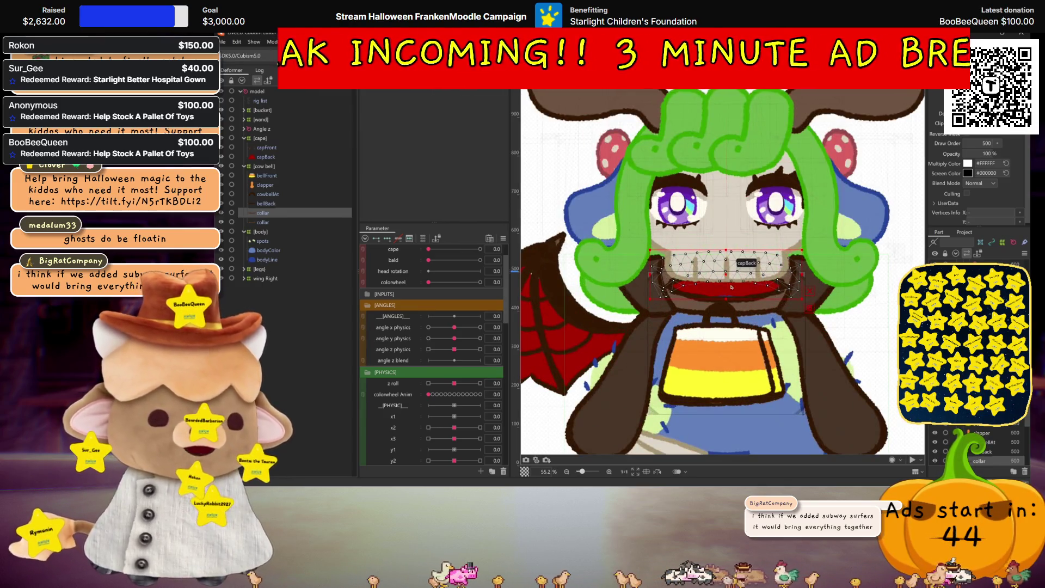
scroll(738, 287, down, 2)
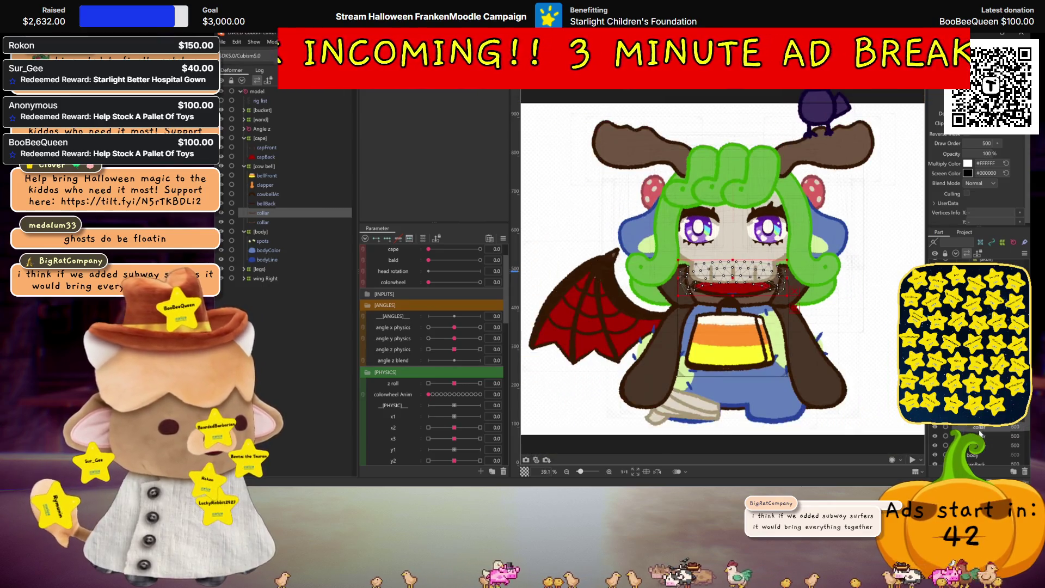
Step: Set the cape parameter to 1.0 and select the collar copy to view its mesh
click(779, 295)
scroll(780, 295, up, 2)
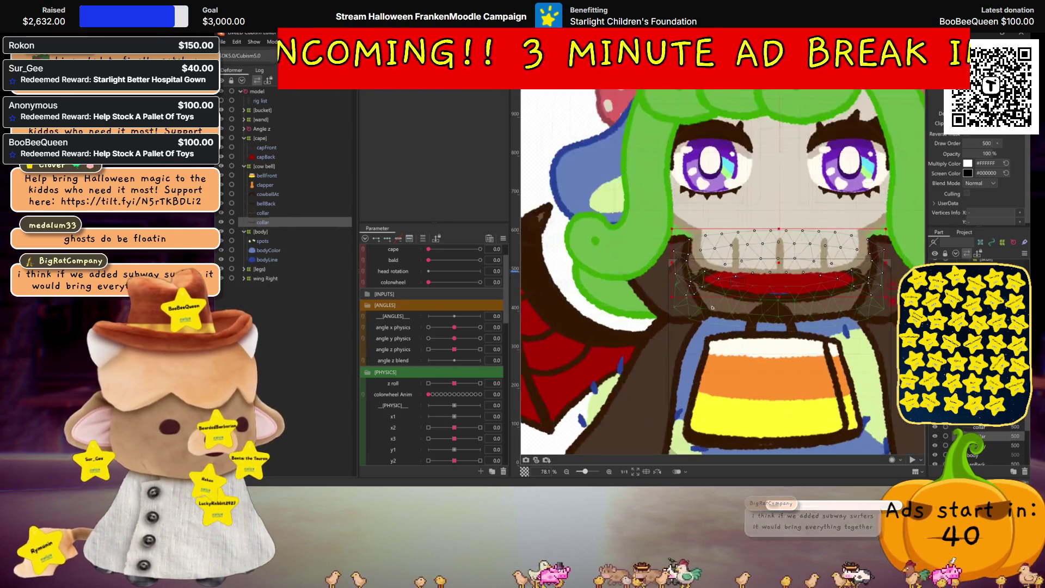
drag(780, 295, 720, 307)
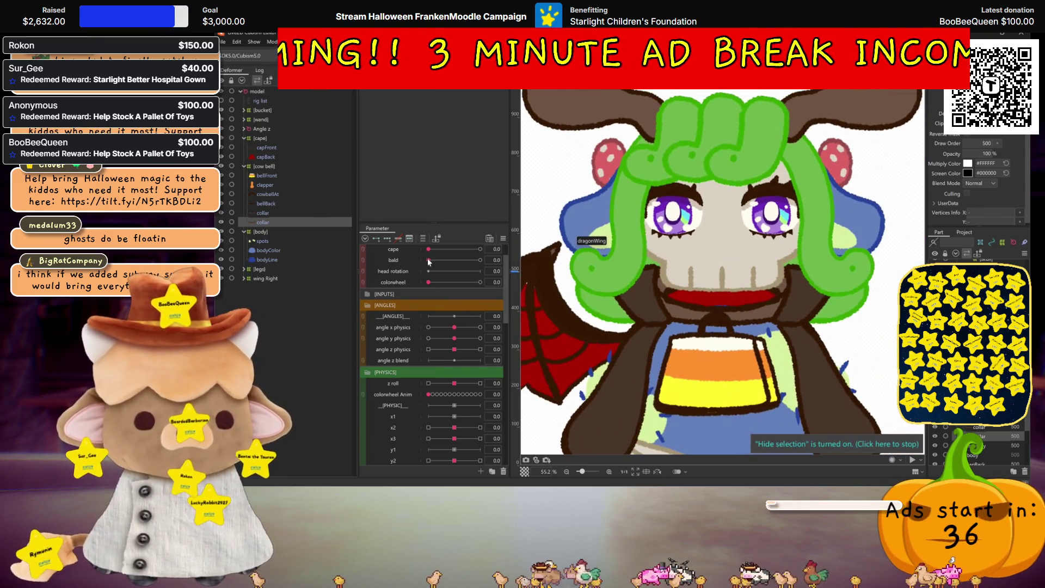
drag(430, 252, 676, 281)
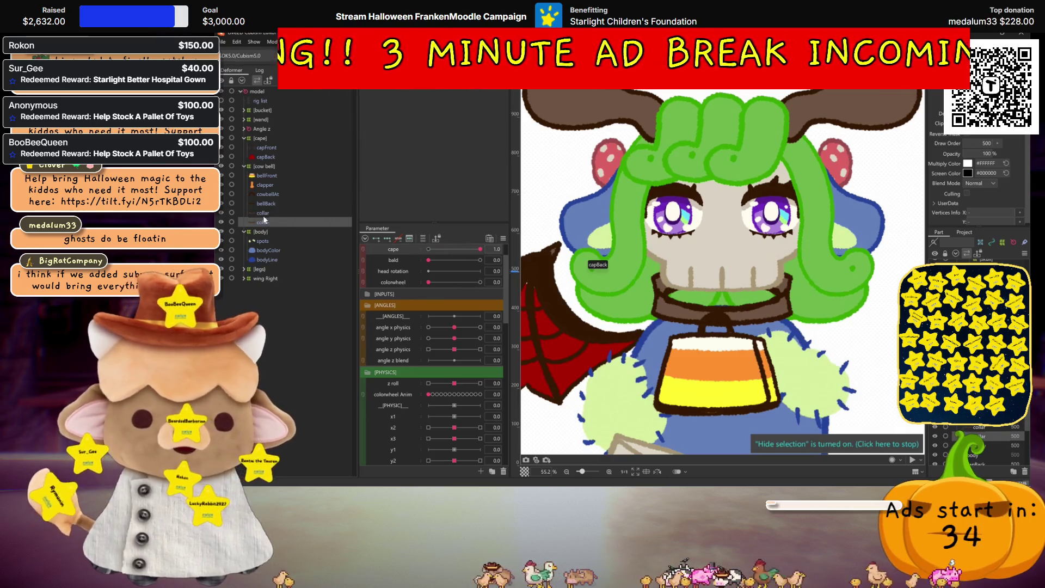
click(721, 299)
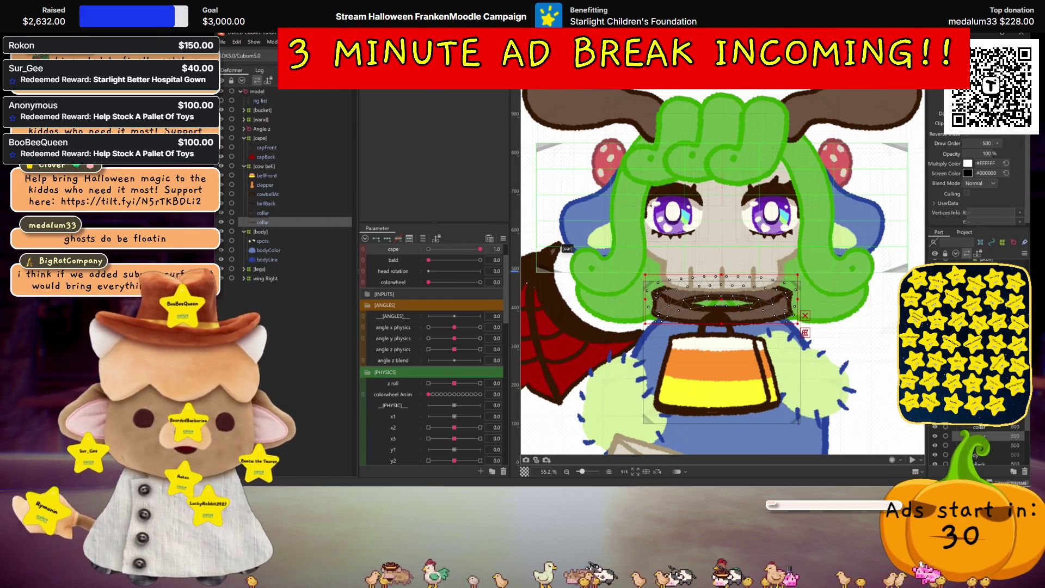
Step: Rename the collar copy to collar2 and give it a #AAAAAA multiply colour
text(2)
key(Return)
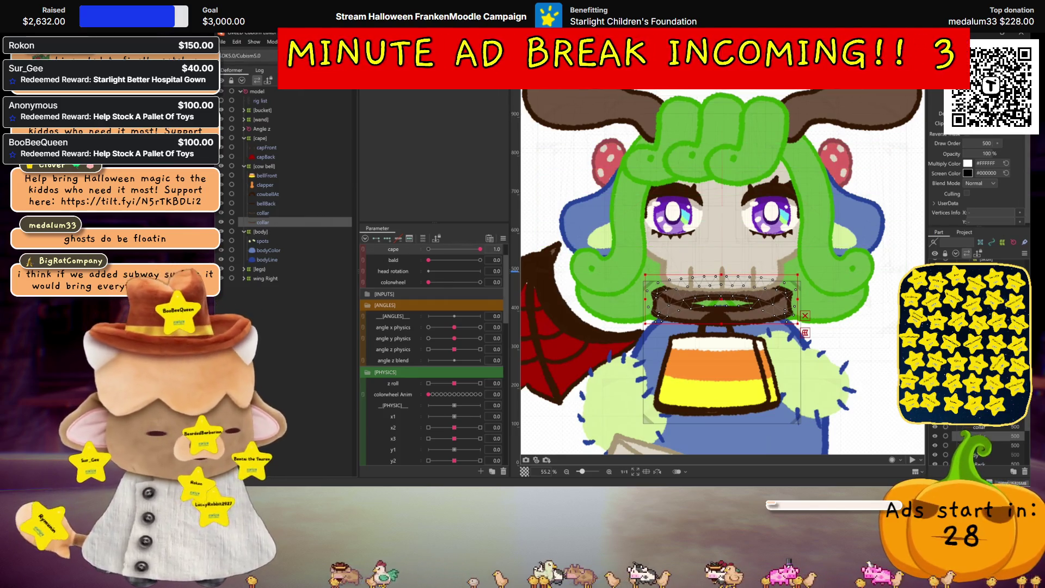
click(967, 163)
click(948, 194)
drag(950, 195, 950, 198)
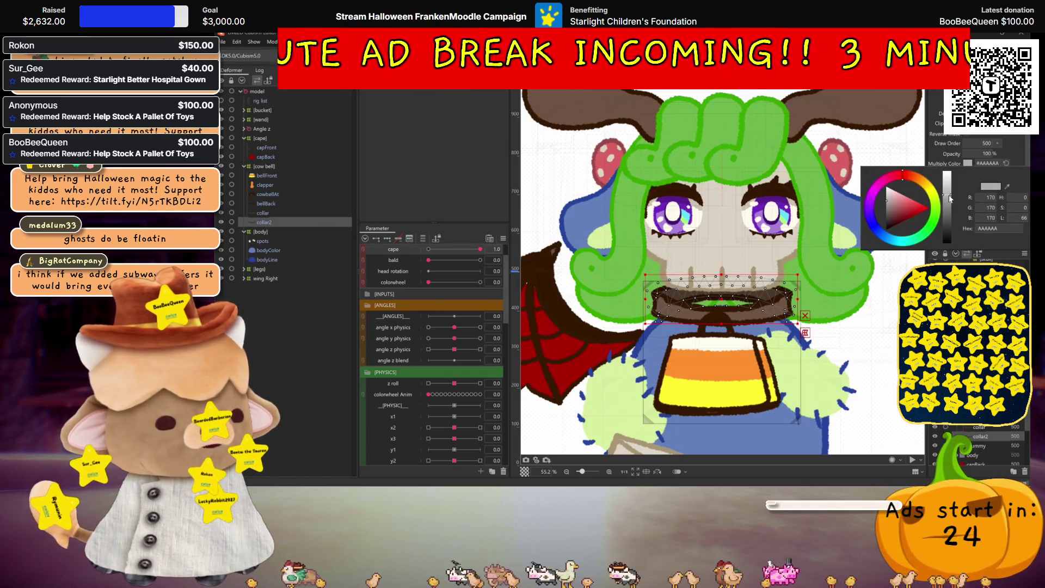
click(1011, 145)
key(ctrl+h)
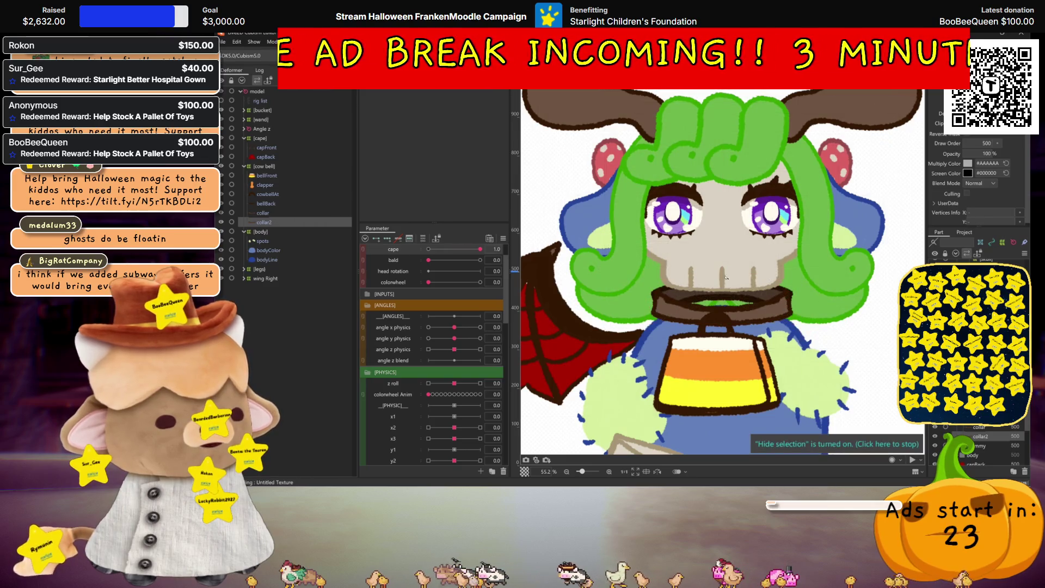
Step: Reshape collar2's mesh with the Deform Brush enlarged to about 1254
click(279, 223)
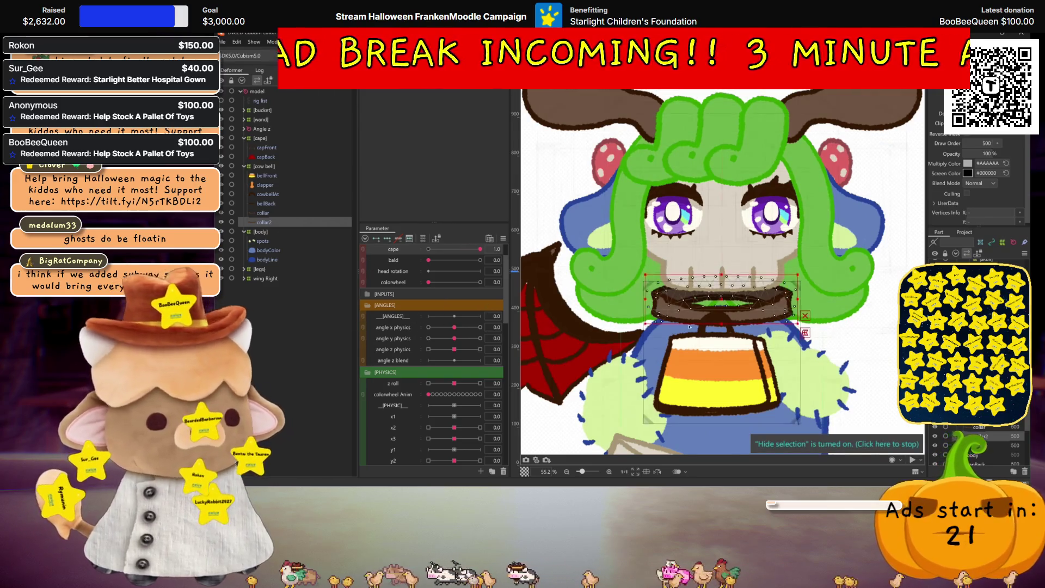
scroll(678, 305, up, 2)
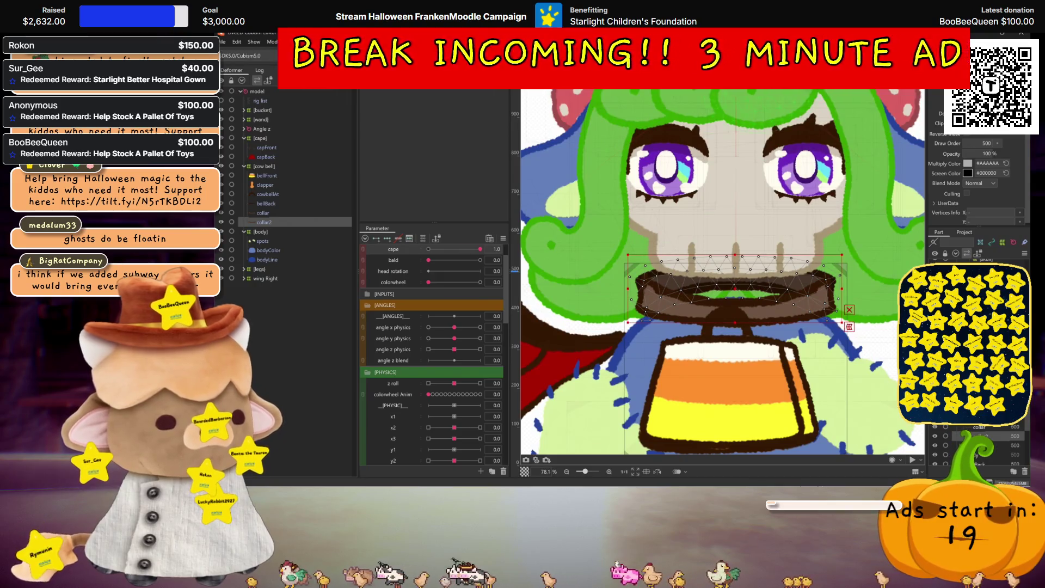
key(b)
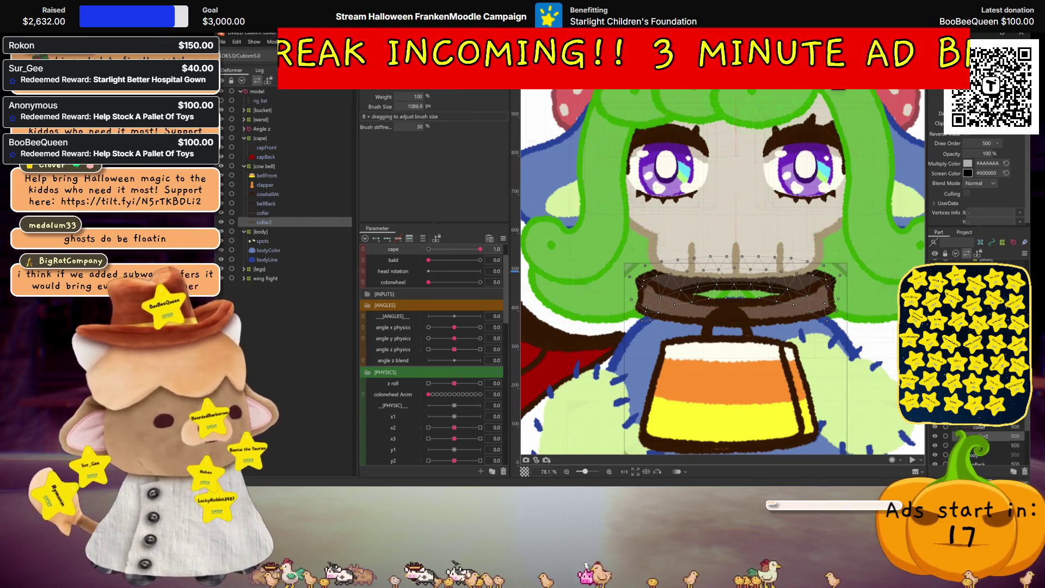
mouse_move(618, 401)
mouse_down()
mouse_move(626, 403)
mouse_move(599, 273)
mouse_up()
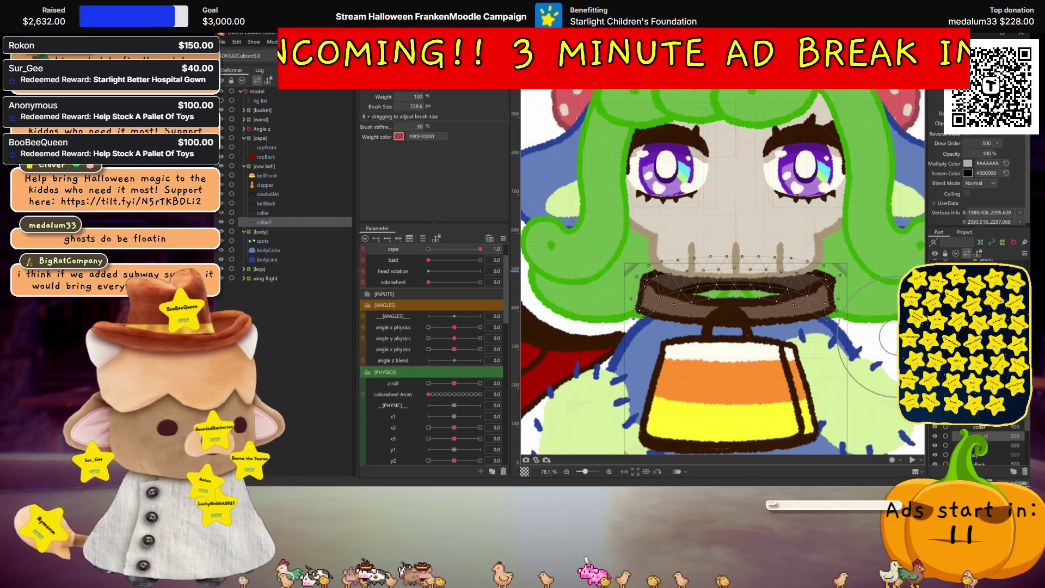
drag(887, 337, 842, 344)
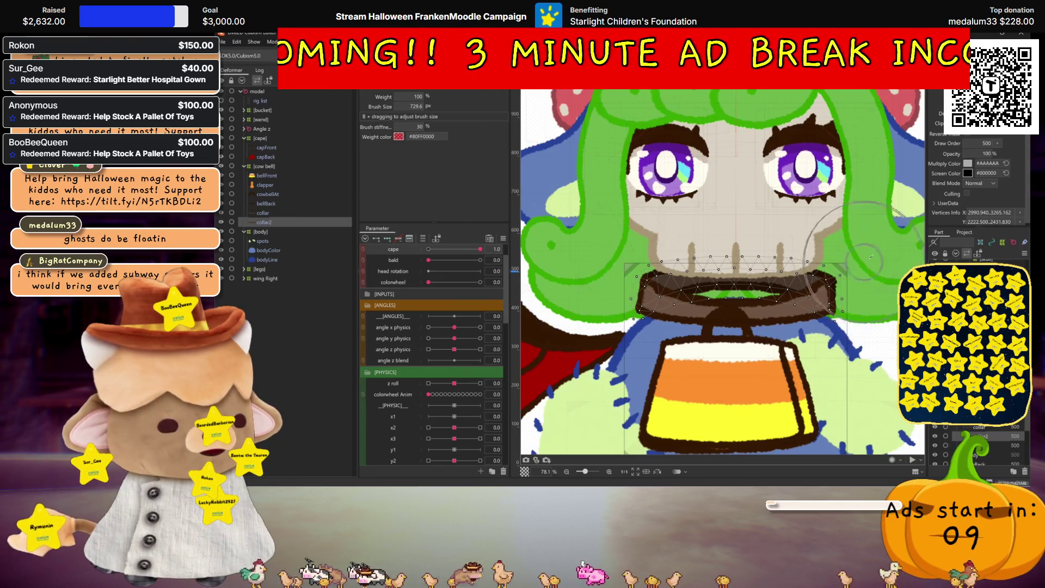
scroll(868, 259, down, 2)
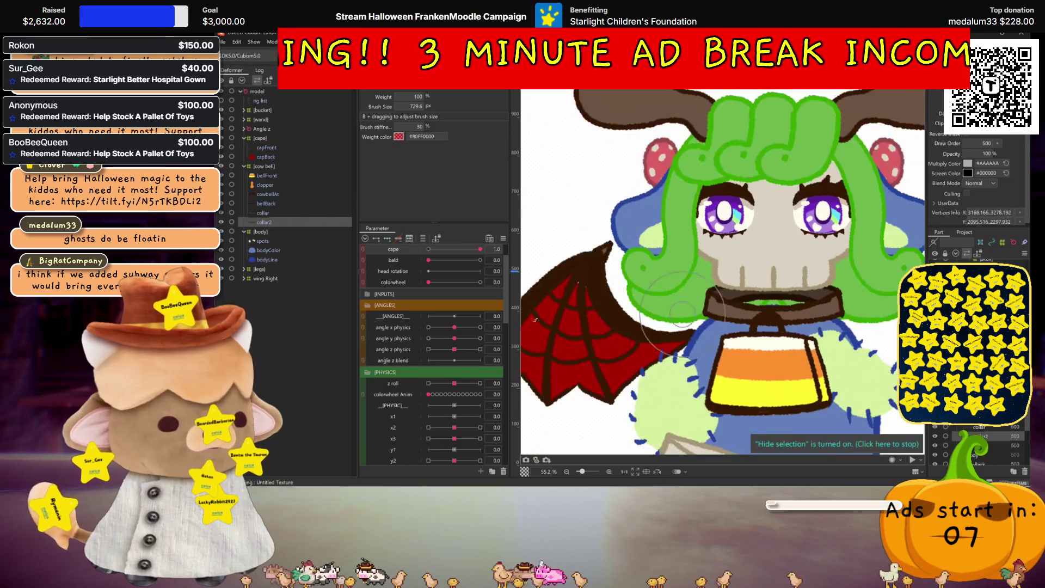
scroll(614, 317, down, 1)
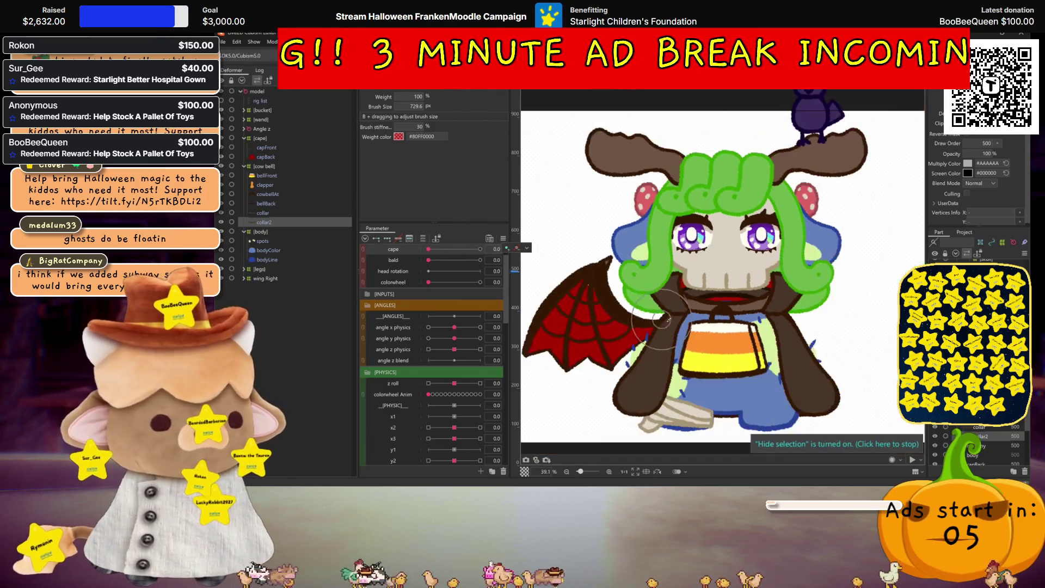
drag(668, 318, 648, 299)
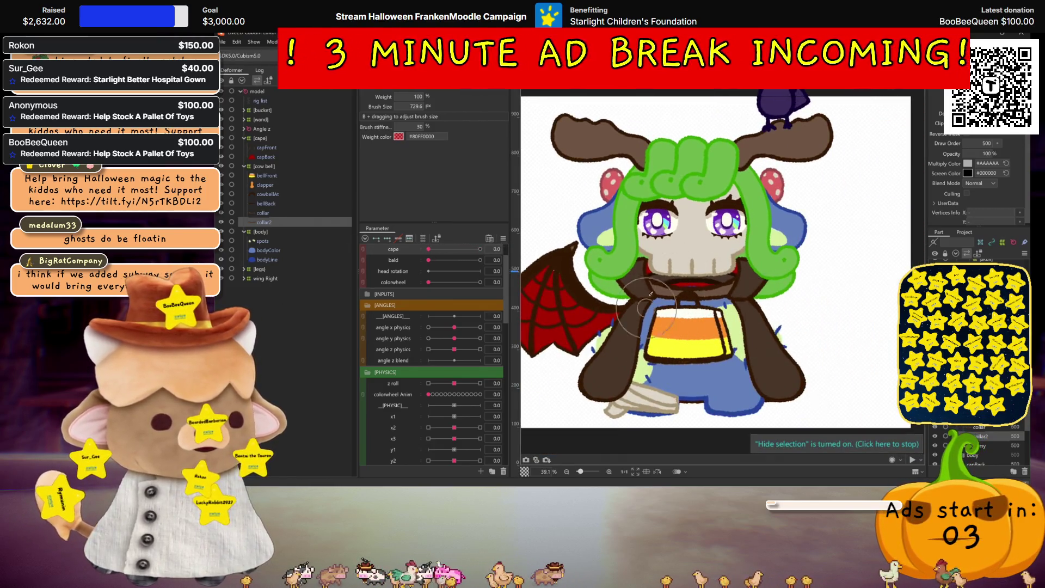
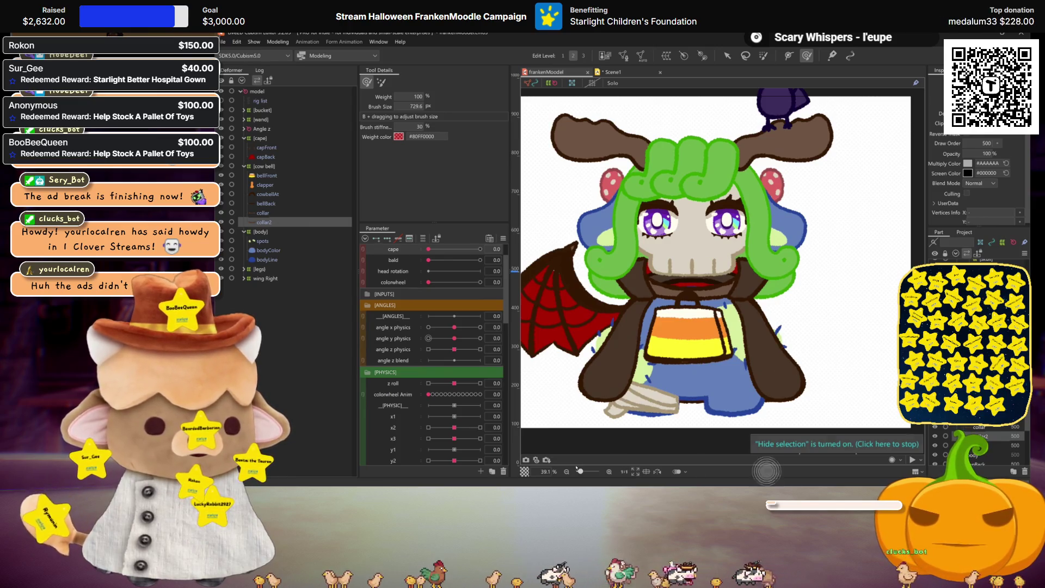
Step: Zoom out to 27.6% and pan slightly so the character and antler crow fit
scroll(682, 303, down, 3)
scroll(684, 310, up, 2)
scroll(687, 316, up, 1)
scroll(689, 320, down, 2)
drag(689, 320, 700, 323)
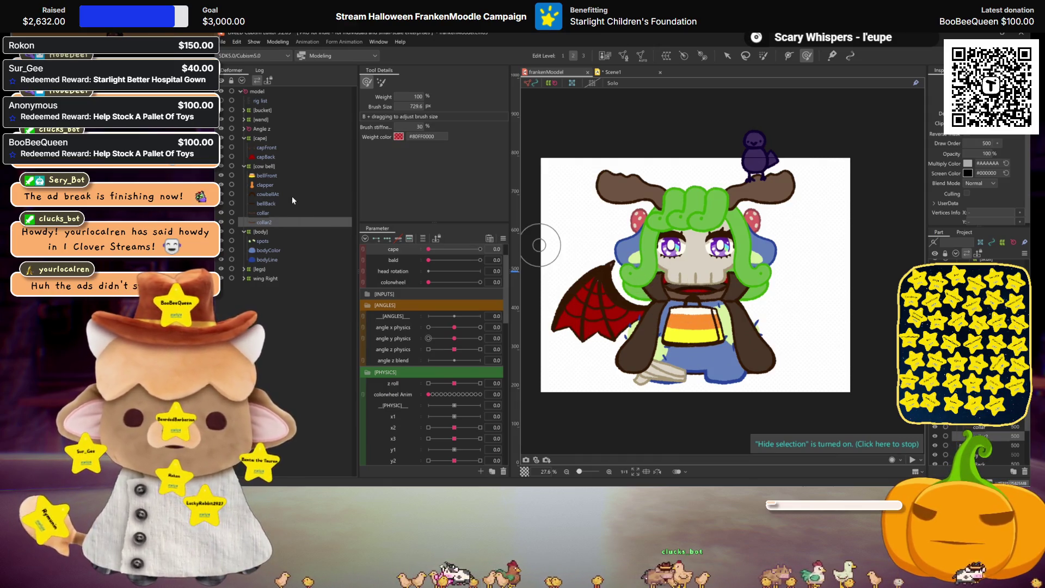
Step: Set the cape toggle to 1.0 to hide the brown cape, then reselect collar2
ctrl+click(262, 214)
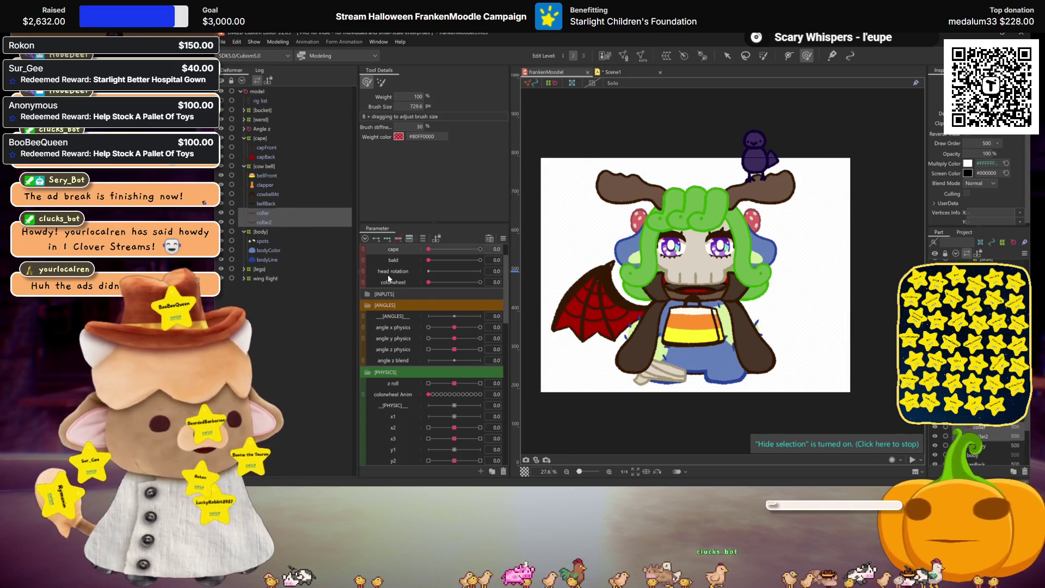
scroll(433, 285, up, 2)
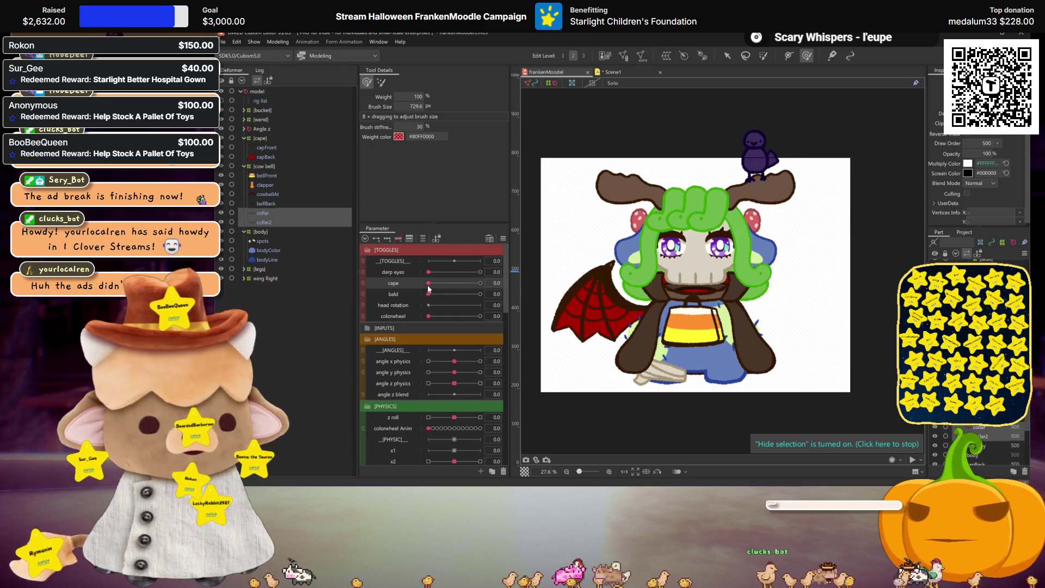
drag(429, 285, 481, 283)
scroll(722, 330, up, 3)
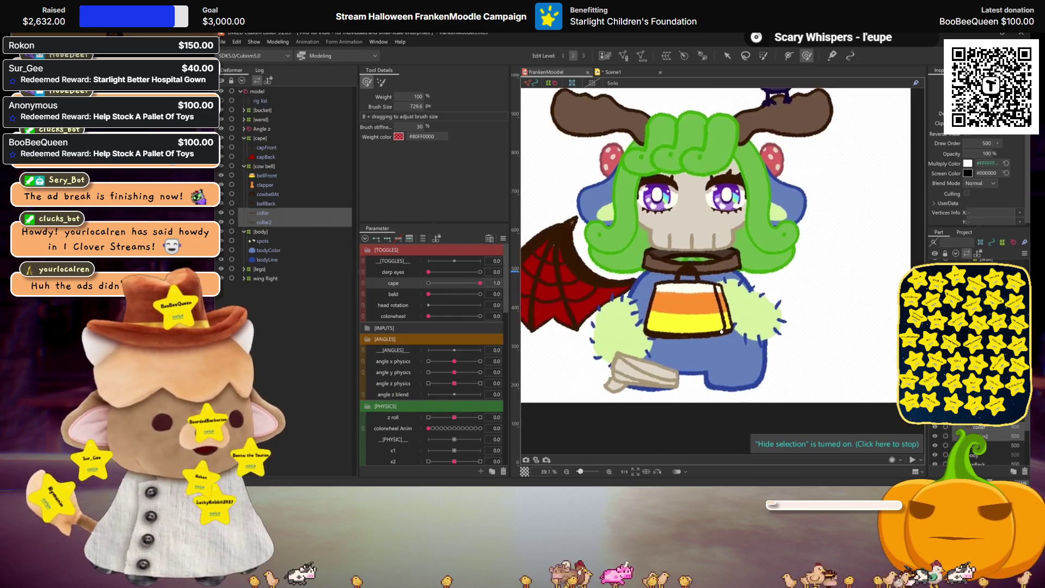
click(264, 250)
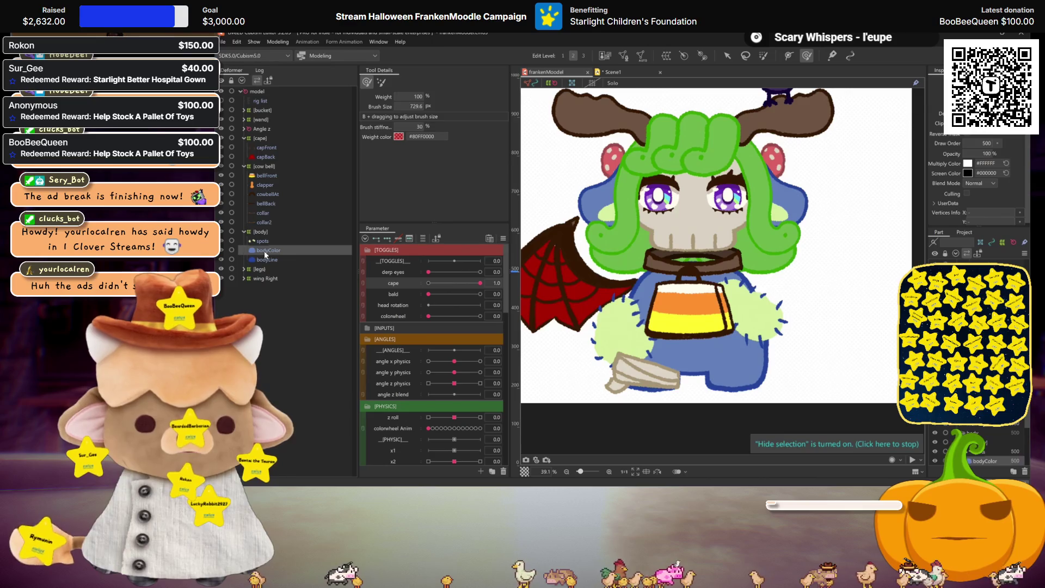
click(264, 242)
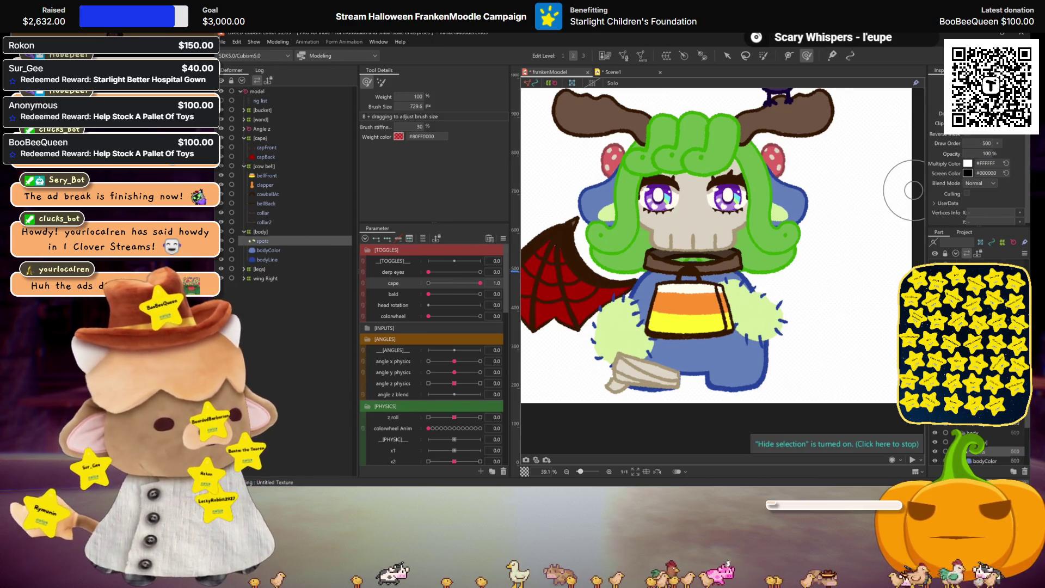
scroll(612, 300, down, 3)
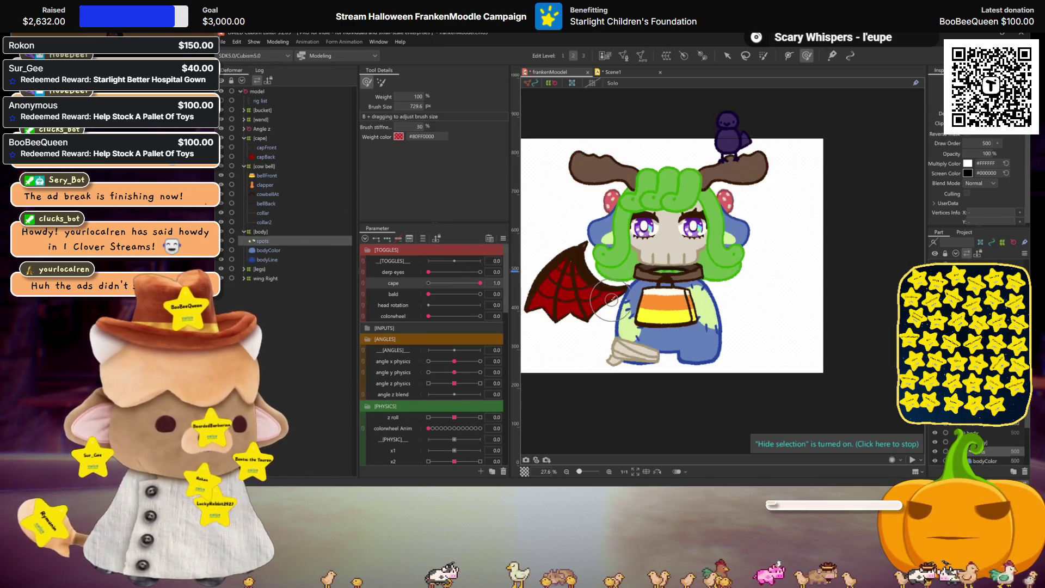
scroll(577, 292, up, 3)
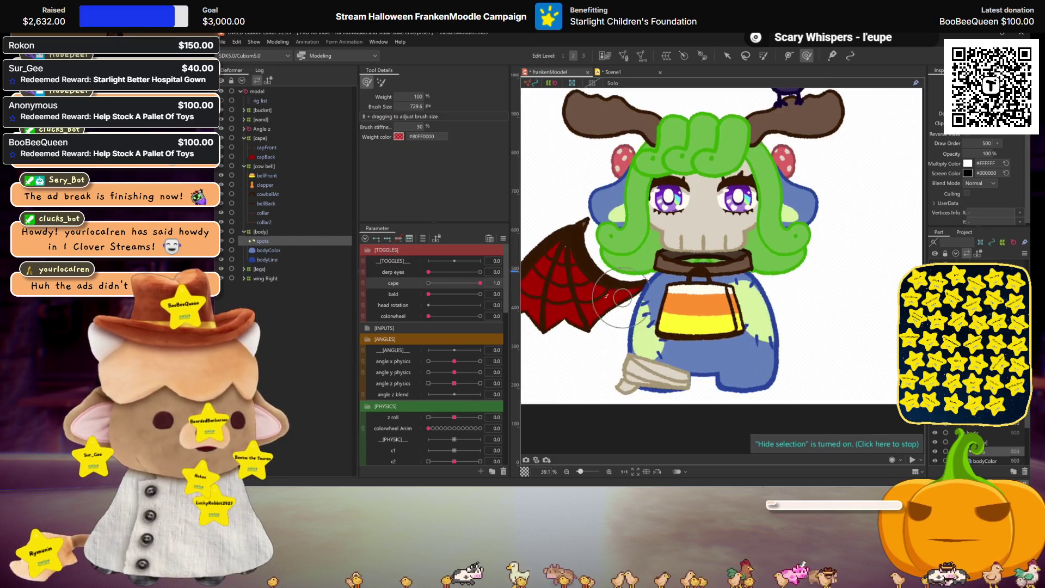
click(256, 220)
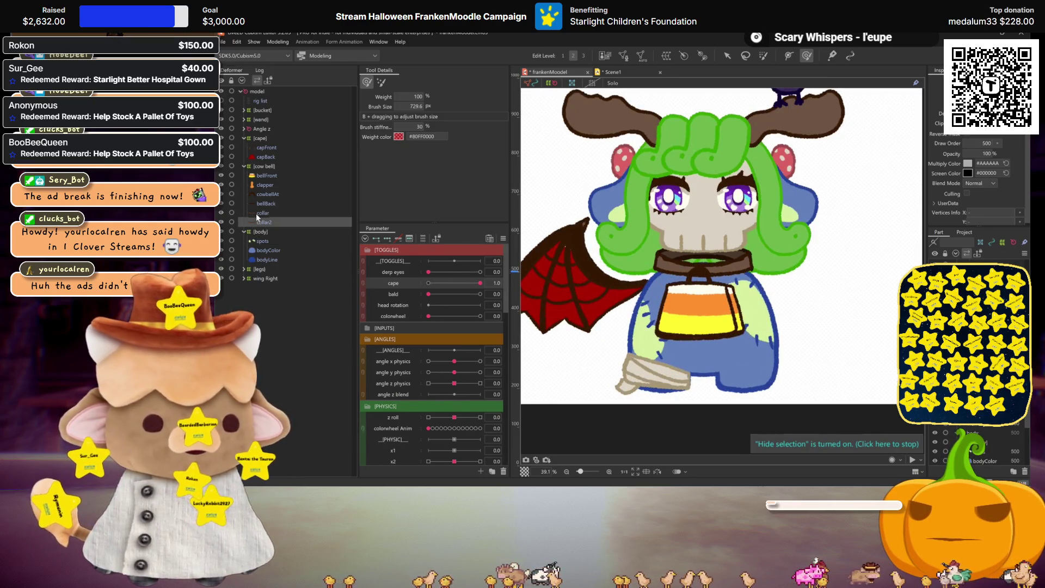
Step: Test-turn the head along angle X, reset it to 0, and select the Angle z deformer
mouse_move(454, 361)
mouse_down()
mouse_move(526, 358)
mouse_move(320, 359)
mouse_up()
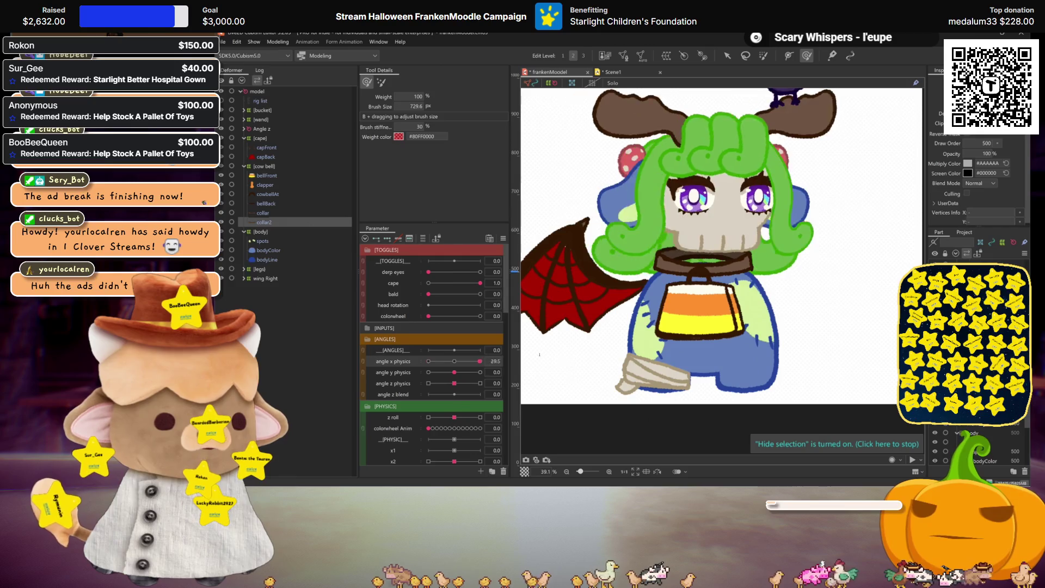
click(459, 364)
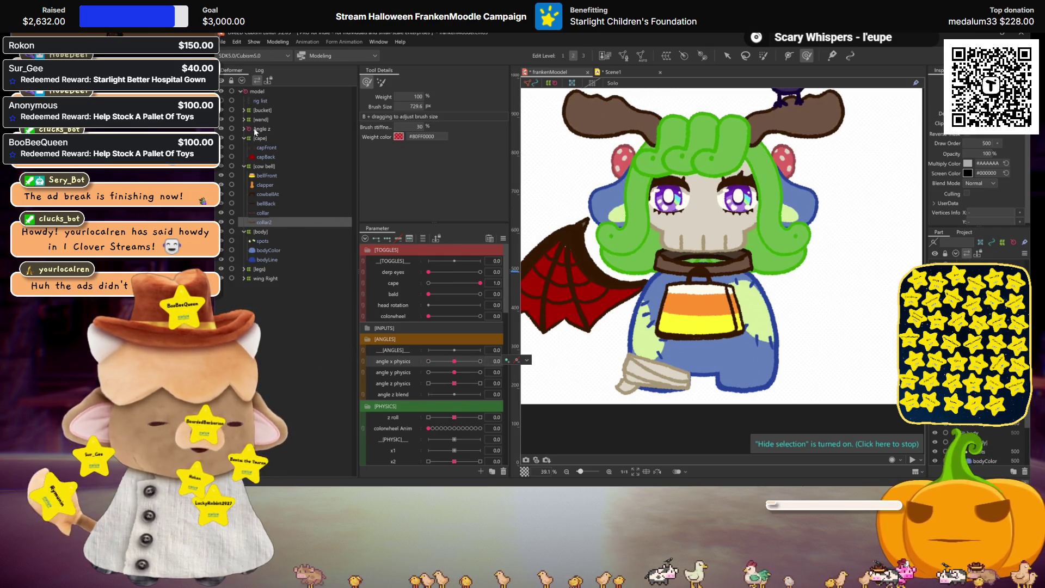
mouse_move(455, 361)
mouse_down()
mouse_move(480, 373)
mouse_move(453, 372)
mouse_up()
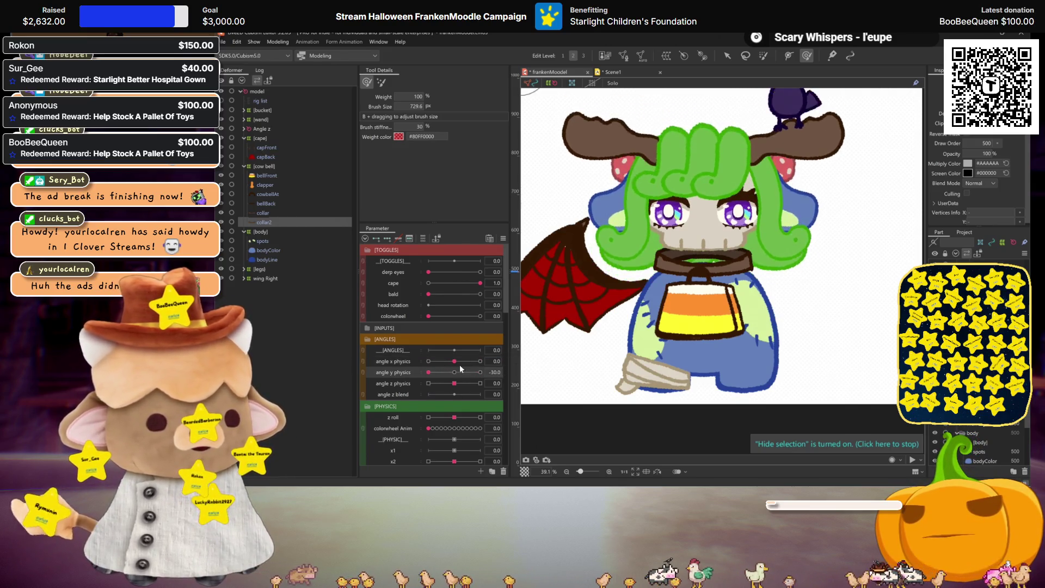
click(261, 129)
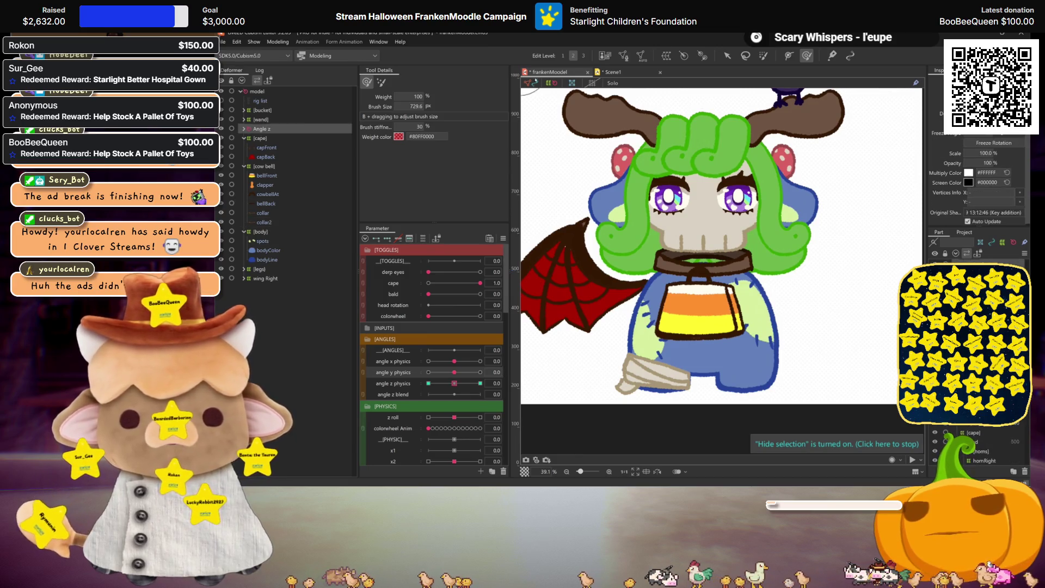
Step: Create a rotation deformer named 'head xy adj'
click(665, 56)
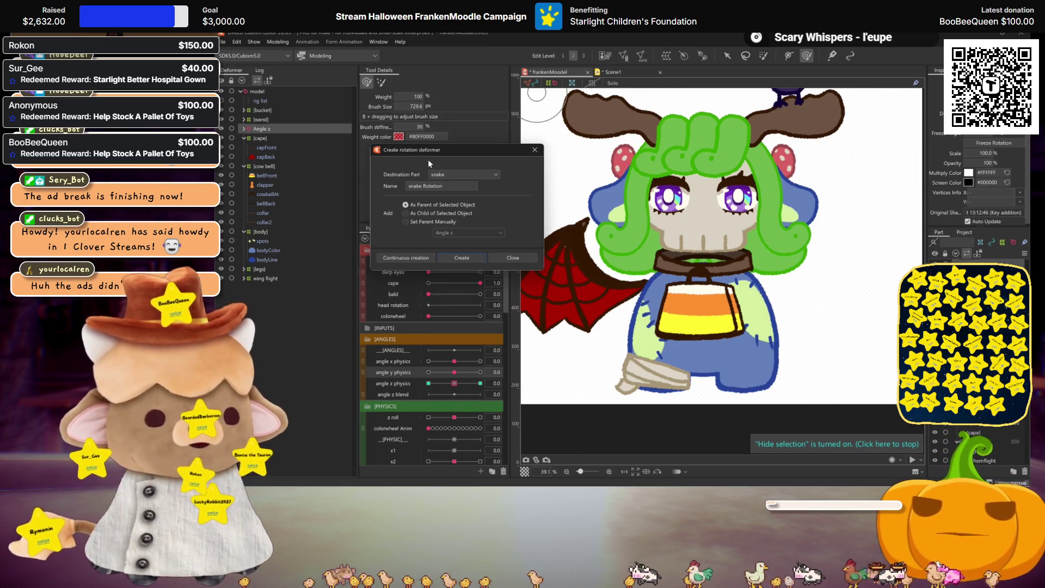
key(ctrl+a)
text(xy adj)
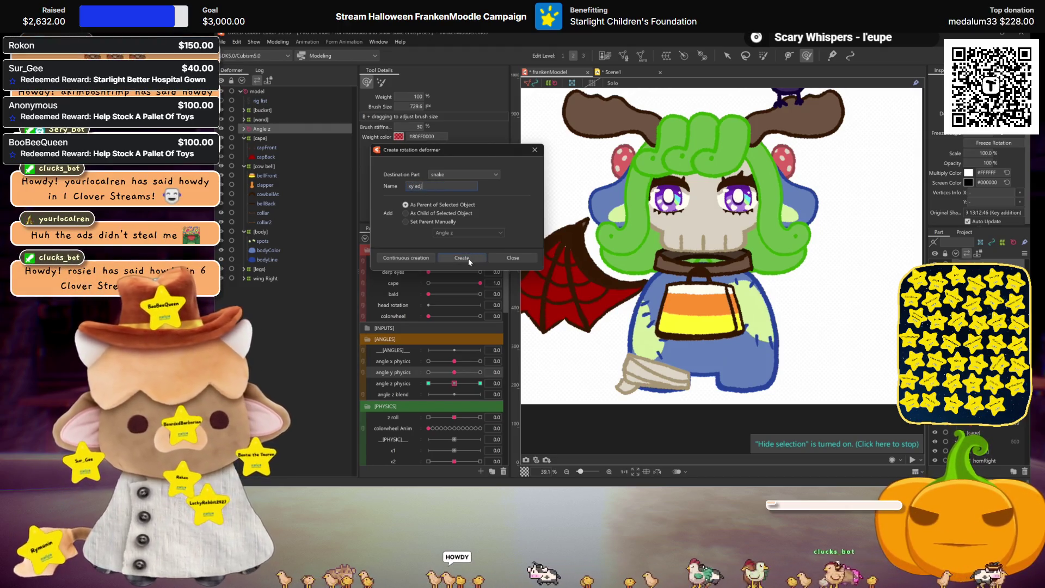
click(409, 186)
text(head)
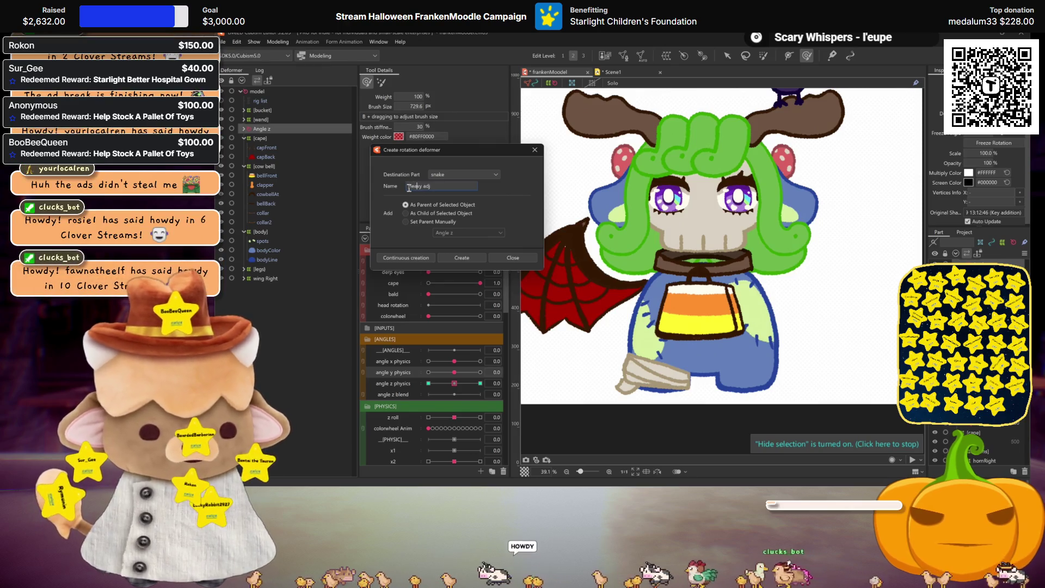
click(456, 258)
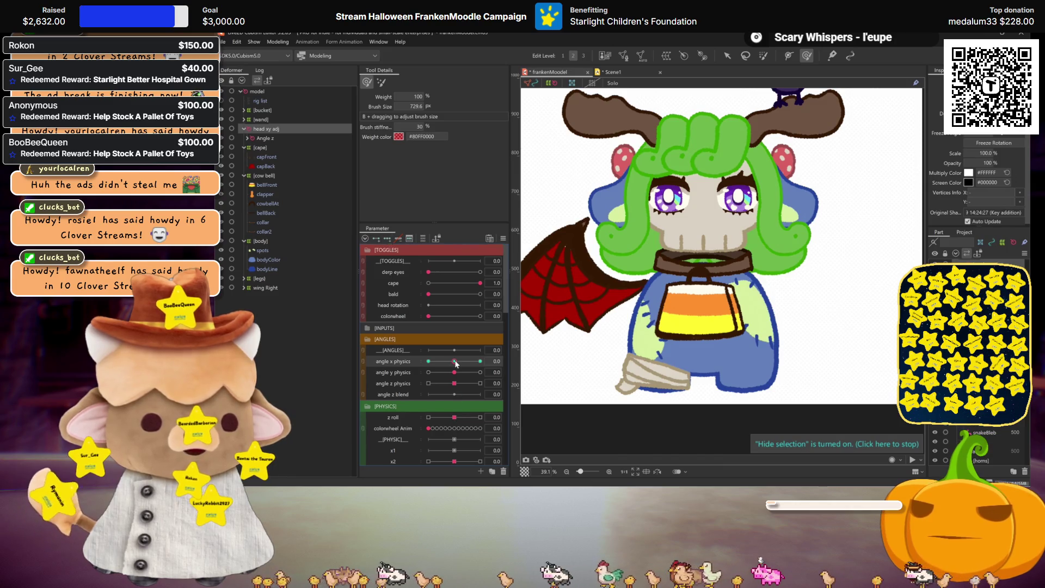
Step: Shift the head right at angle X 30 and mirror the pose to angle X -30
drag(456, 364, 480, 361)
click(729, 55)
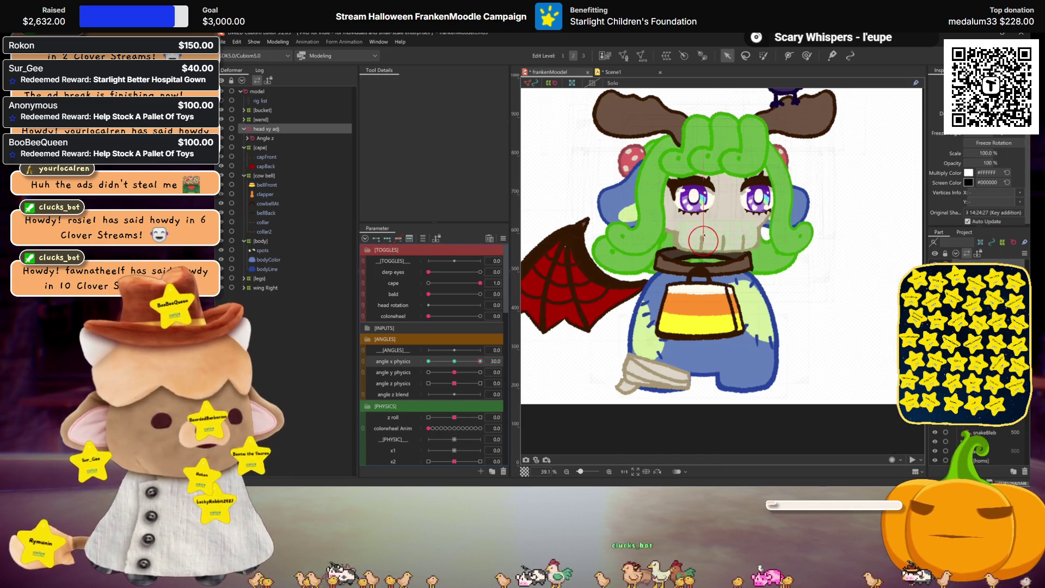
drag(705, 241, 727, 240)
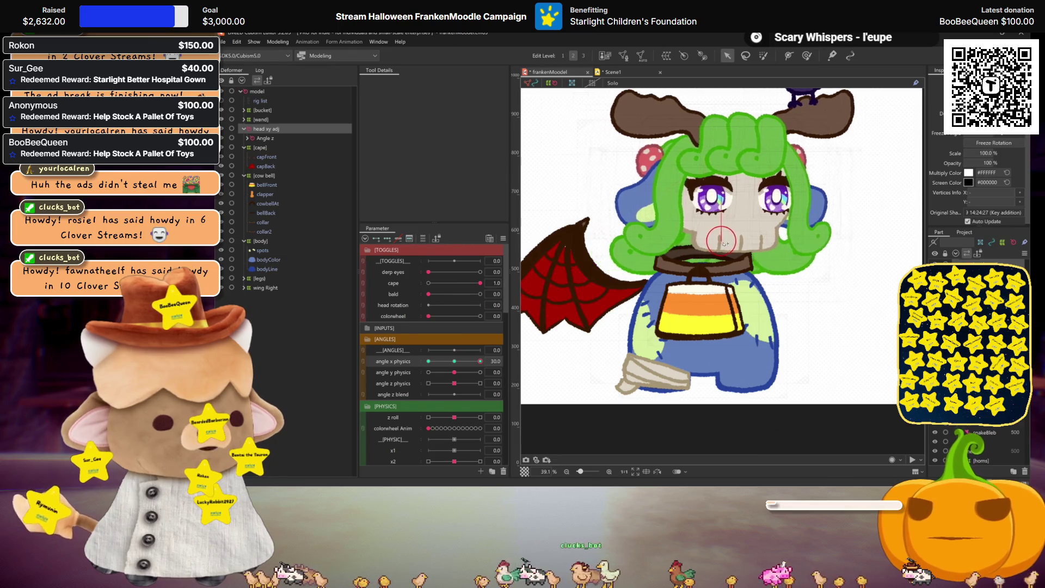
click(607, 348)
mouse_move(469, 364)
mouse_down()
mouse_move(438, 360)
mouse_move(454, 361)
mouse_up()
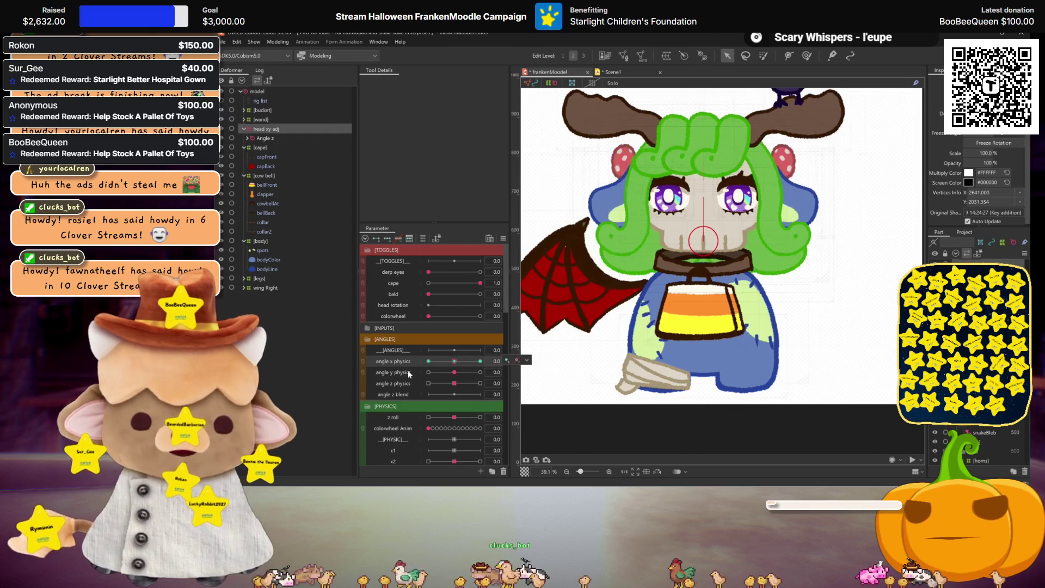
Step: Raise the head at angle Y 30 and mirror it vertically to angle Y -30
click(480, 372)
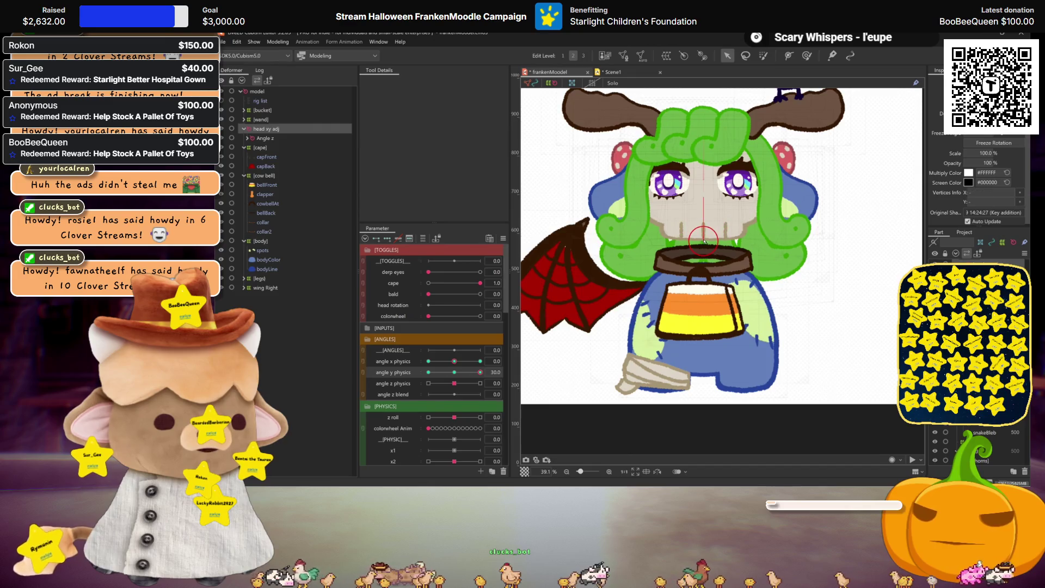
drag(704, 240, 704, 231)
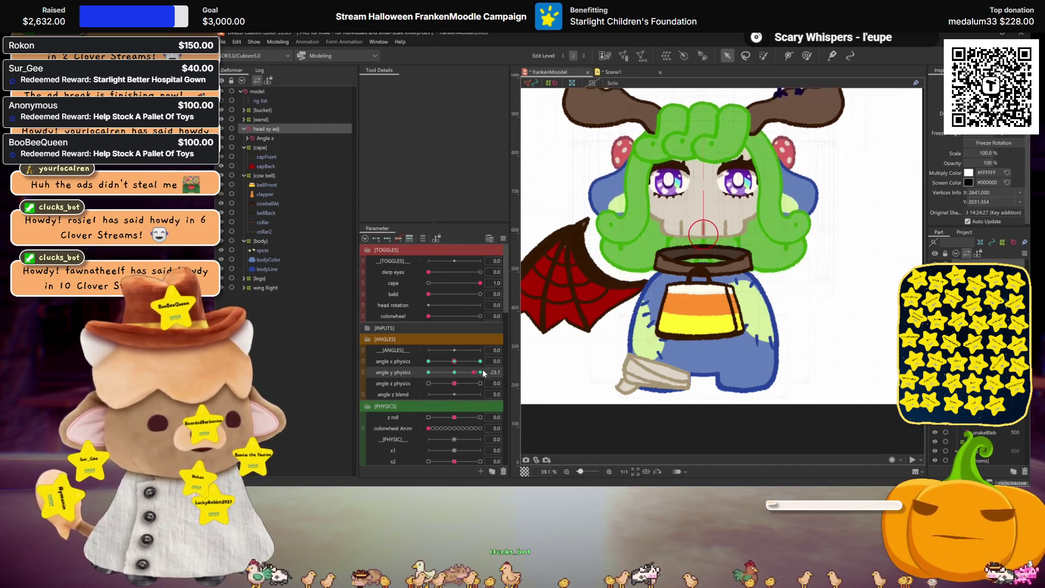
key(ctrl+m)
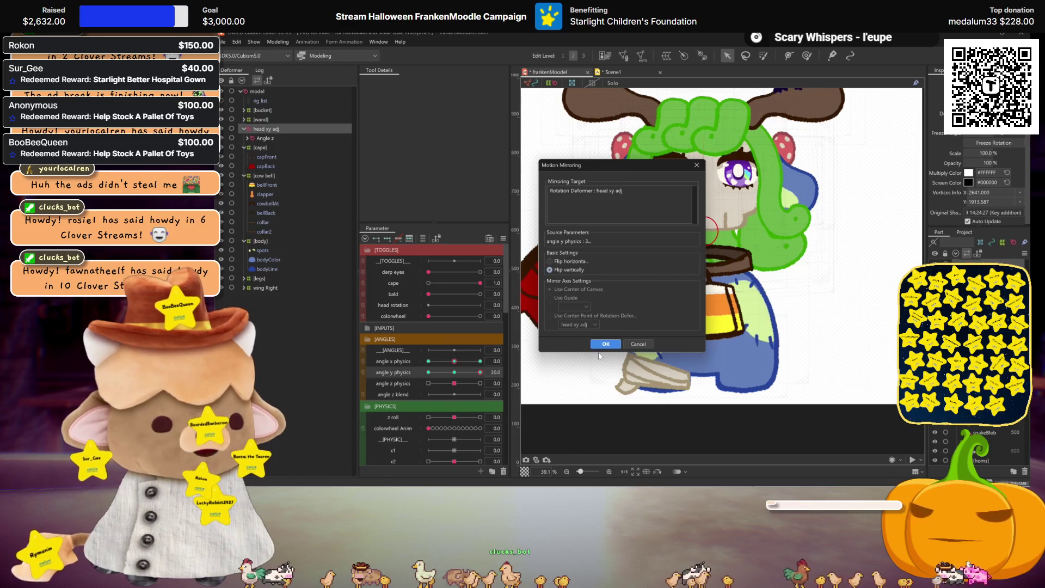
click(606, 343)
click(429, 373)
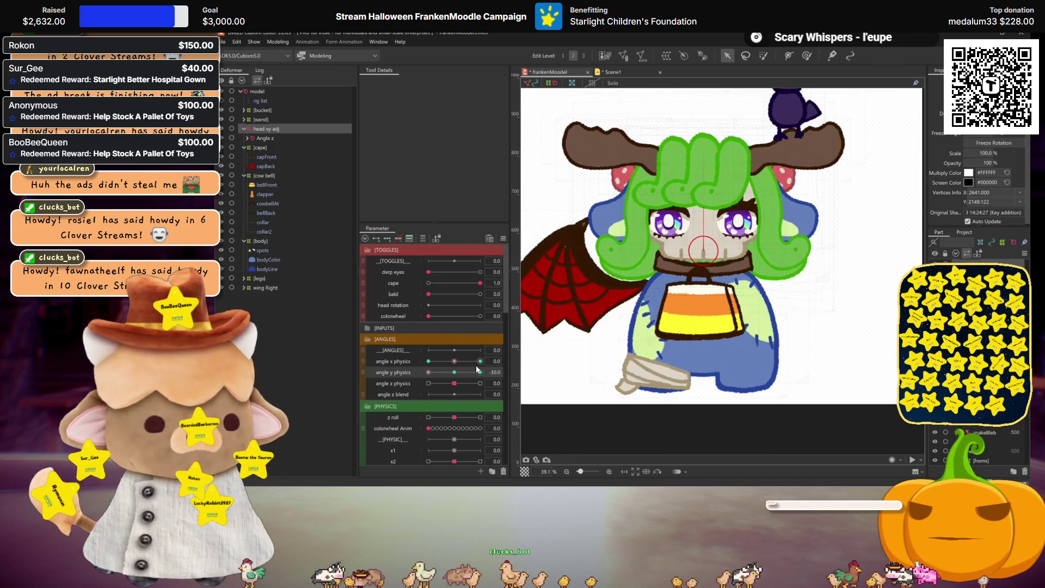
Step: Synthesize the corner keys, then return the head to neutral with angle Y at 0
click(503, 239)
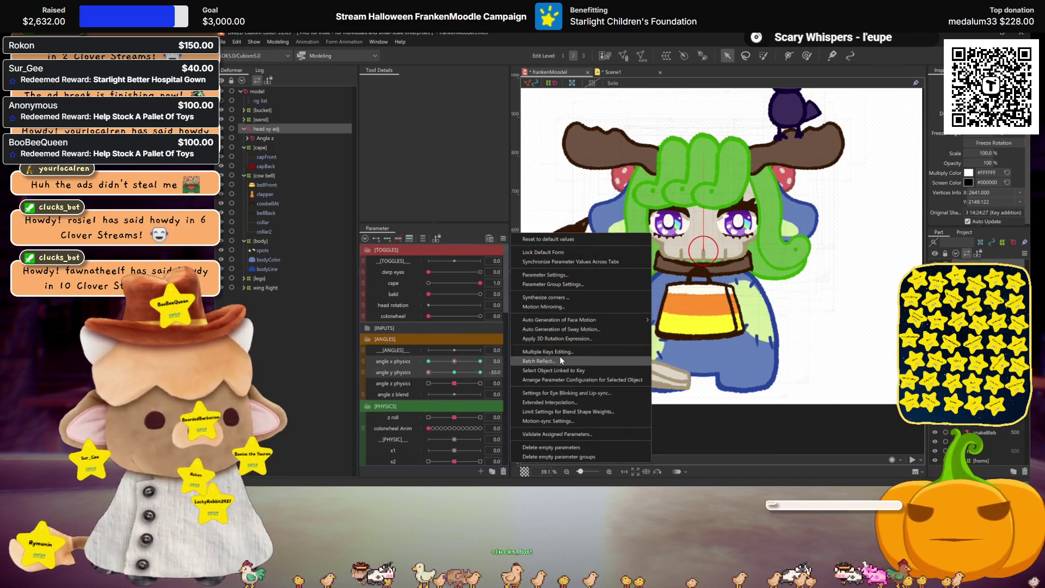
click(550, 297)
click(604, 342)
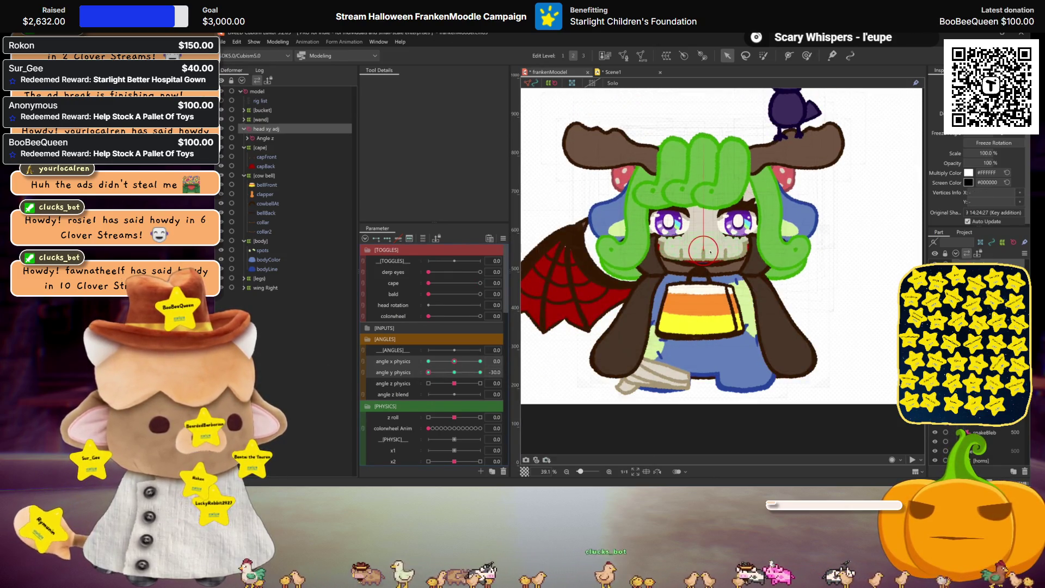
mouse_move(429, 372)
mouse_down()
mouse_move(458, 372)
mouse_move(401, 362)
mouse_up()
double_click(430, 372)
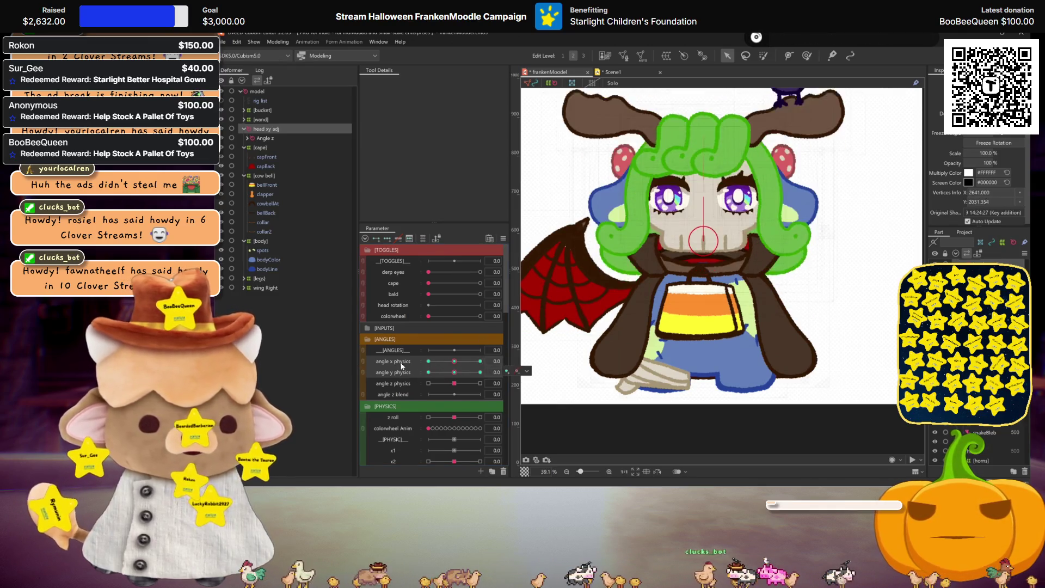
right_click(512, 229)
click(550, 296)
click(602, 342)
click(480, 361)
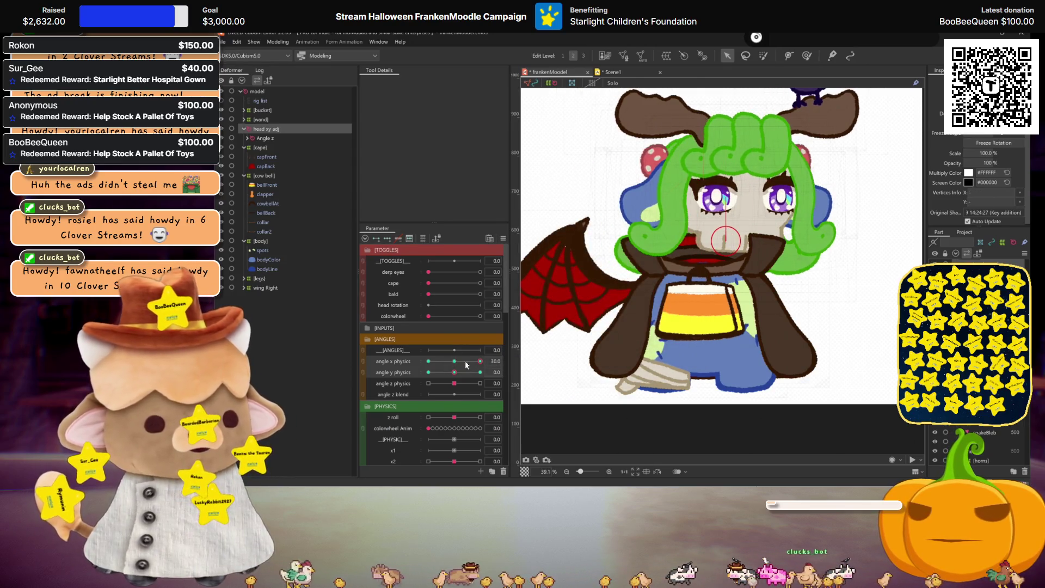
click(428, 373)
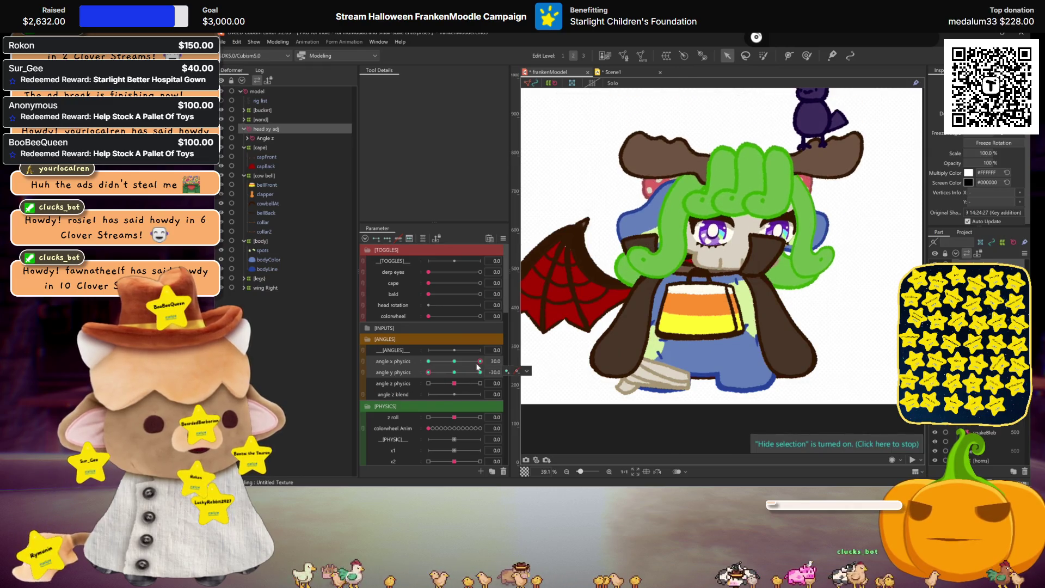
click(428, 361)
click(455, 373)
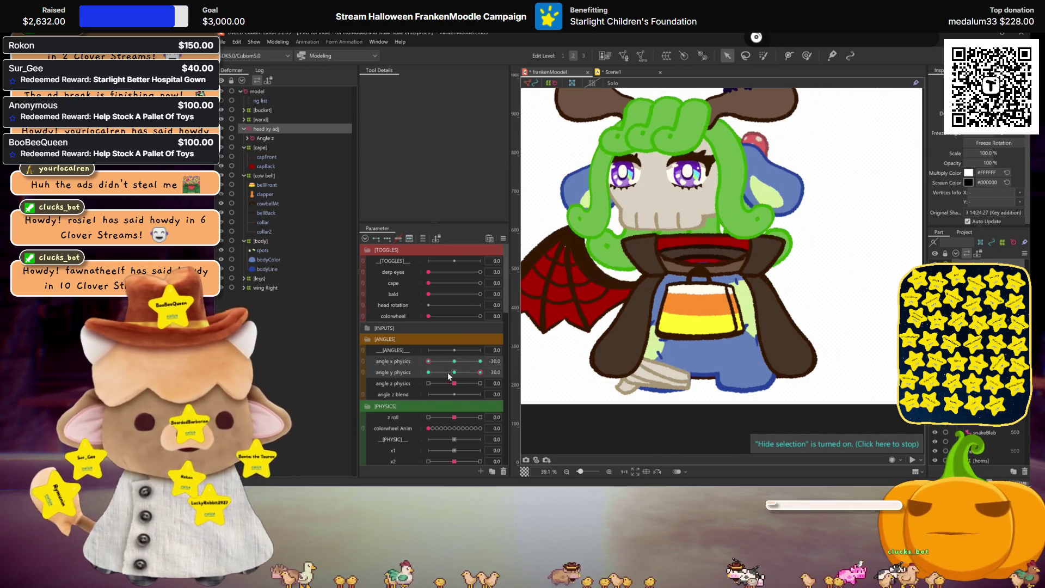
click(454, 361)
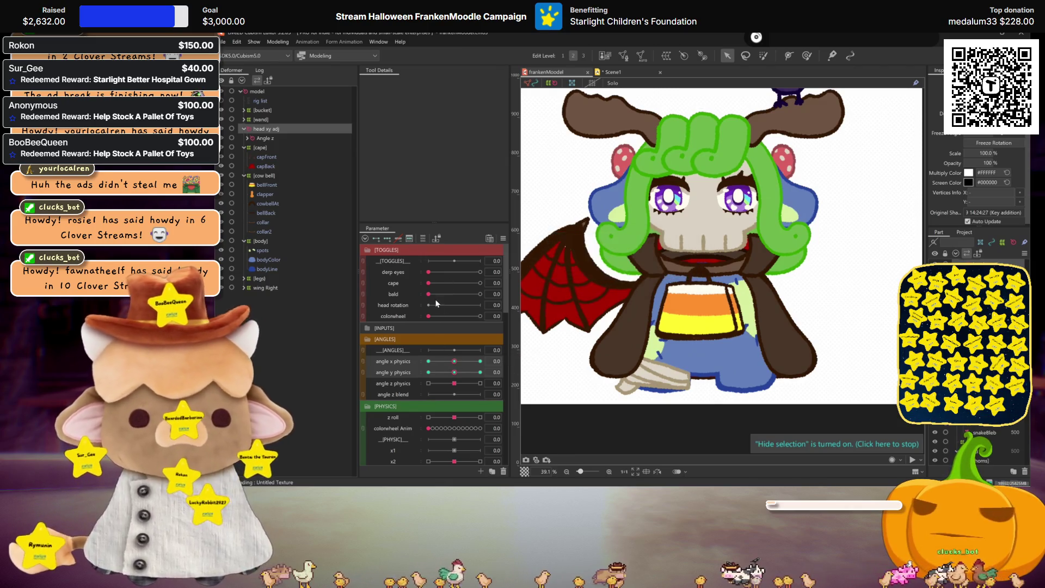
click(481, 283)
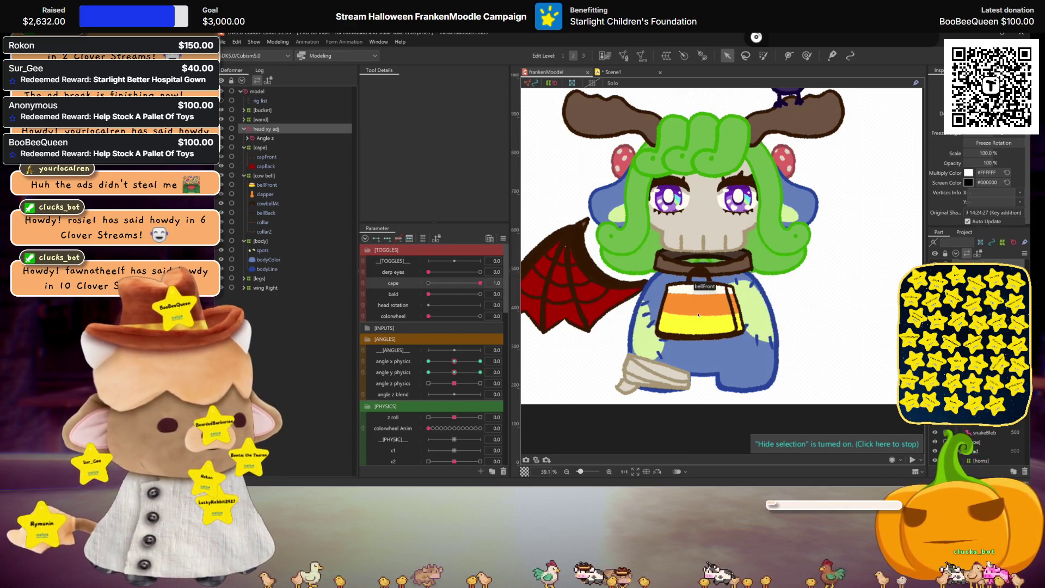
scroll(696, 315, up, 2)
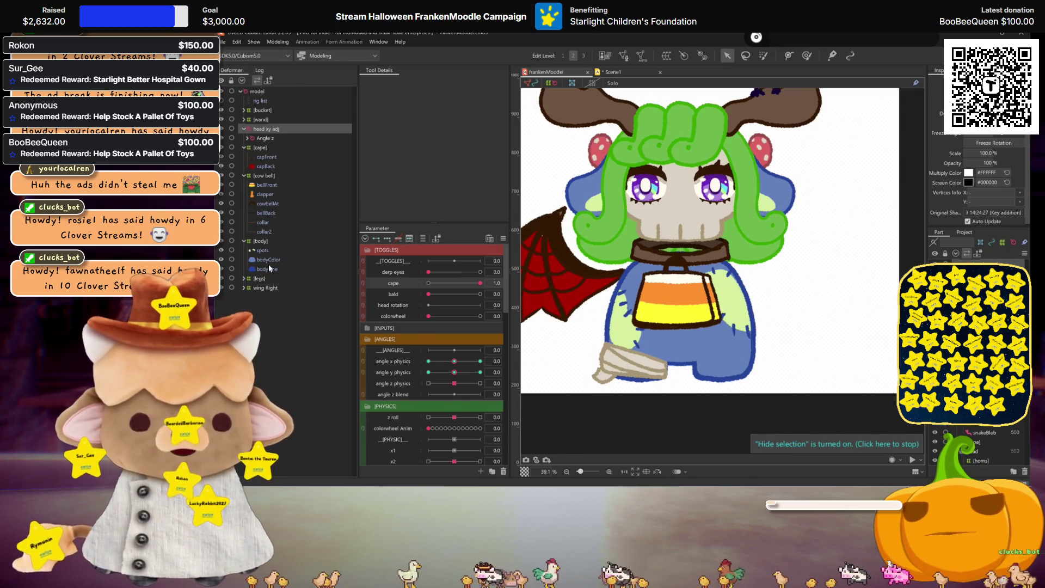
click(269, 264)
Step: Create warp deformers named 'body' and 'collar' around their meshes
ctrl+click(264, 258)
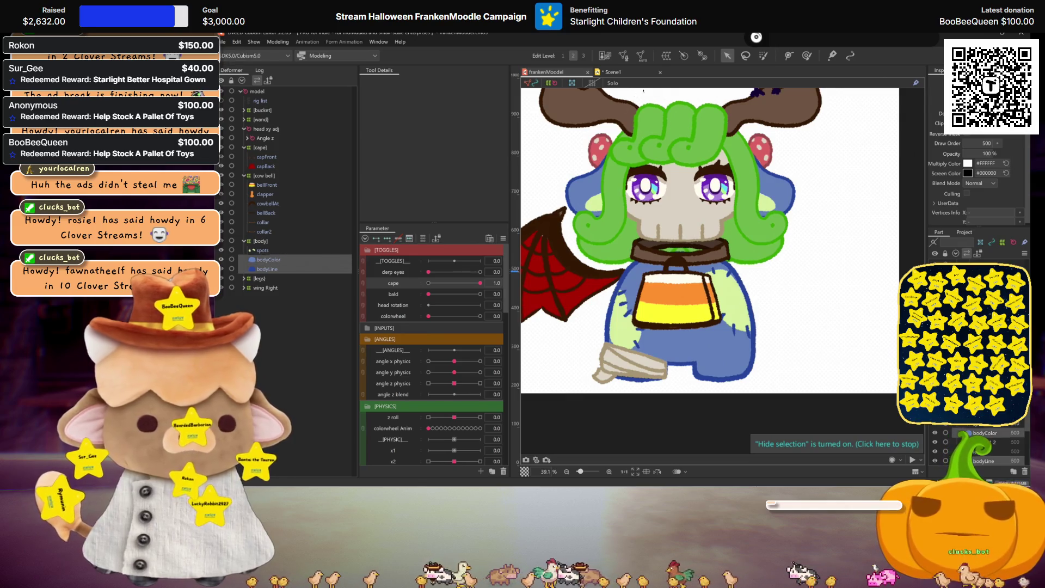
click(668, 56)
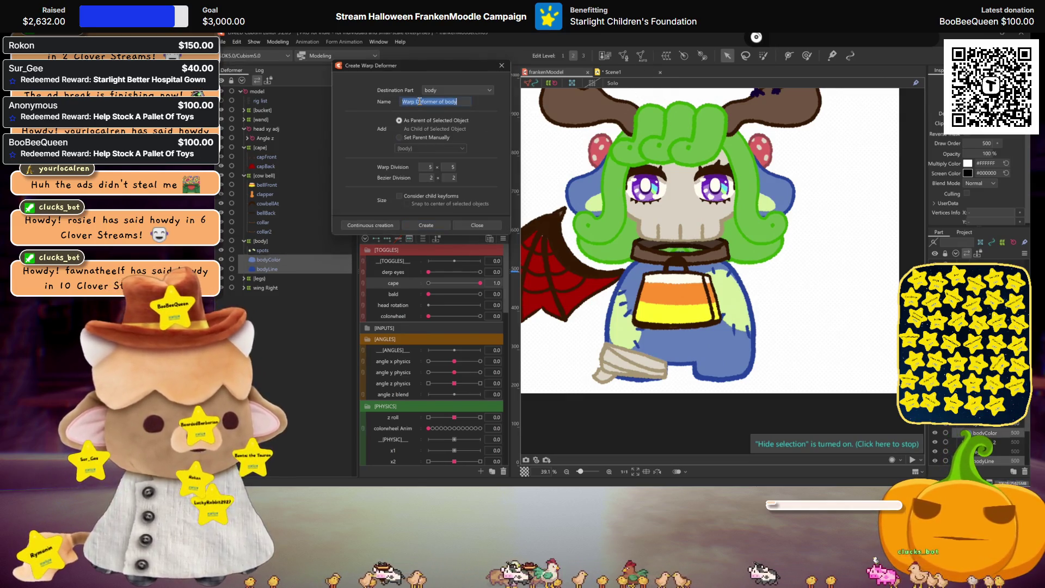
text(body)
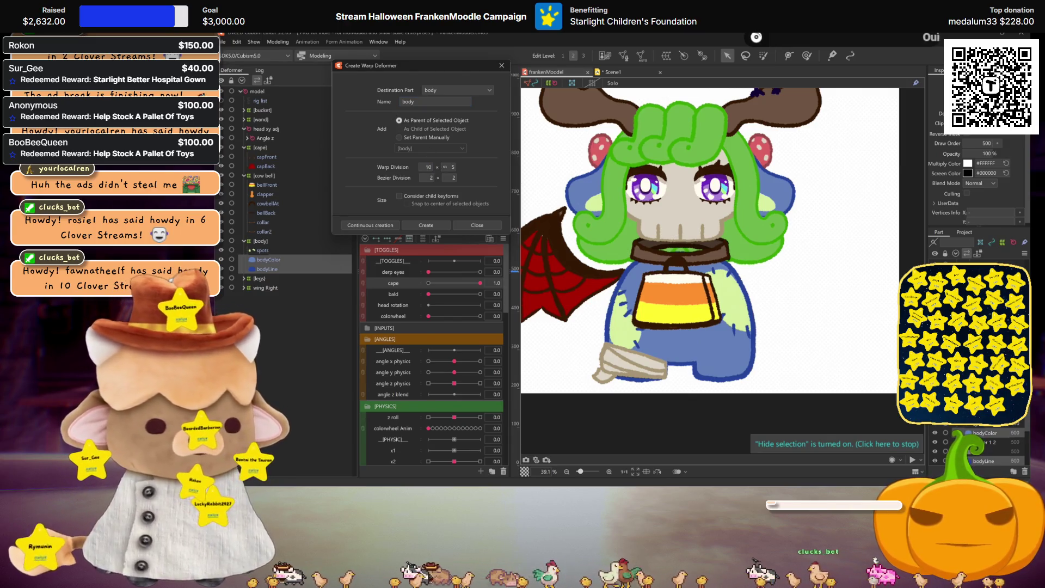
click(370, 225)
click(260, 226)
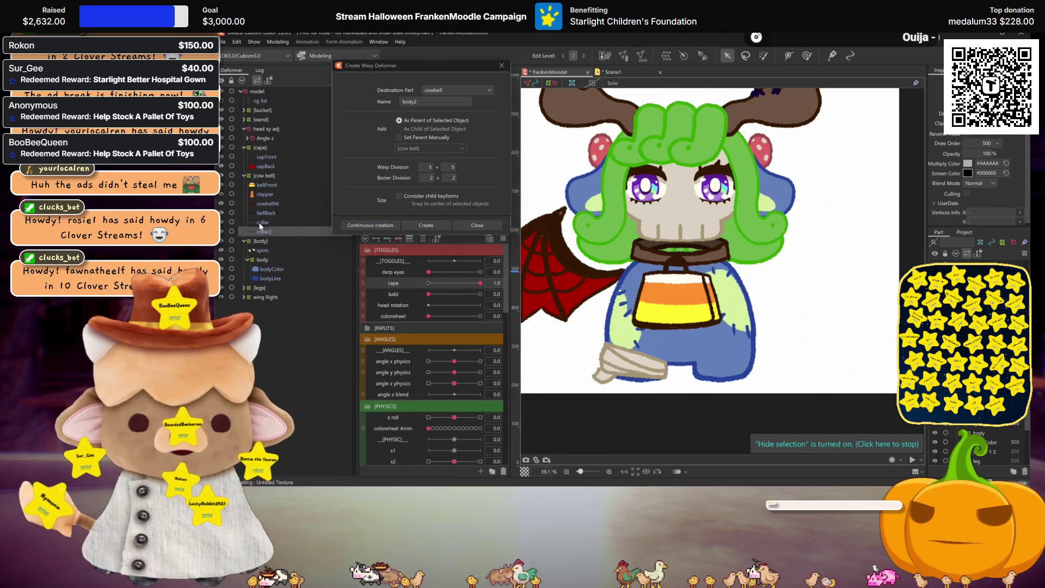
text(collar)
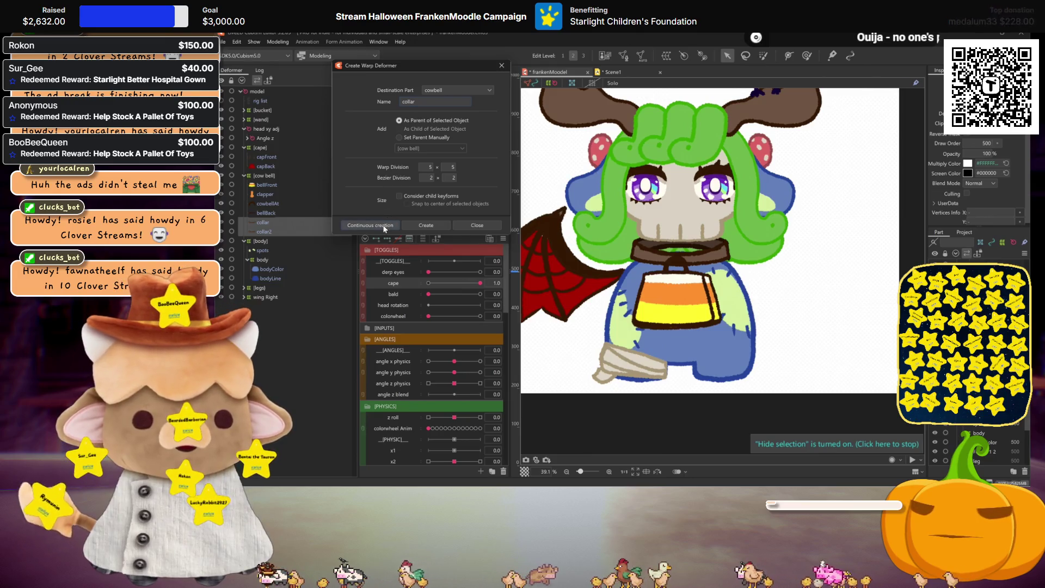
click(381, 225)
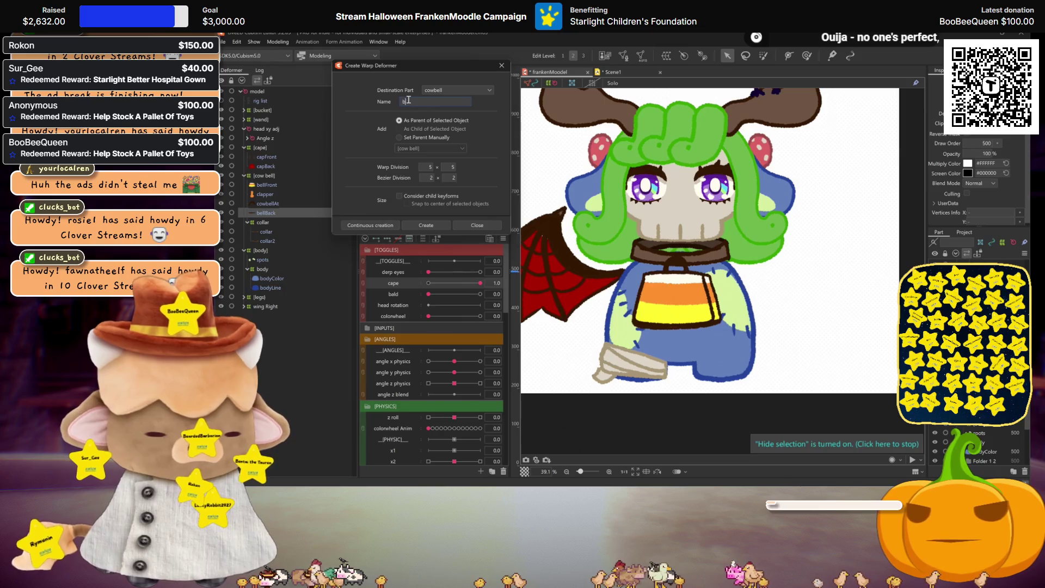
Step: Create warp deformers bell b, bell A, clapper and bell f around the cowbell pieces
text(ell b)
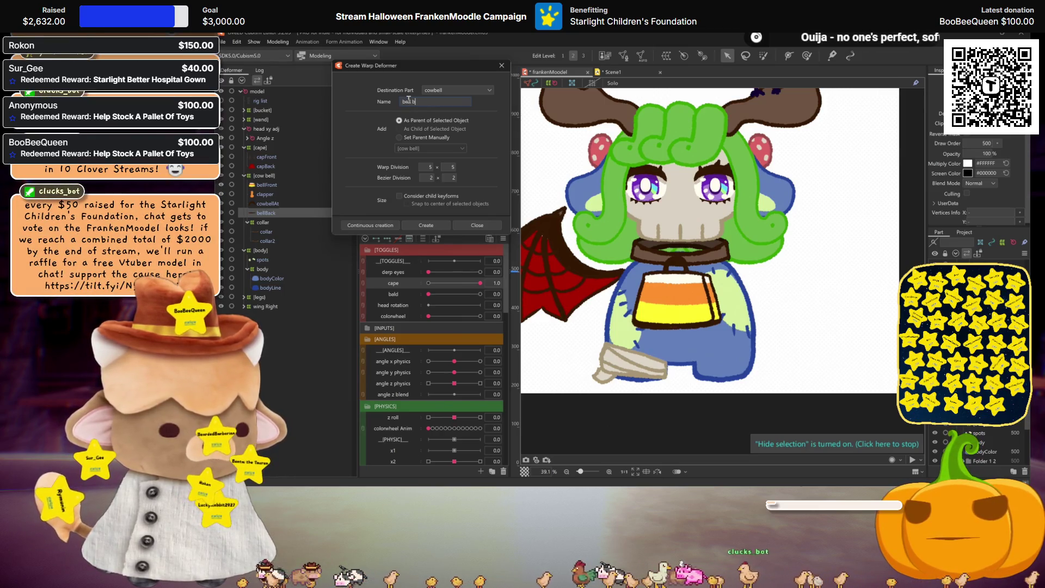
click(377, 225)
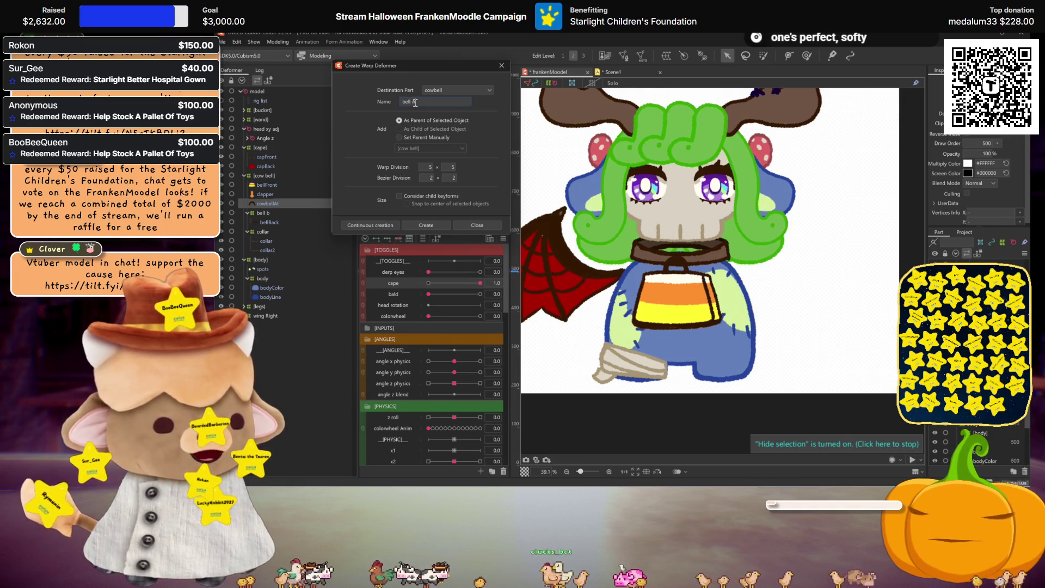
text(A)
key(Return)
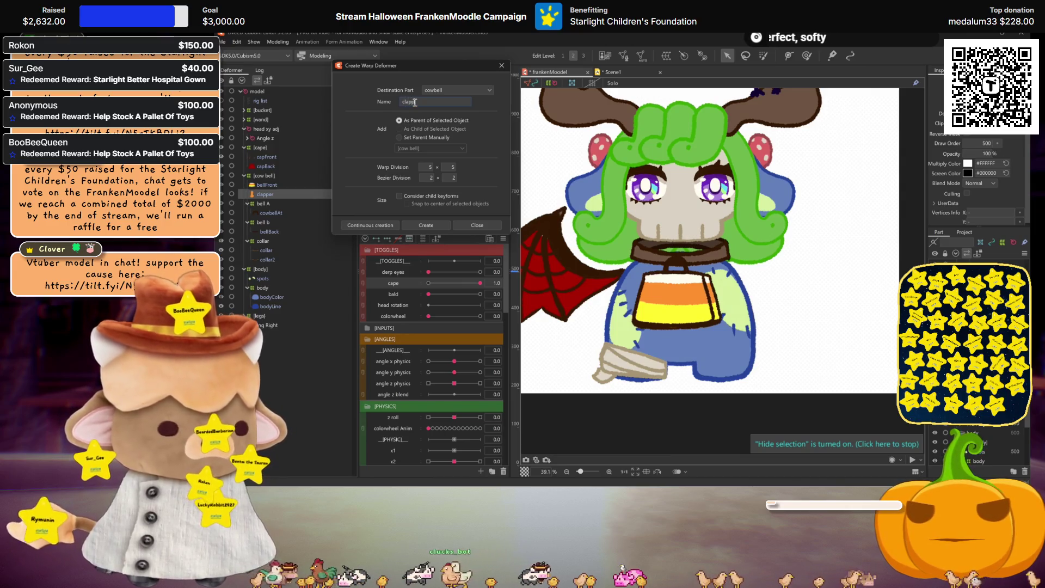
click(362, 226)
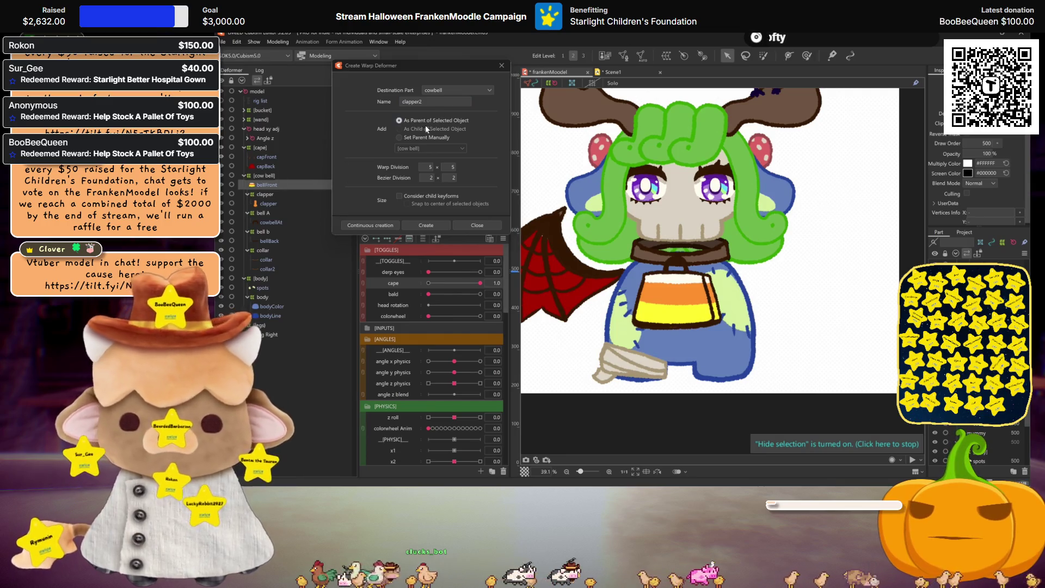
double_click(440, 102)
text(bell f)
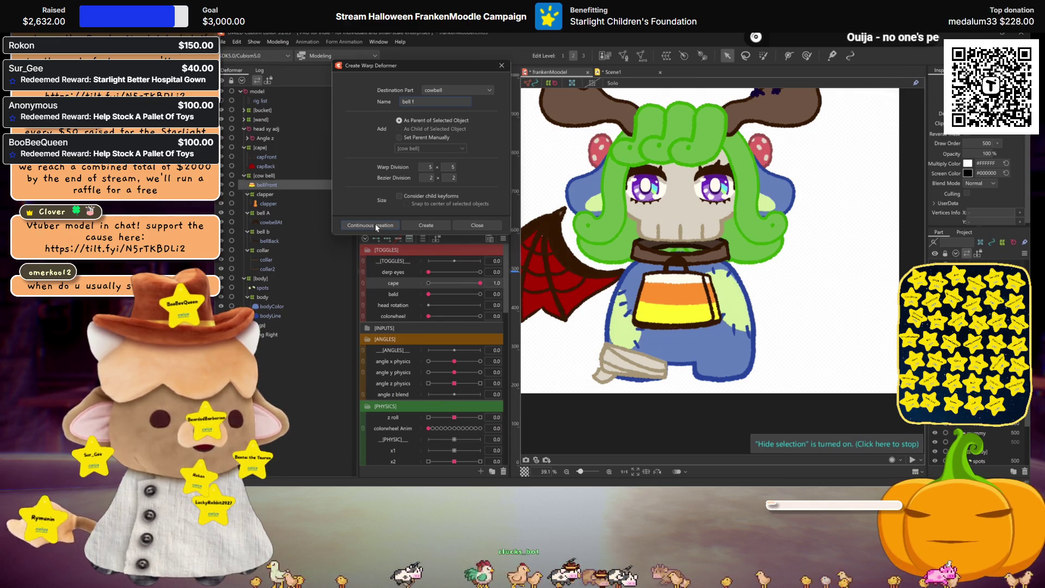
click(376, 225)
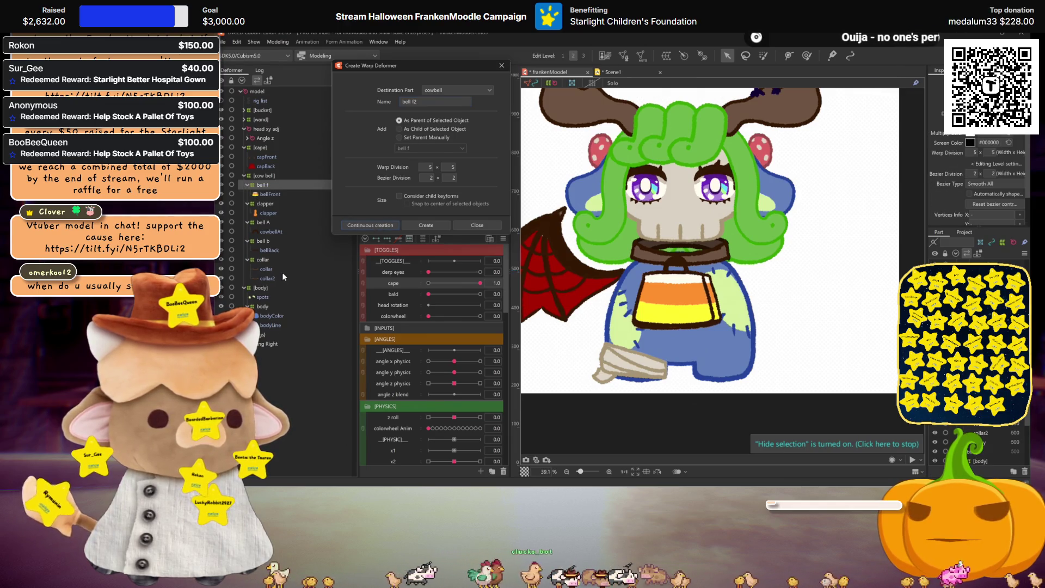
Step: Create a 'cape' warp deformer with a 30×30 grid around capFront and capBack
click(264, 156)
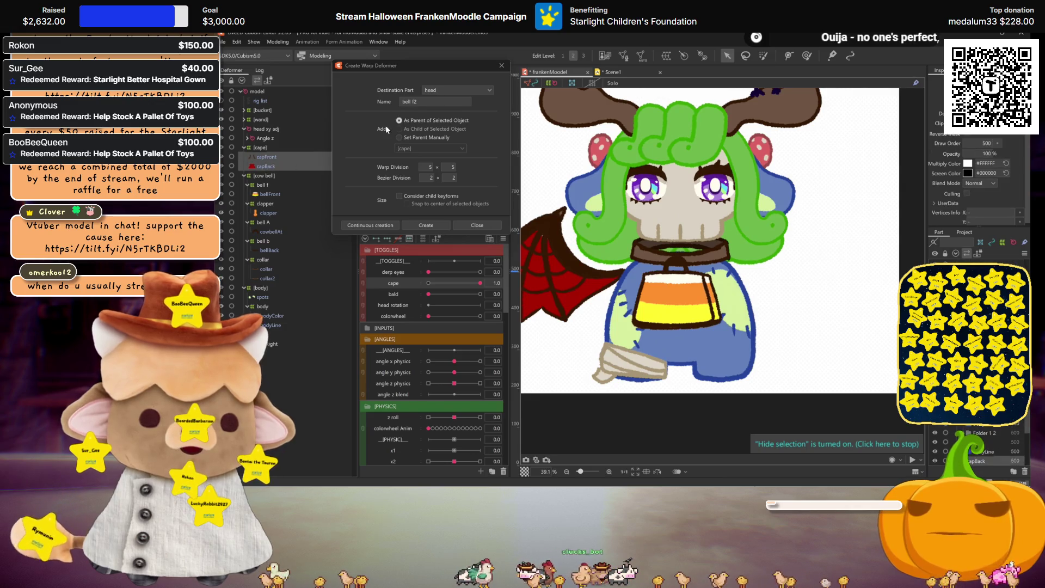
double_click(429, 105)
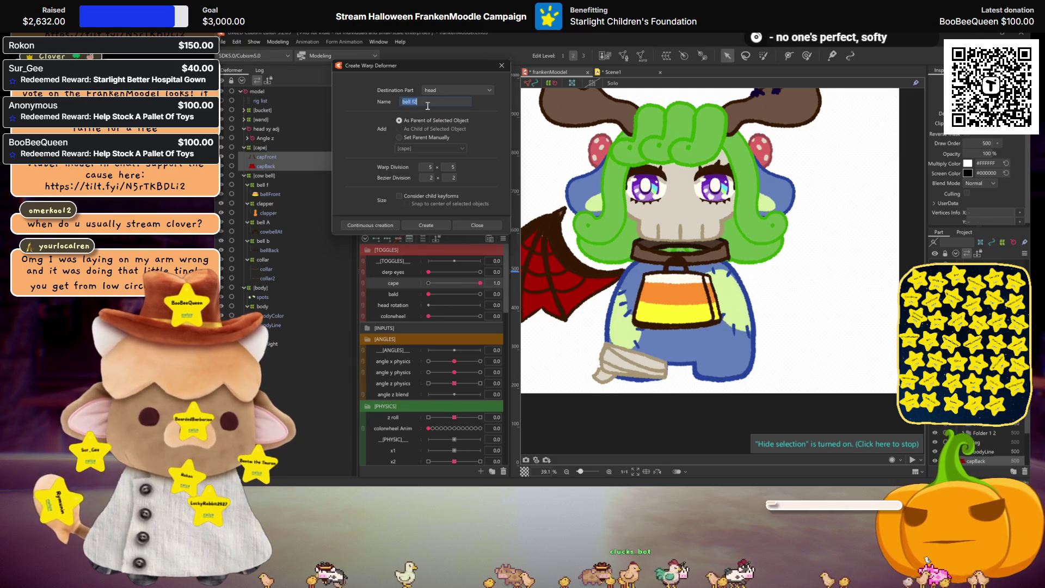
text(cape)
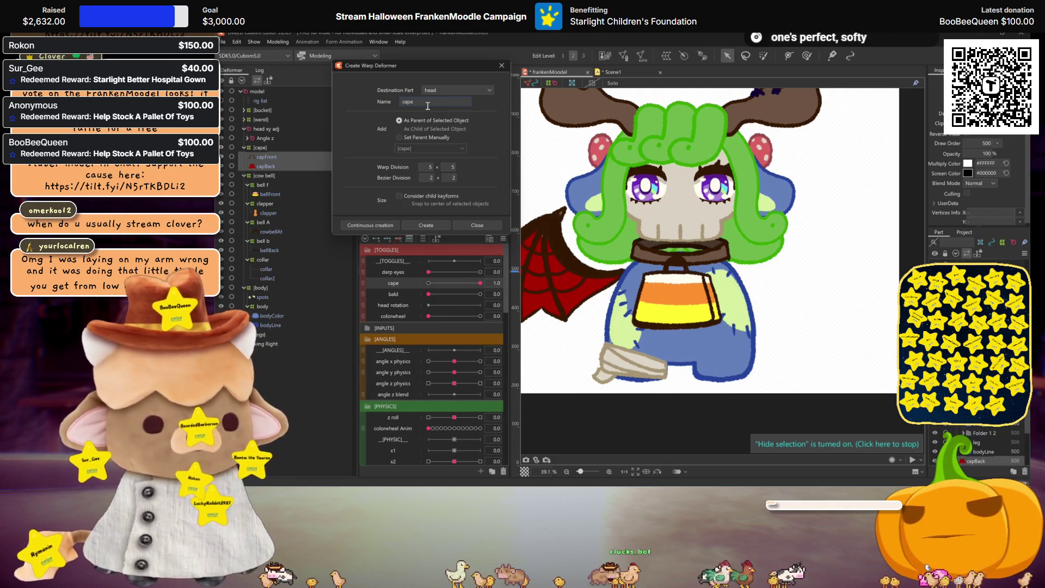
click(428, 167)
key(Tab)
text(30)
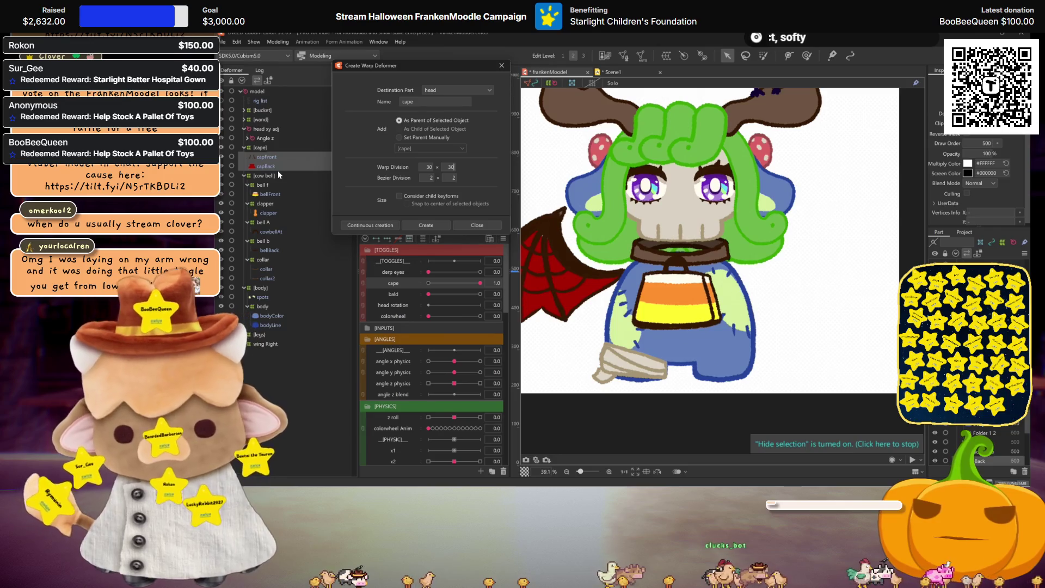
click(376, 225)
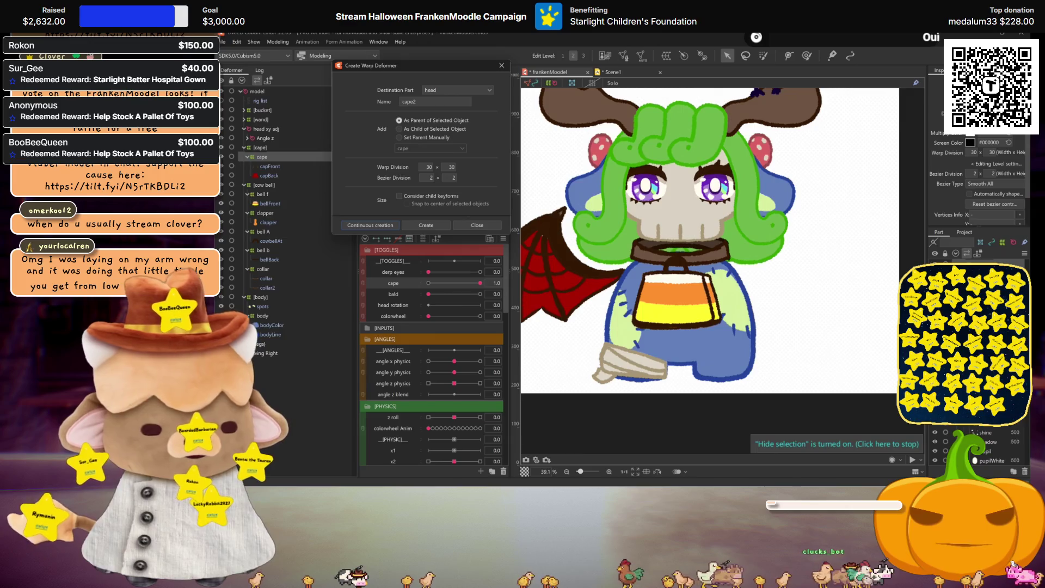
double_click(260, 344)
click(263, 353)
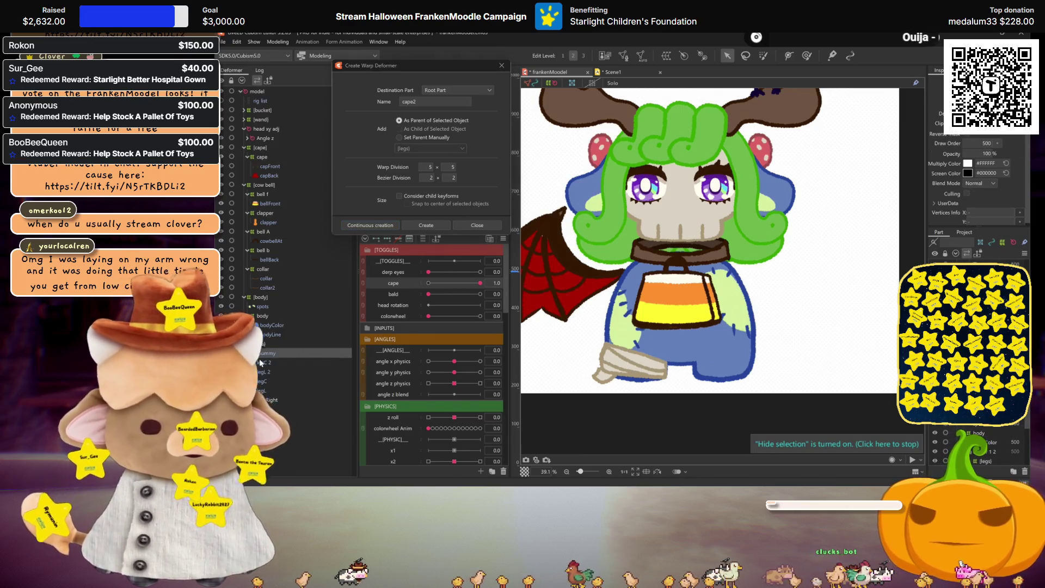
Step: Wrap legC and legL in a warp deformer named 'leg' and show its grid
click(267, 382)
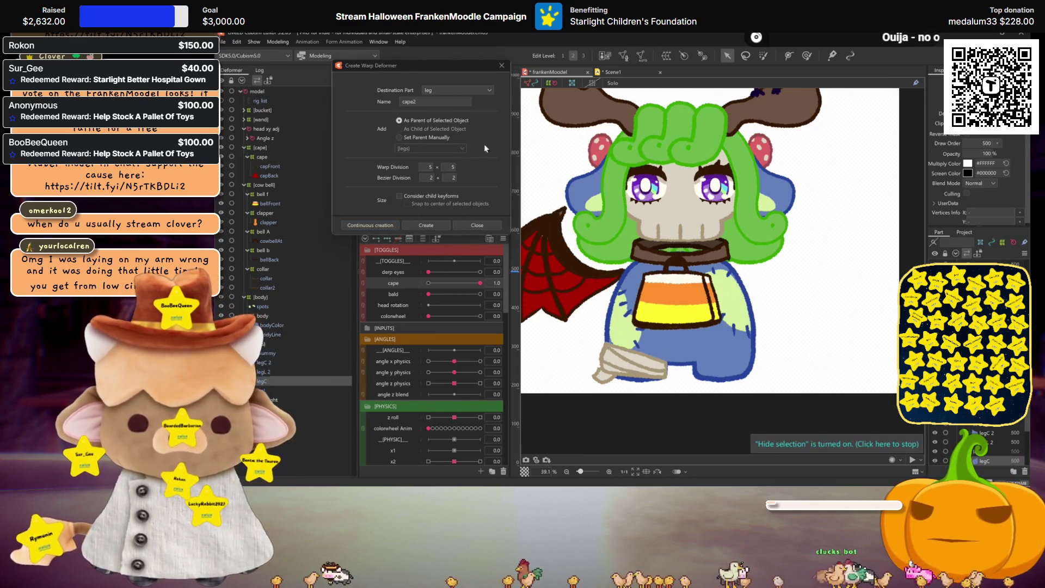
click(261, 392)
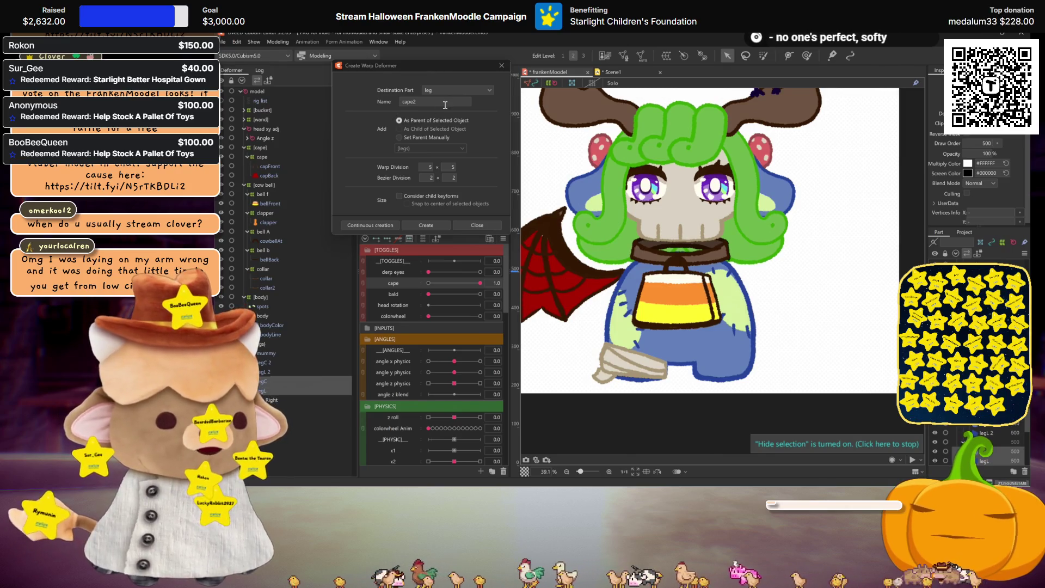
click(427, 101)
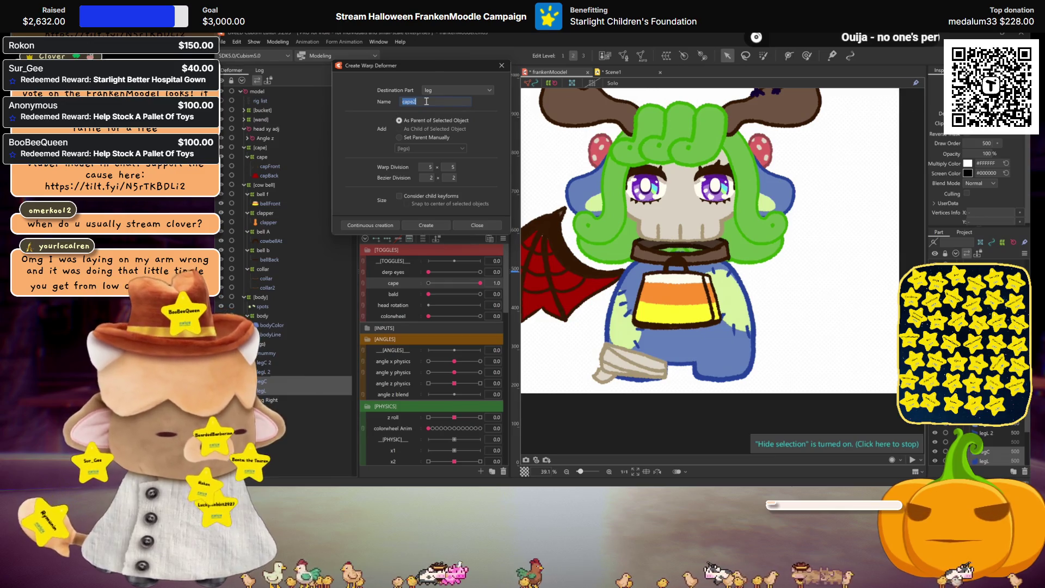
text(leg)
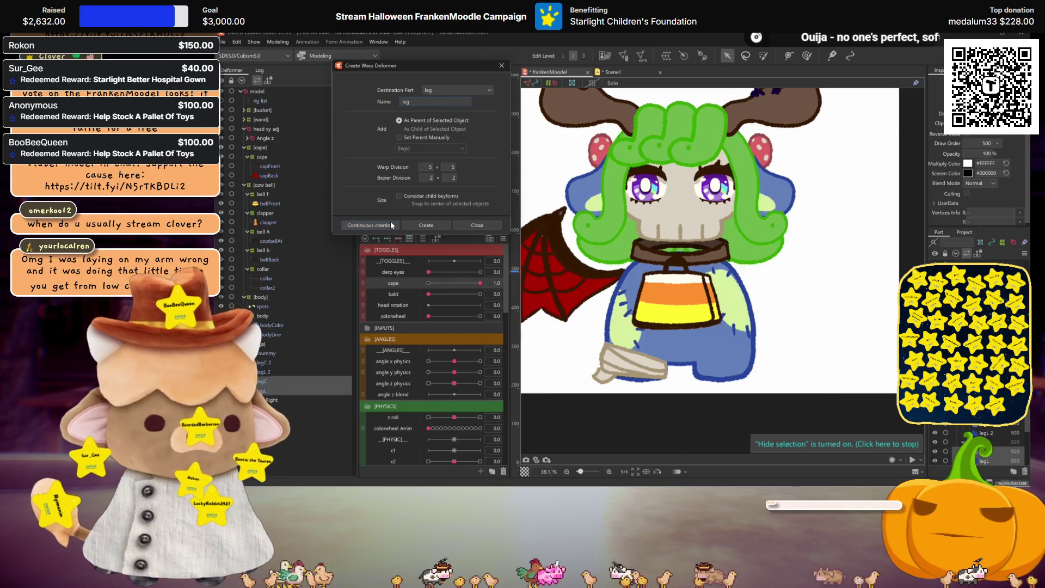
click(381, 224)
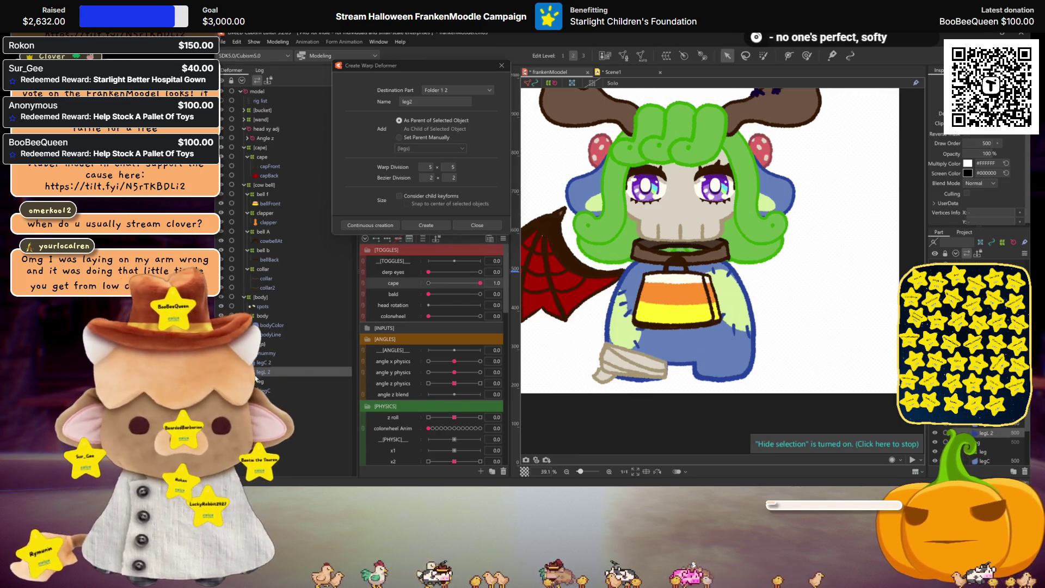
click(261, 382)
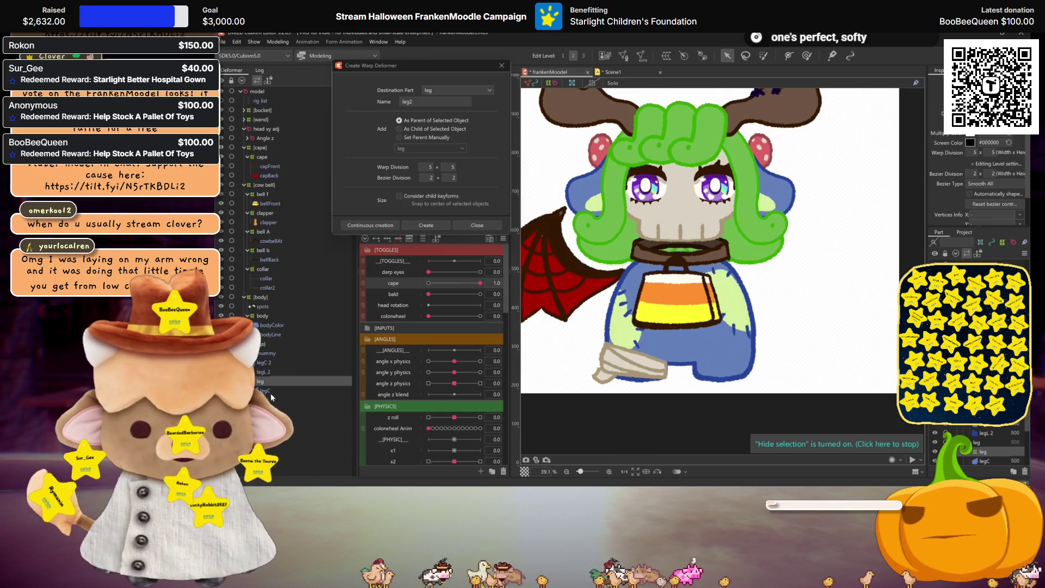
click(287, 377)
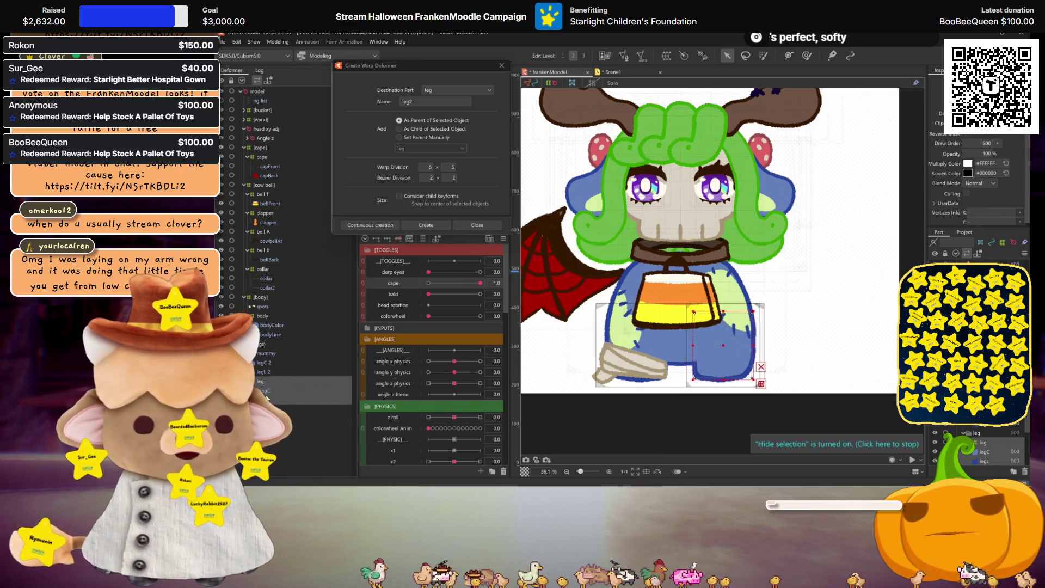
Step: Generate an automatic mesh covering legC
click(272, 390)
key(ctrl+shift+a)
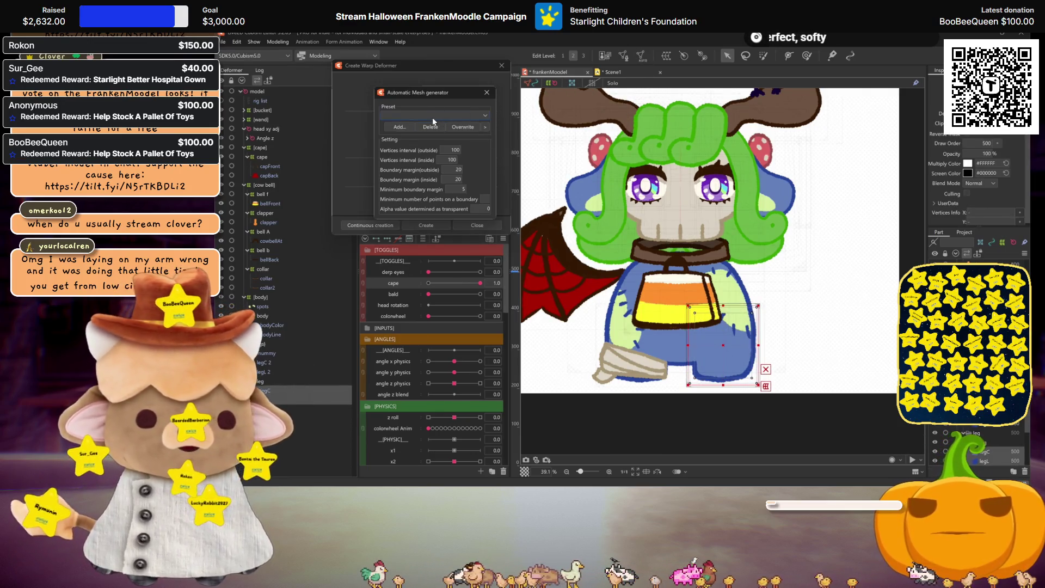
key(Return)
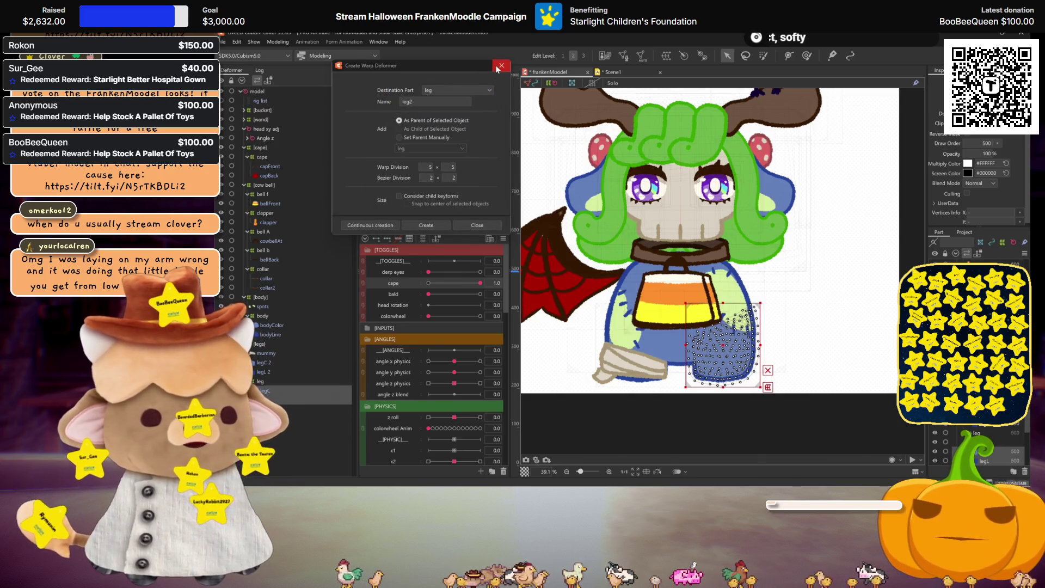
Step: Prepare the leg2 warp deformer with Root Part as its destination
click(266, 382)
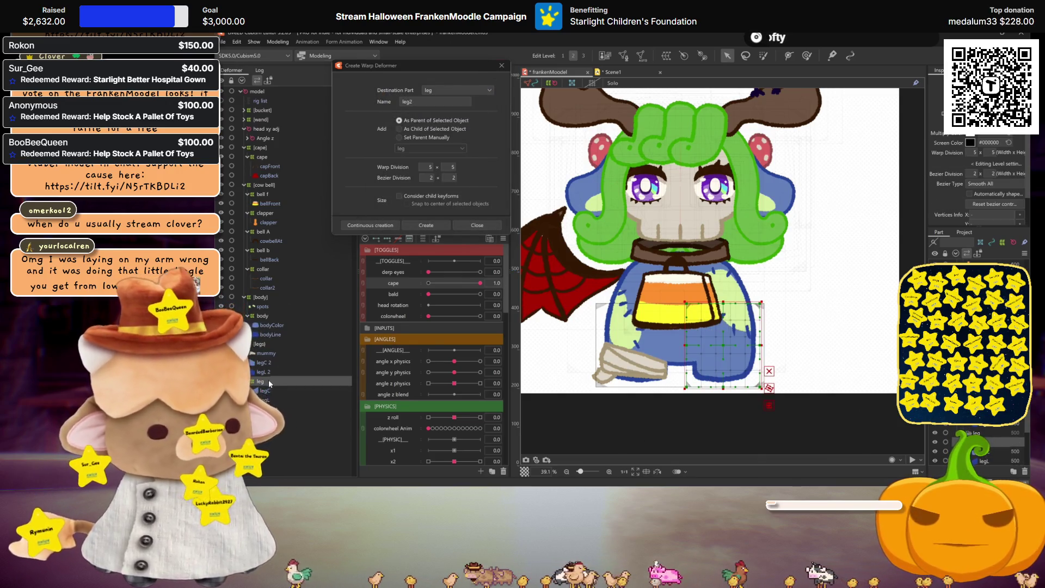
shift+click(267, 400)
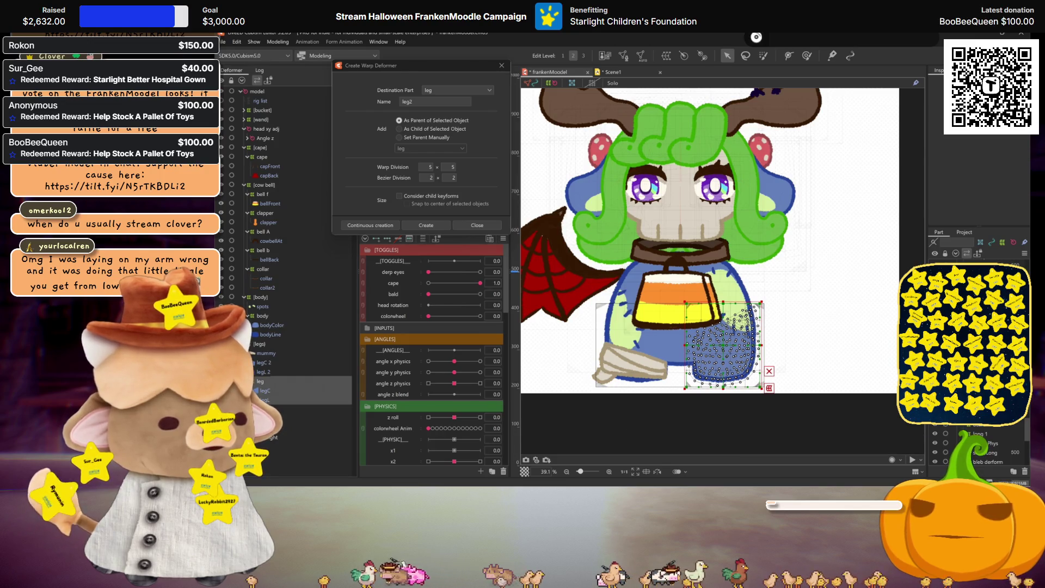
key(Escape)
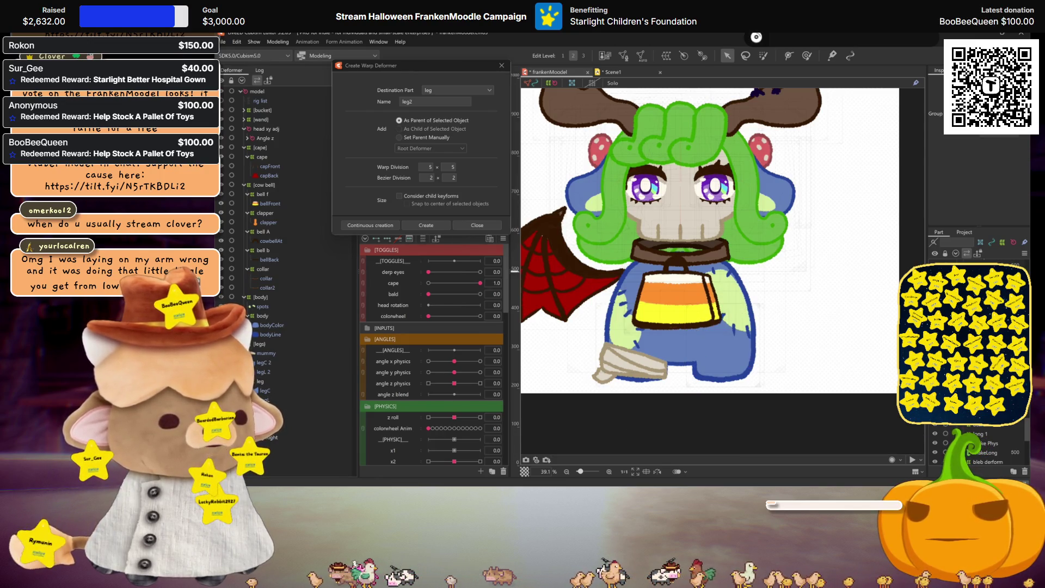
click(722, 349)
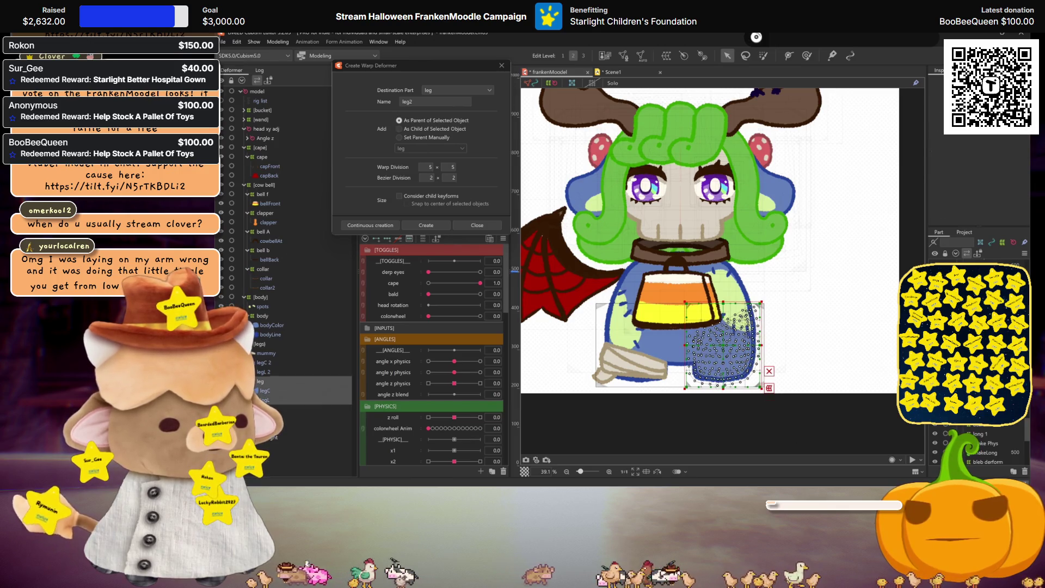
key(Escape)
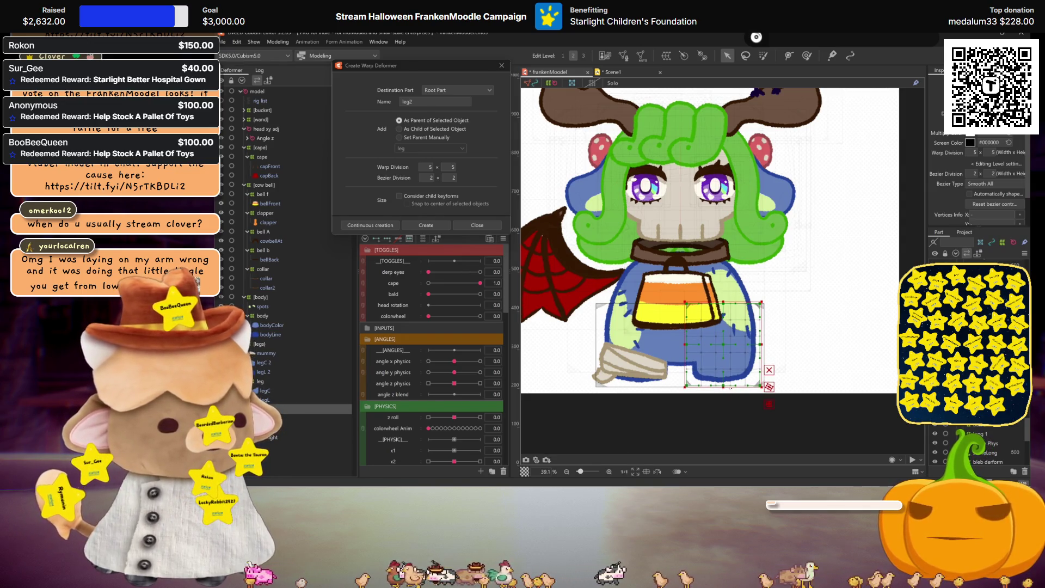
Step: Rotate, shift and stretch the leg2 warp grid to fit over the angled leg
drag(725, 388, 793, 345)
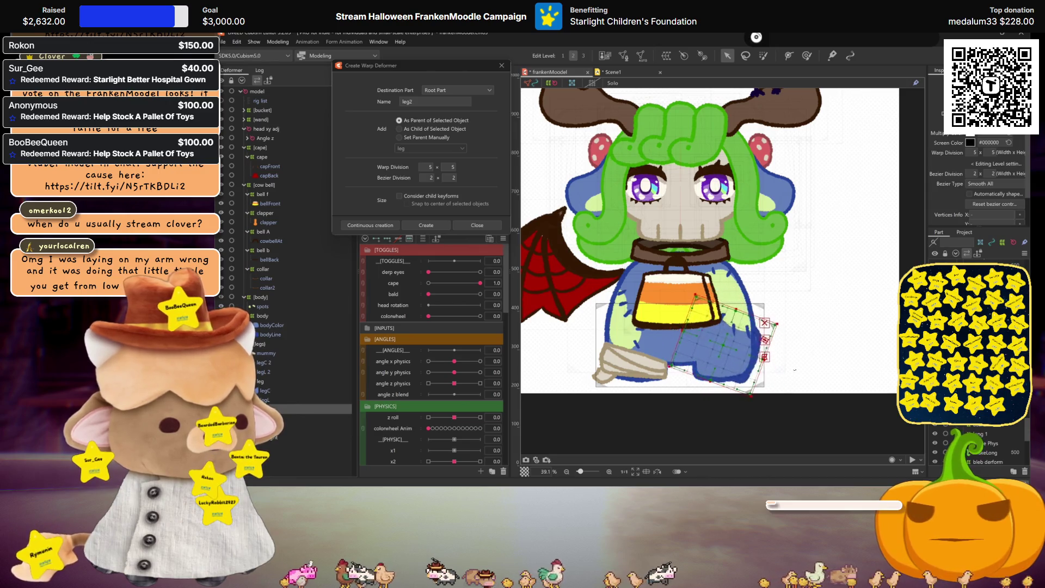
drag(724, 346, 791, 353)
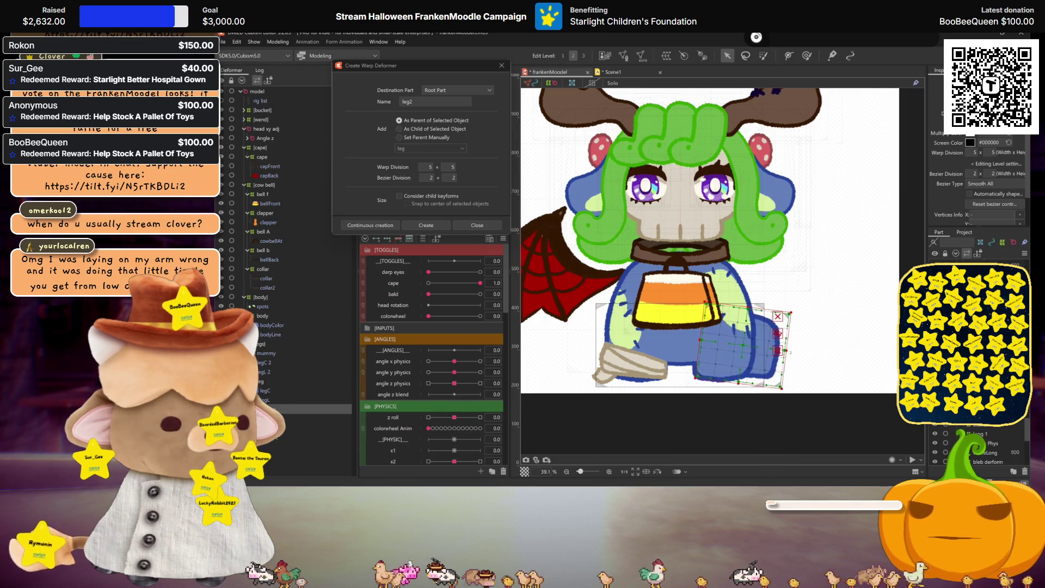
drag(751, 310, 750, 314)
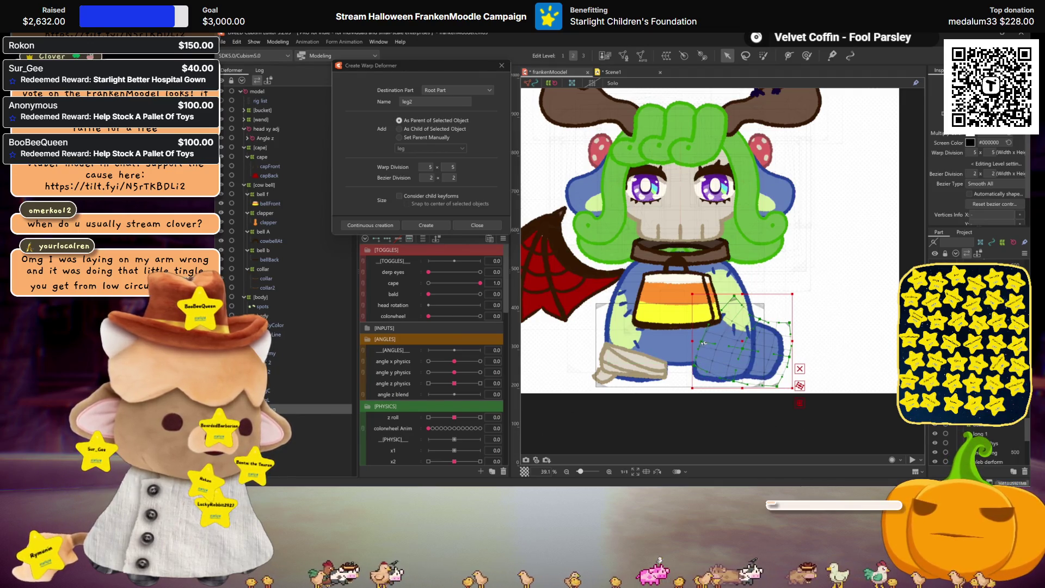
key(ctrl+h)
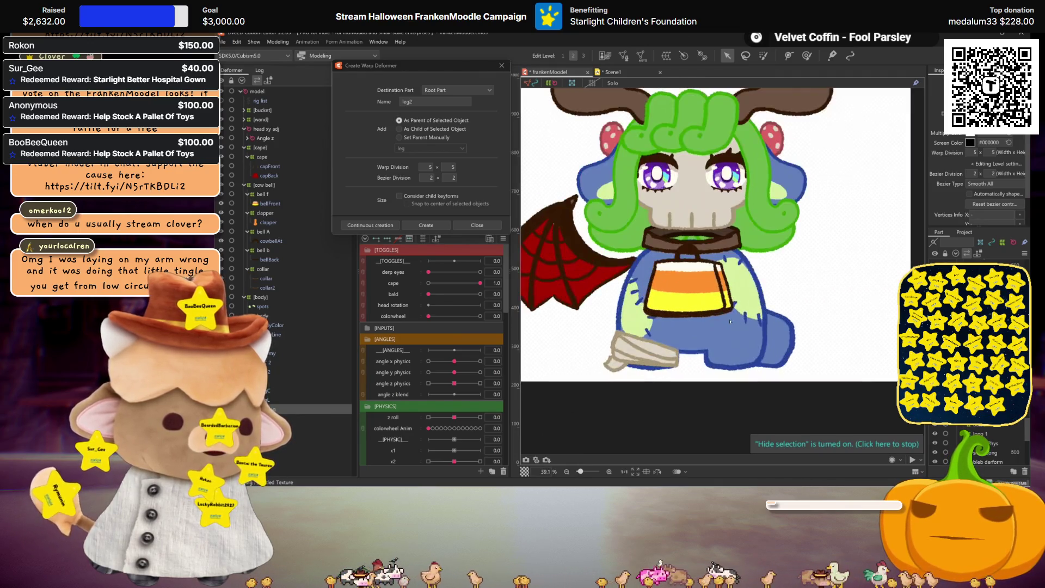
scroll(736, 310, up, 3)
drag(754, 276, 756, 274)
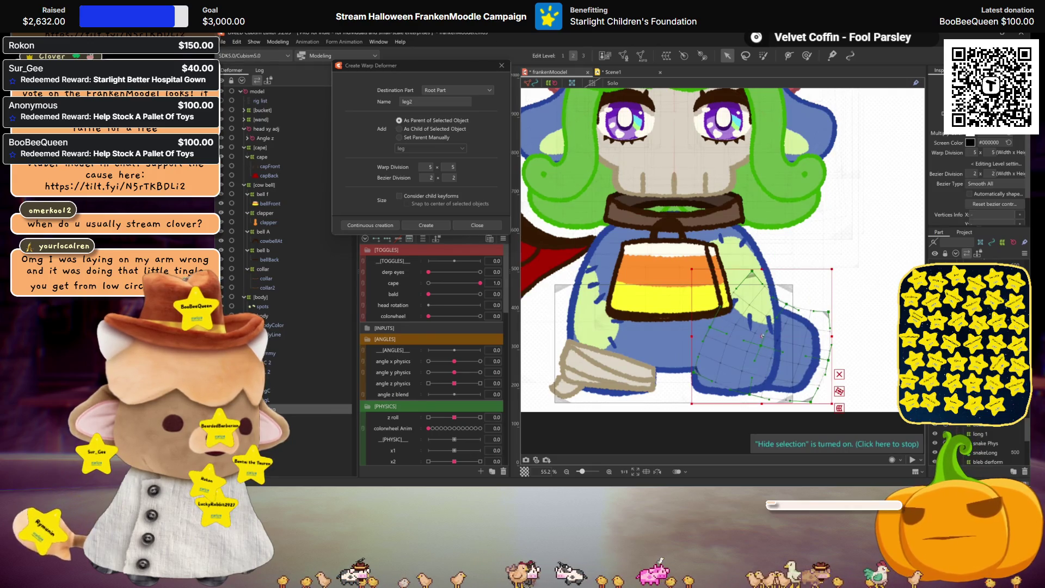
drag(763, 336, 762, 330)
scroll(763, 330, down, 2)
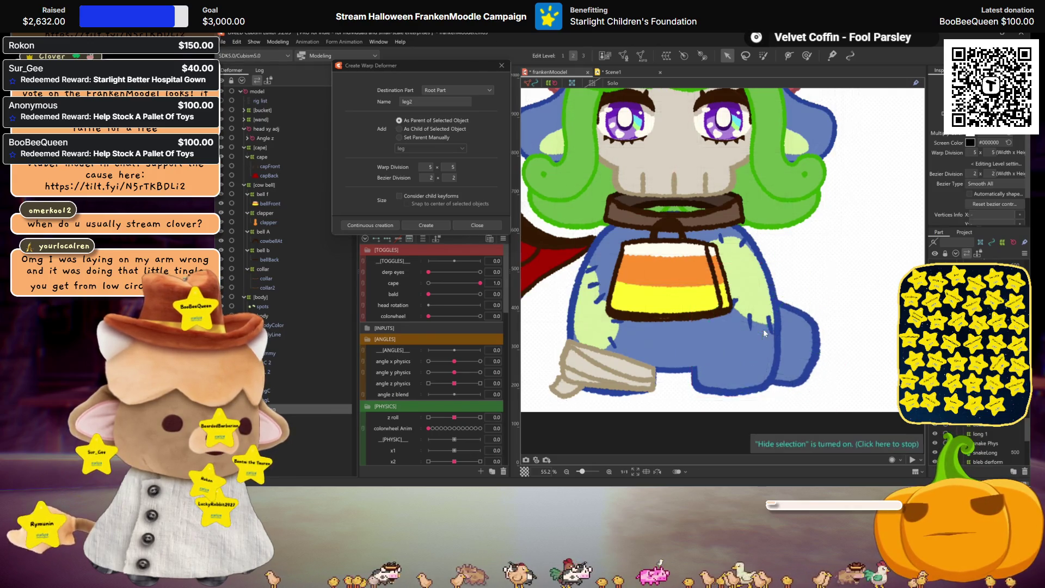
scroll(764, 332, up, 1)
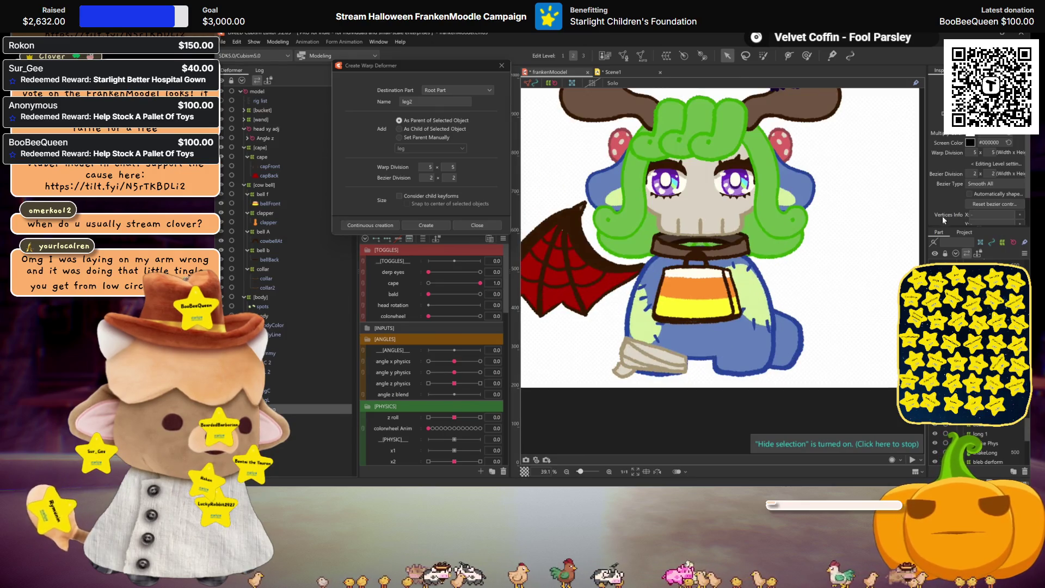
click(970, 142)
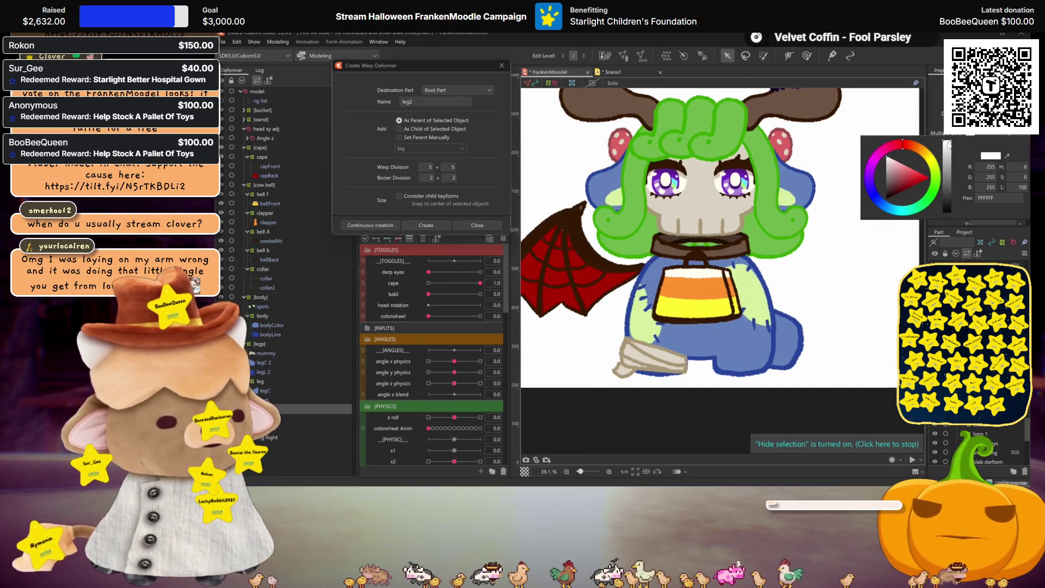
Step: Discard the screen colour change, finish the warp deformer setup and confirm the flip
drag(948, 144, 950, 145)
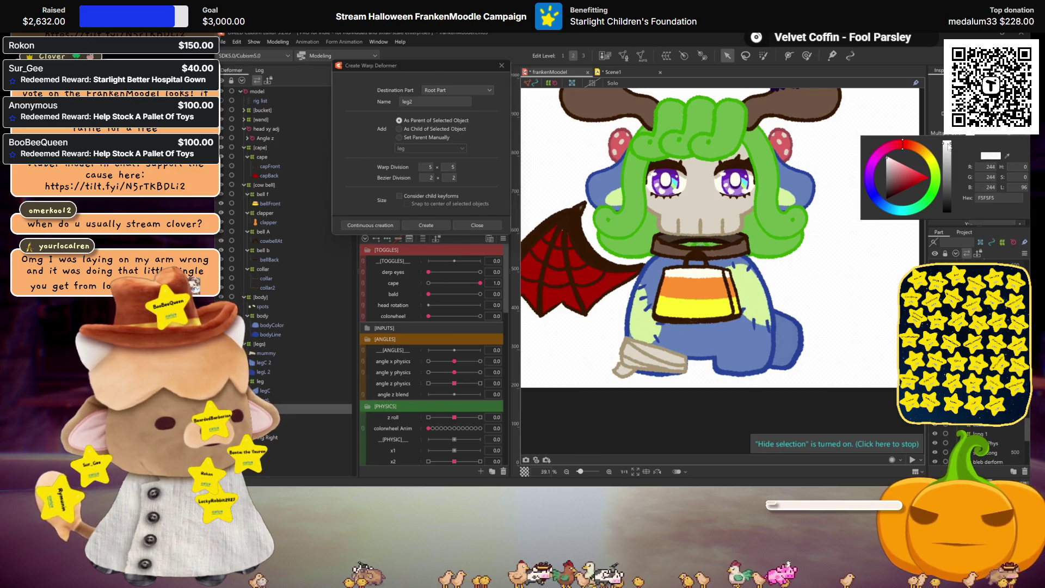
key(Escape)
scroll(832, 249, down, 1)
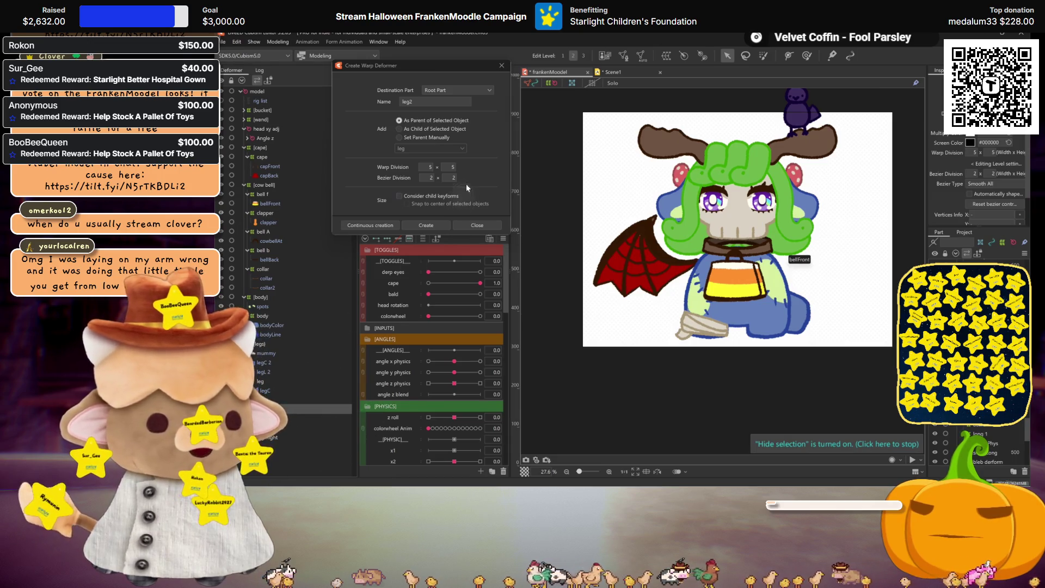
click(500, 66)
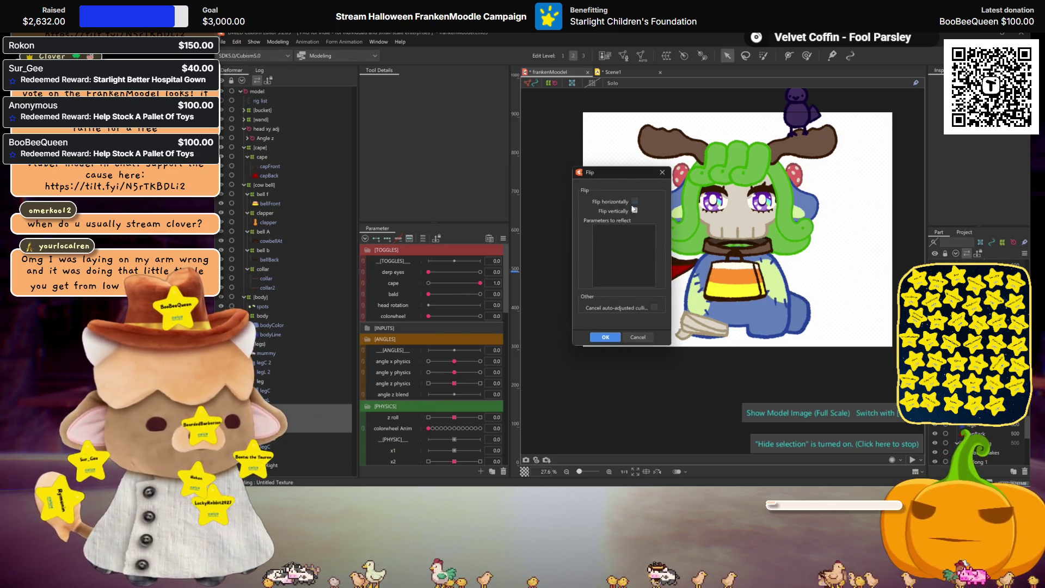
click(605, 337)
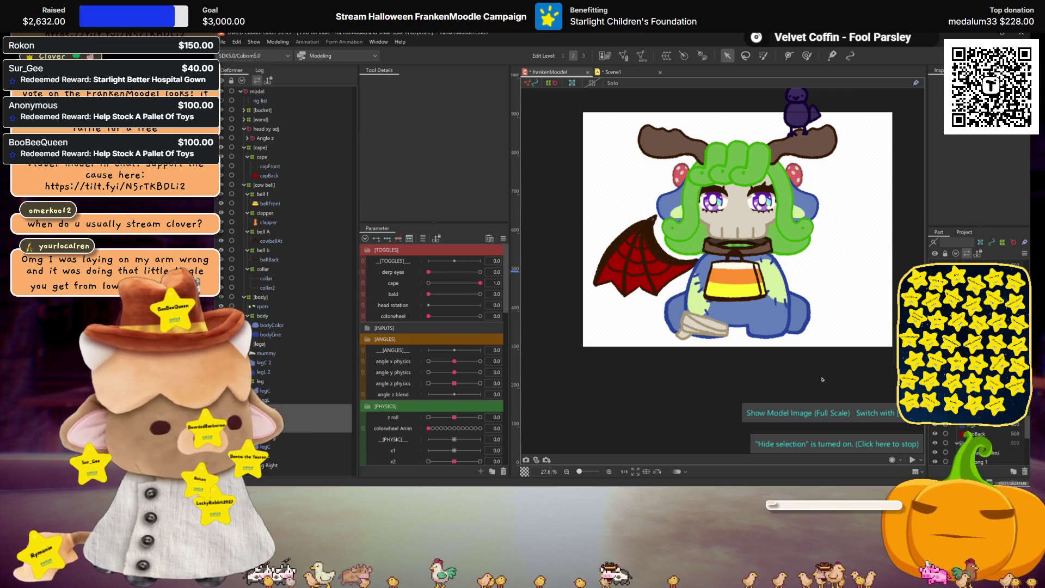
Step: Toggle the cape parameter to 0 and back to 1.0 to check it
scroll(803, 357, up, 2)
scroll(804, 359, down, 2)
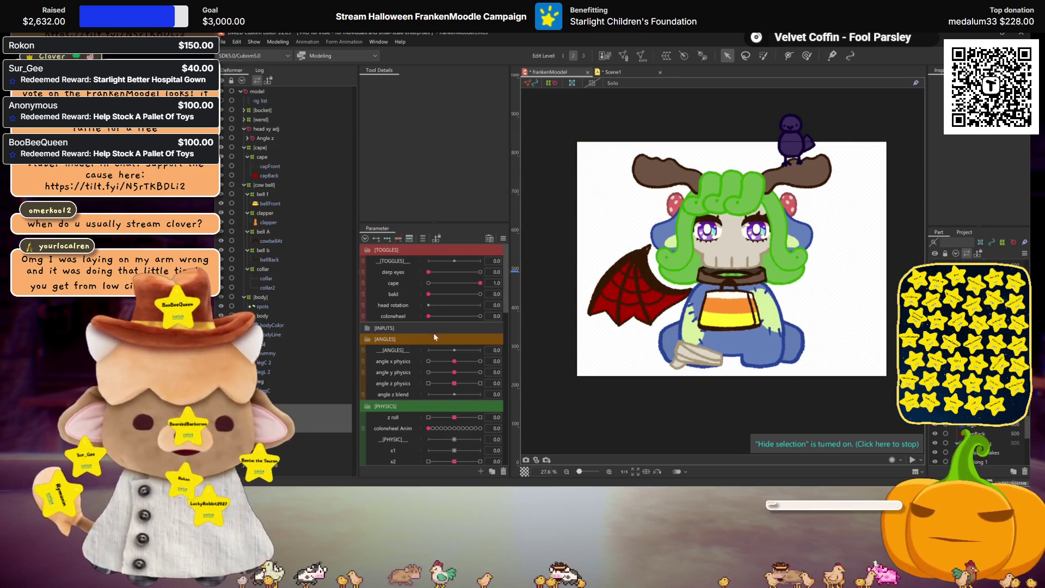
click(433, 283)
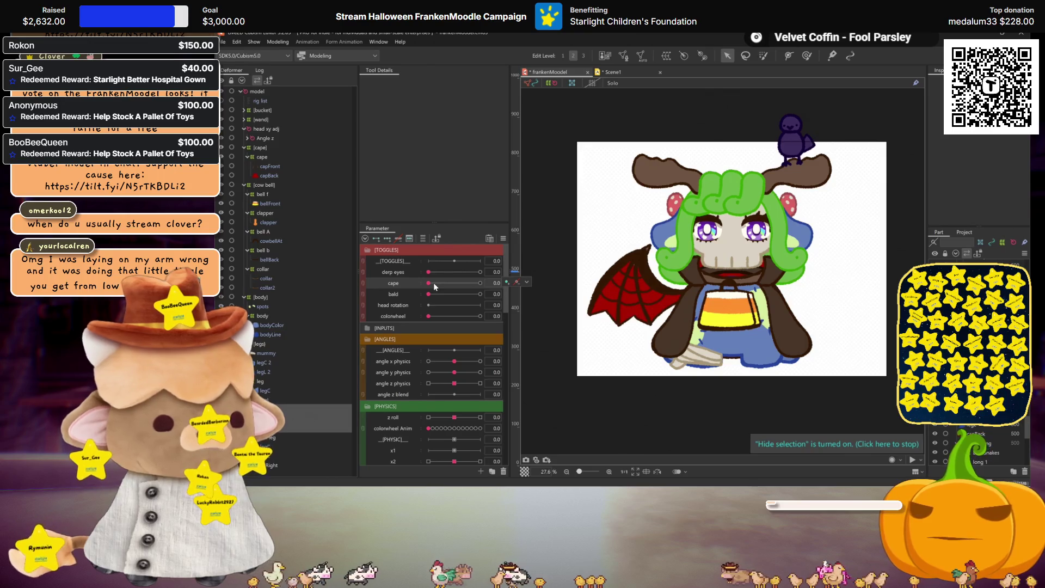
drag(433, 283, 480, 282)
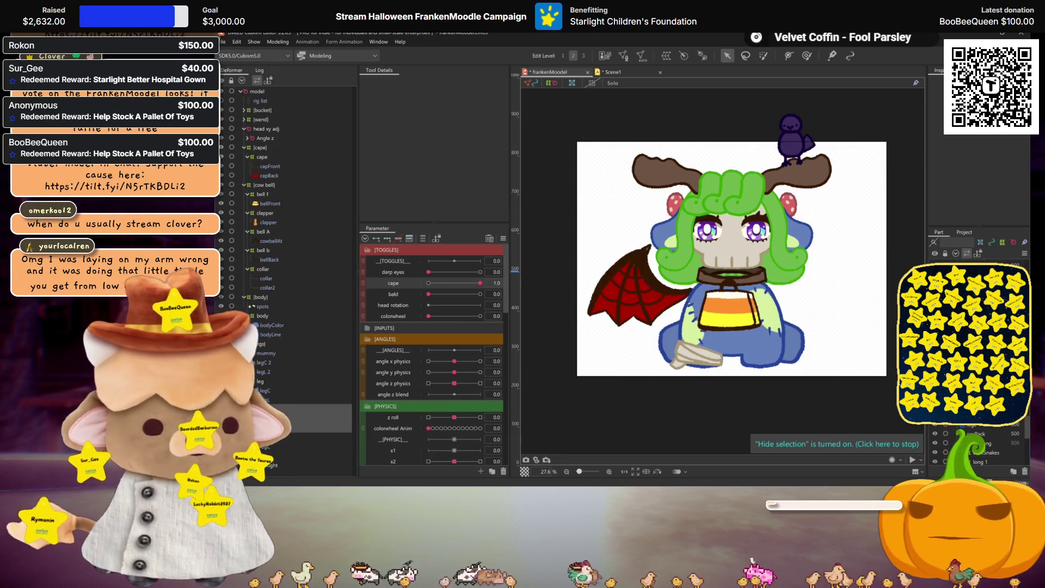
click(711, 304)
Step: Preview an automatic mesh for bodyColor and bodyLine, then dismiss it
scroll(711, 304, up, 2)
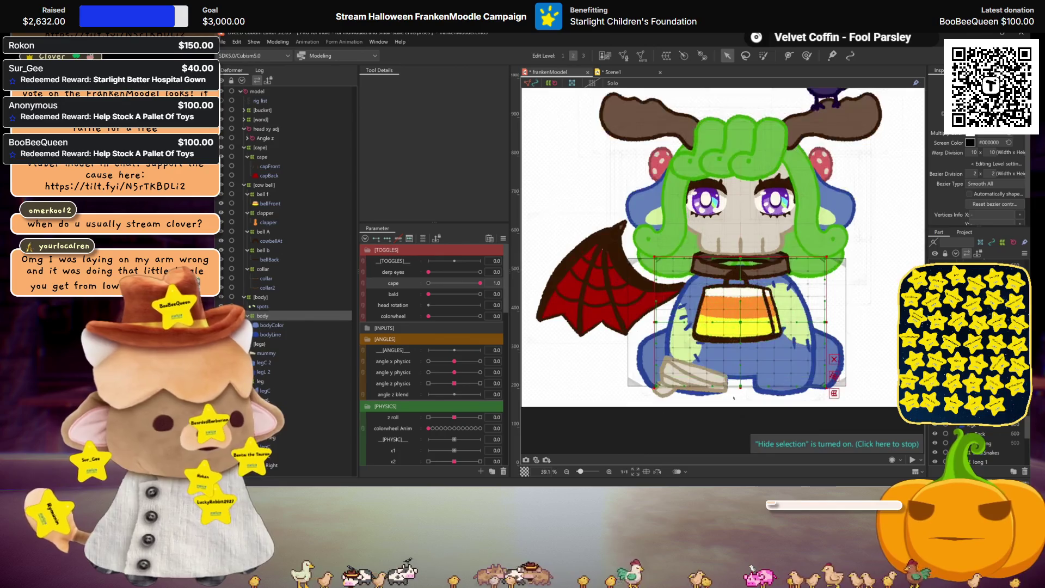
click(271, 326)
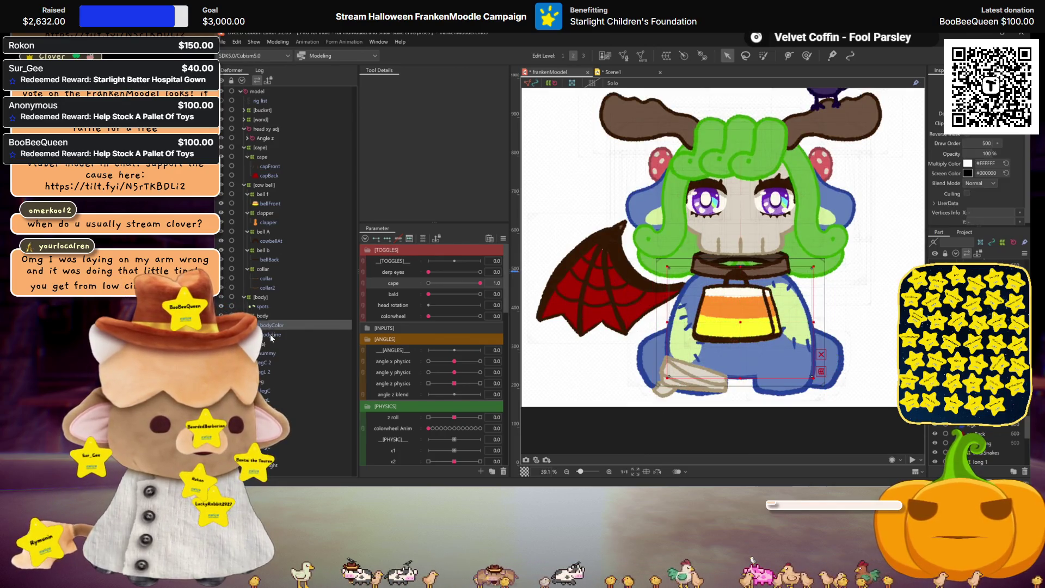
ctrl+click(271, 334)
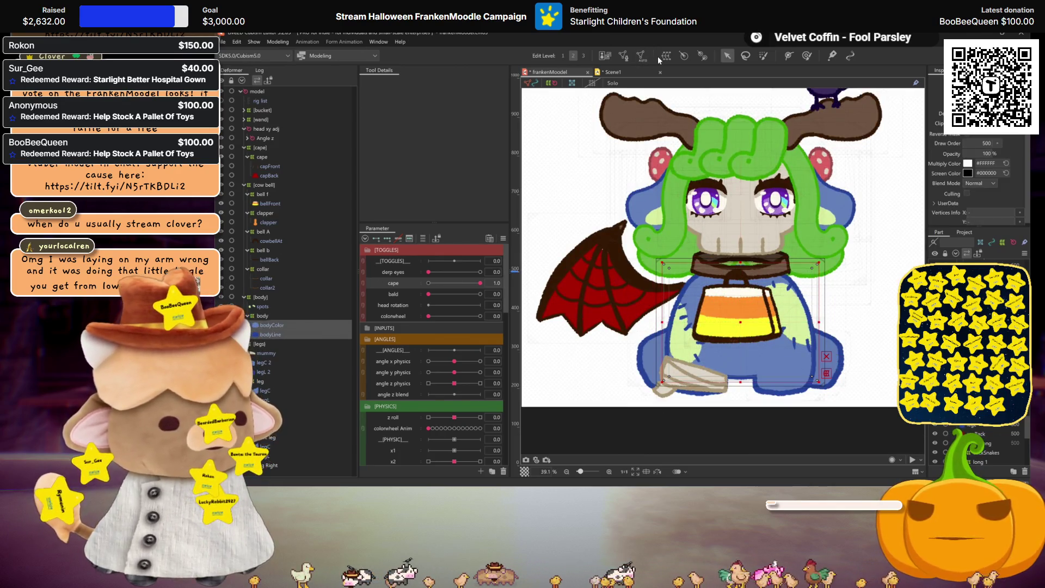
click(642, 56)
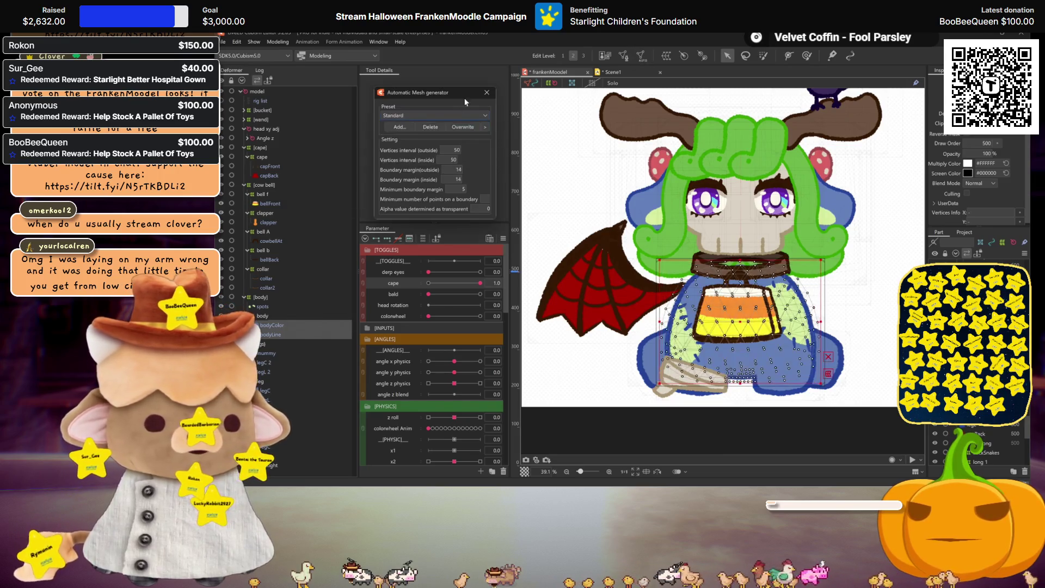
click(486, 95)
Step: Select the body warp deformer and bodyColor mesh, zooming out to the whole model
click(742, 388)
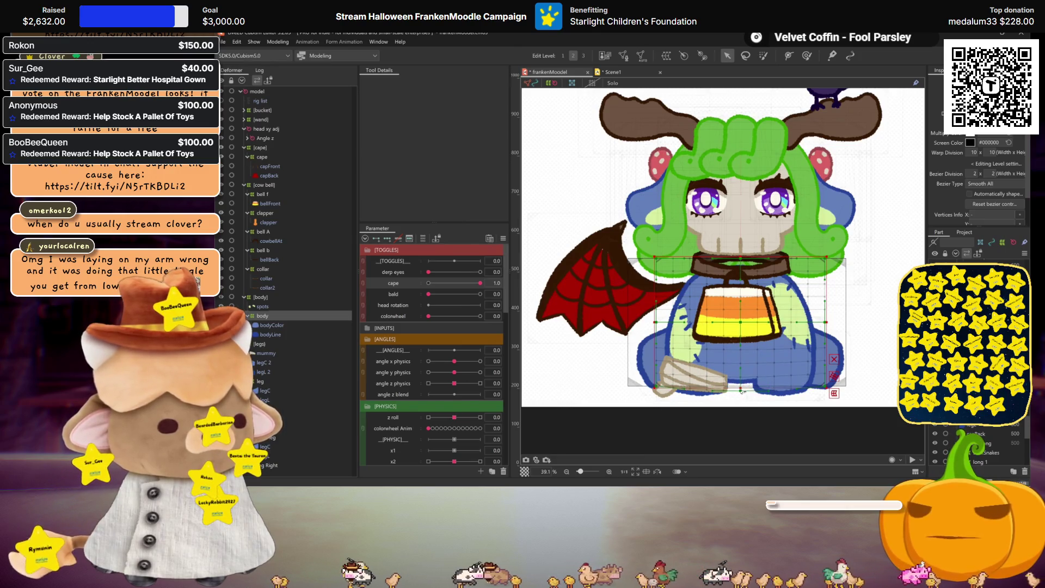
key(ctrl+h)
drag(742, 391, 731, 353)
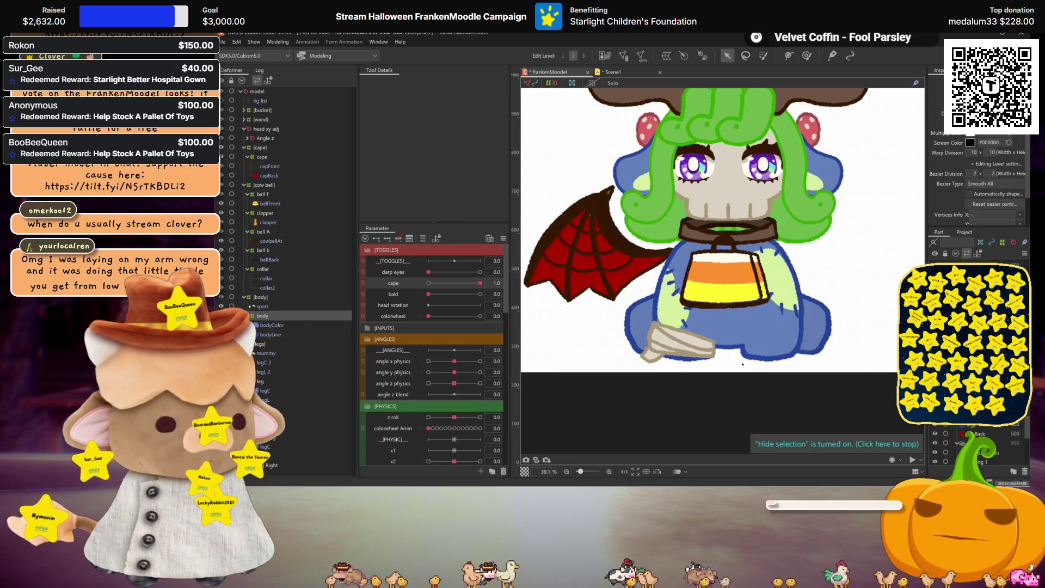
scroll(743, 364, down, 2)
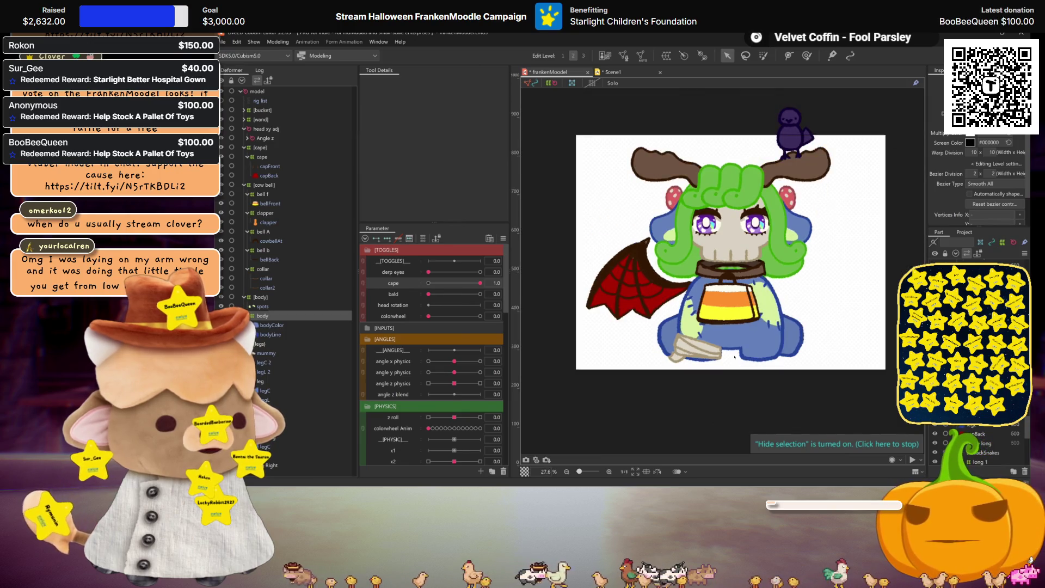
click(272, 325)
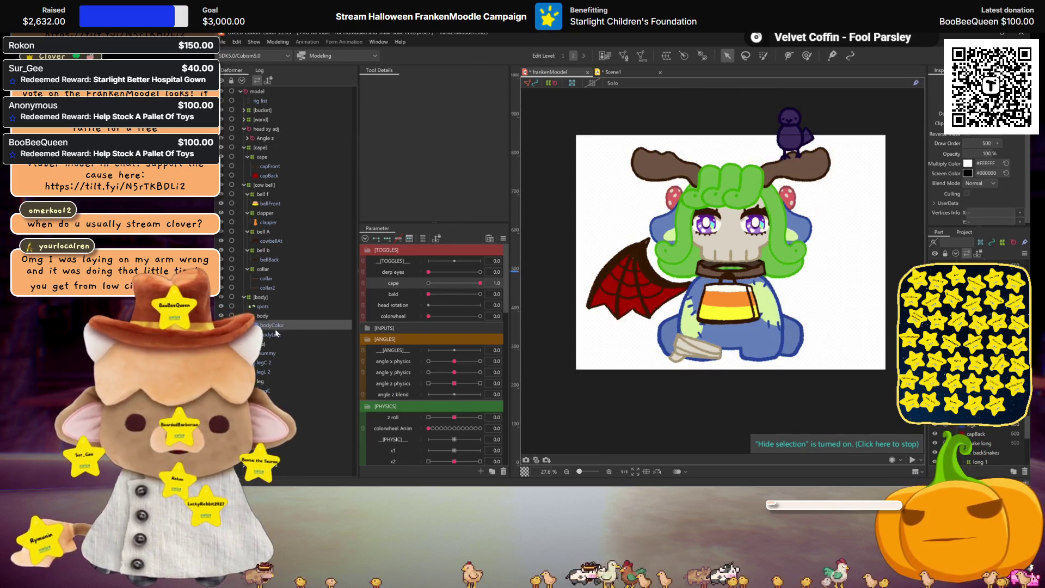
scroll(796, 340, down, 1)
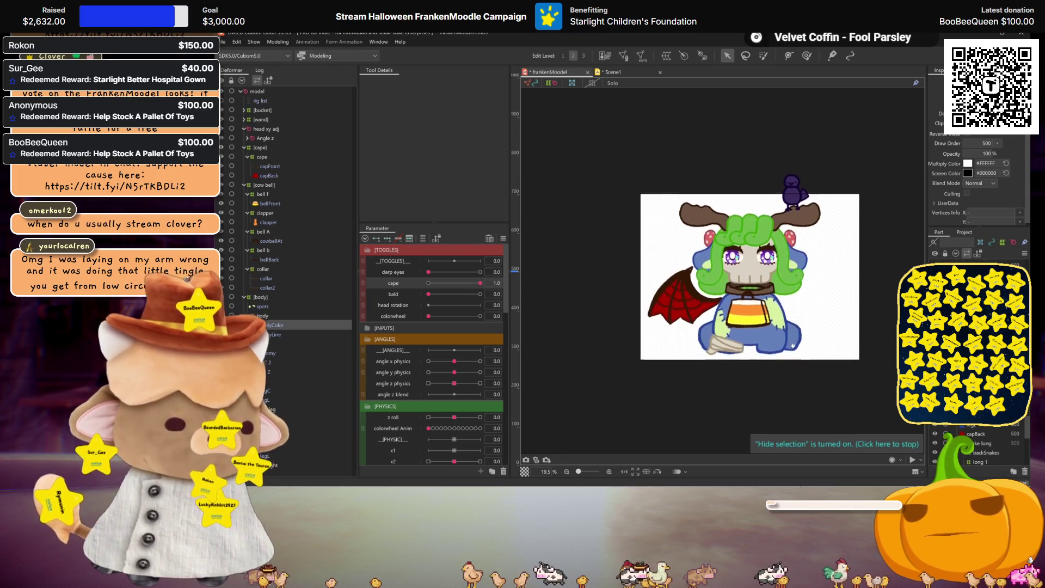
scroll(792, 346, up, 1)
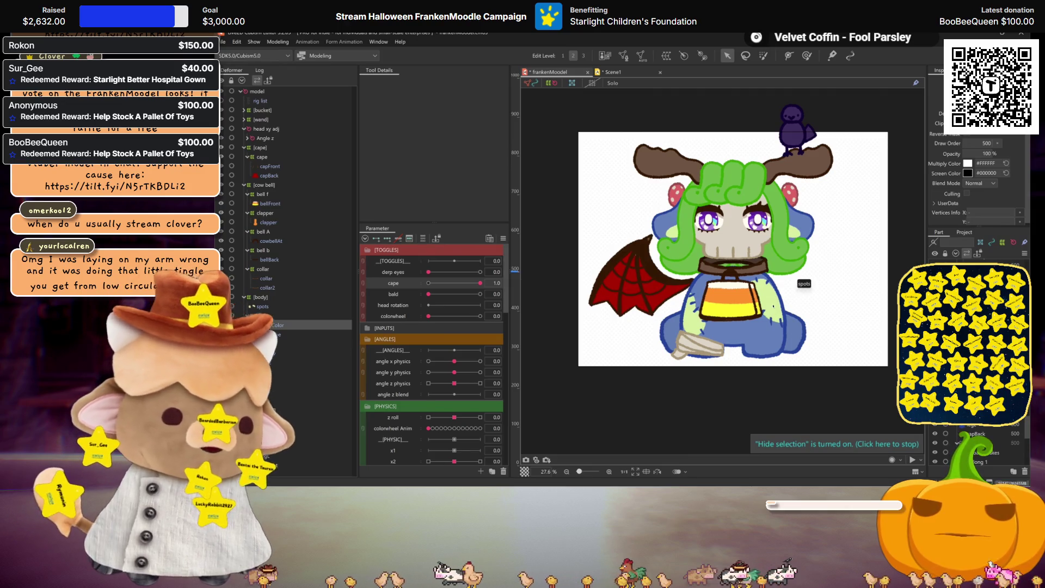
scroll(786, 315, up, 1)
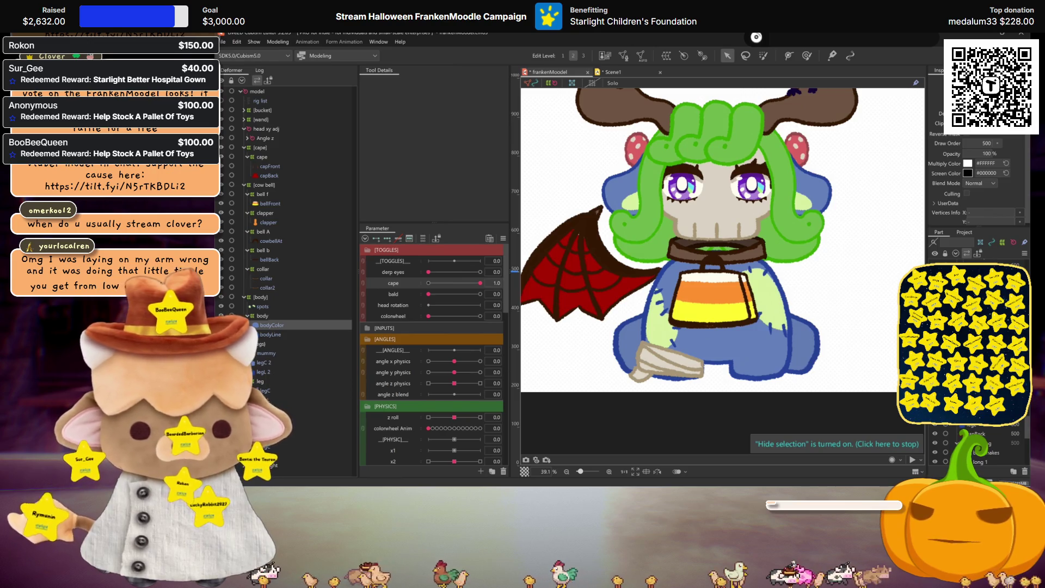
key(ctrl+minus)
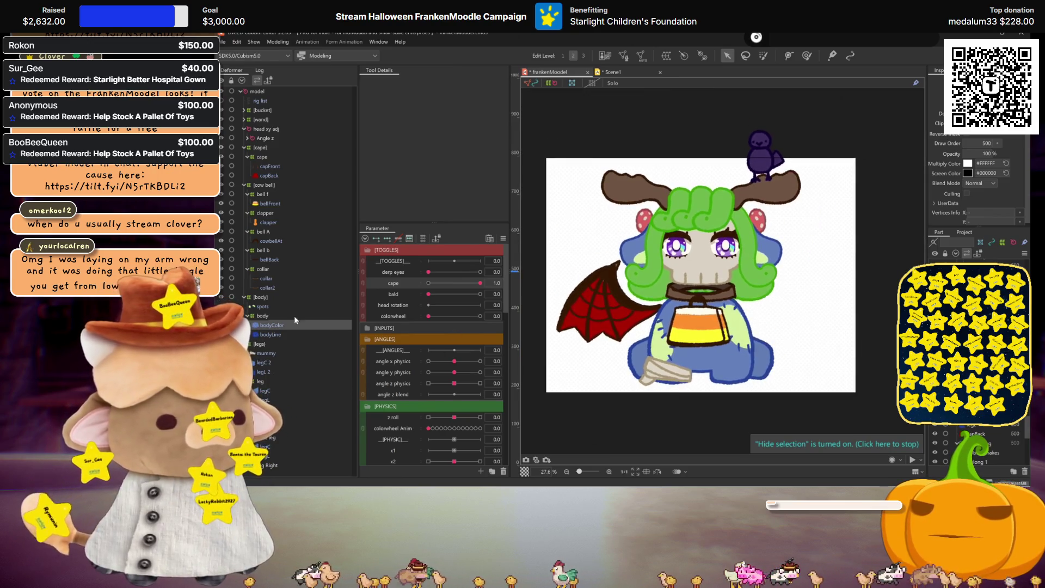
Step: Apply a Standard-preset automatic mesh to the legC 2 leg pieces
click(265, 362)
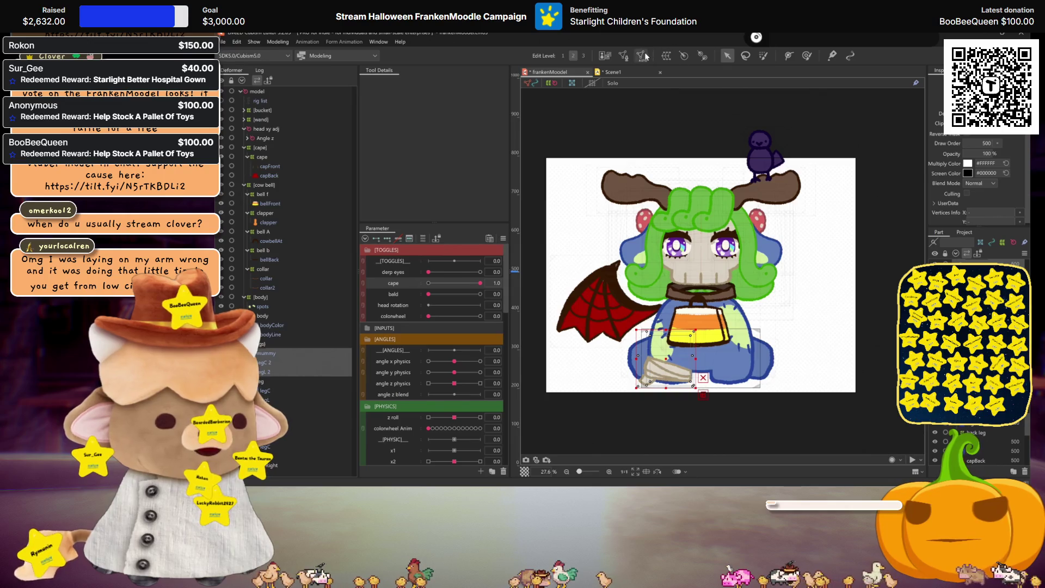
click(623, 56)
click(432, 116)
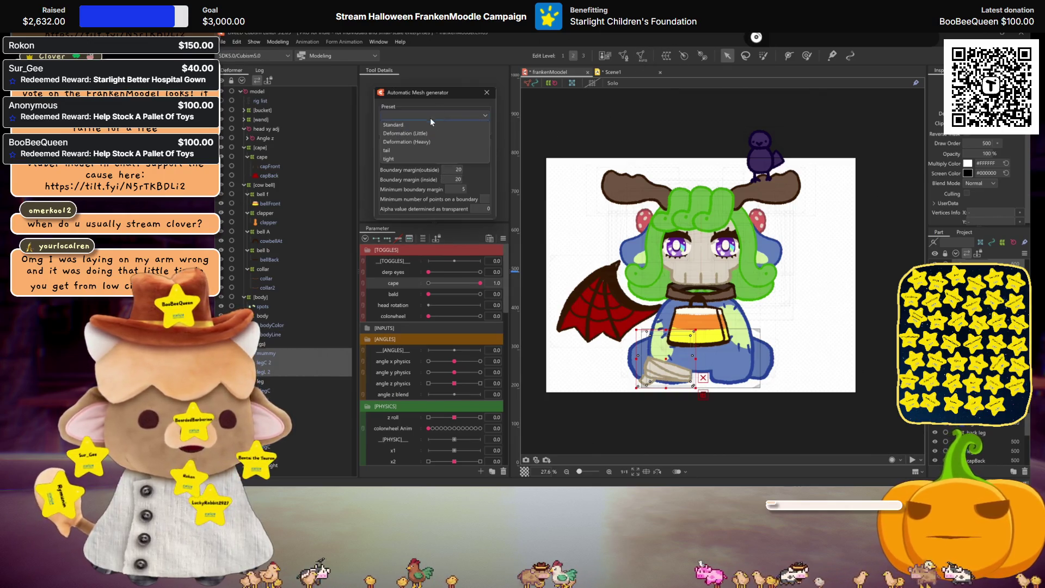
click(418, 125)
key(Return)
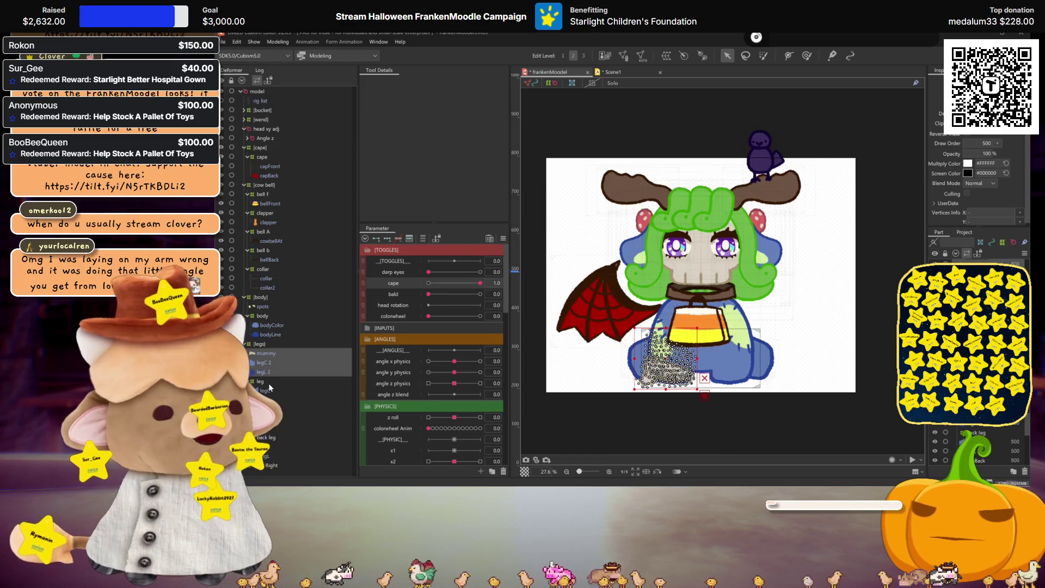
click(665, 56)
Step: Create warp deformers 'leg right' and 'mummy', then check the body and collar deformers
text(leg right)
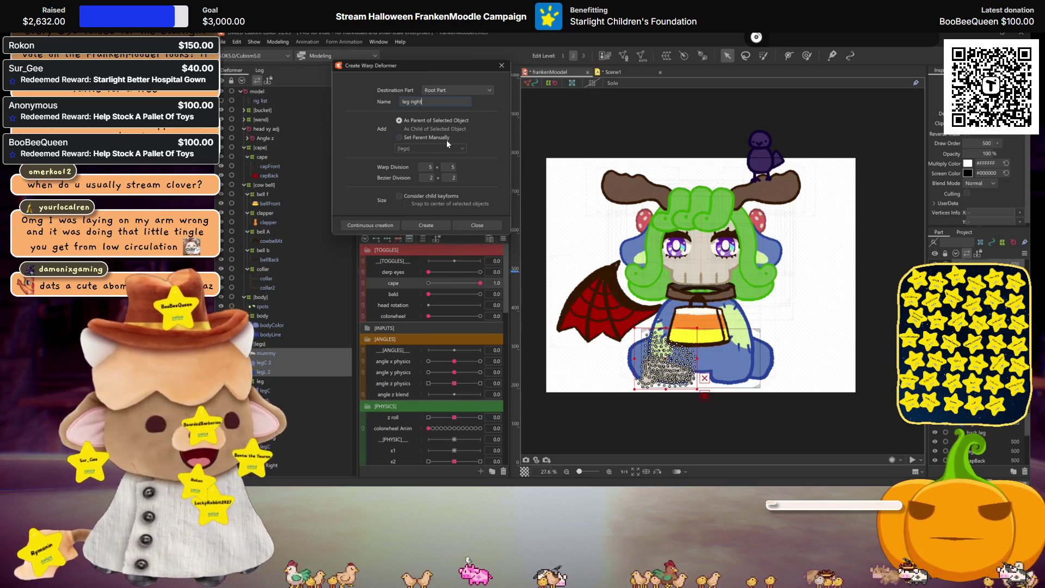
click(413, 224)
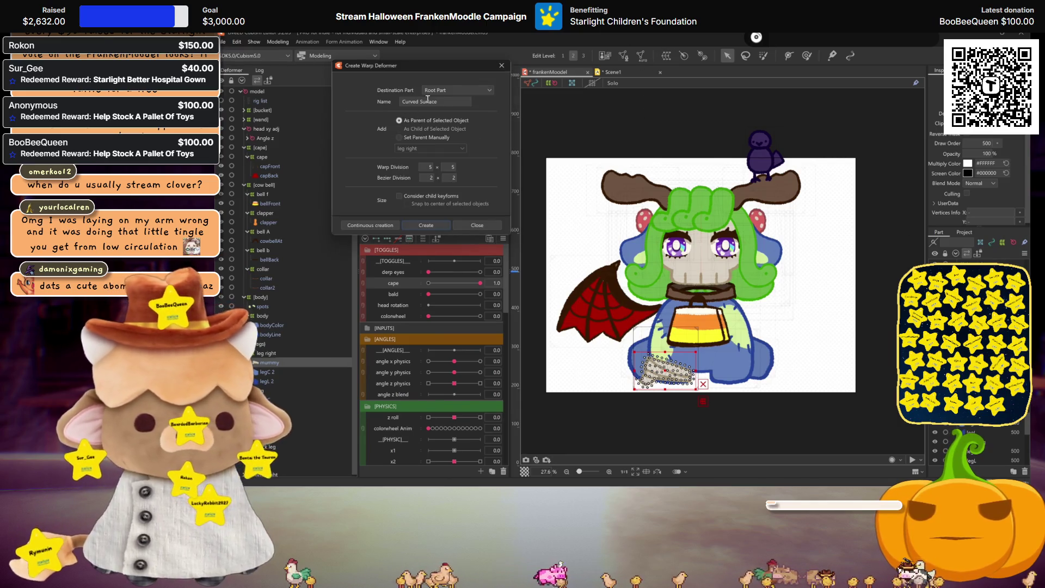
text(mummy)
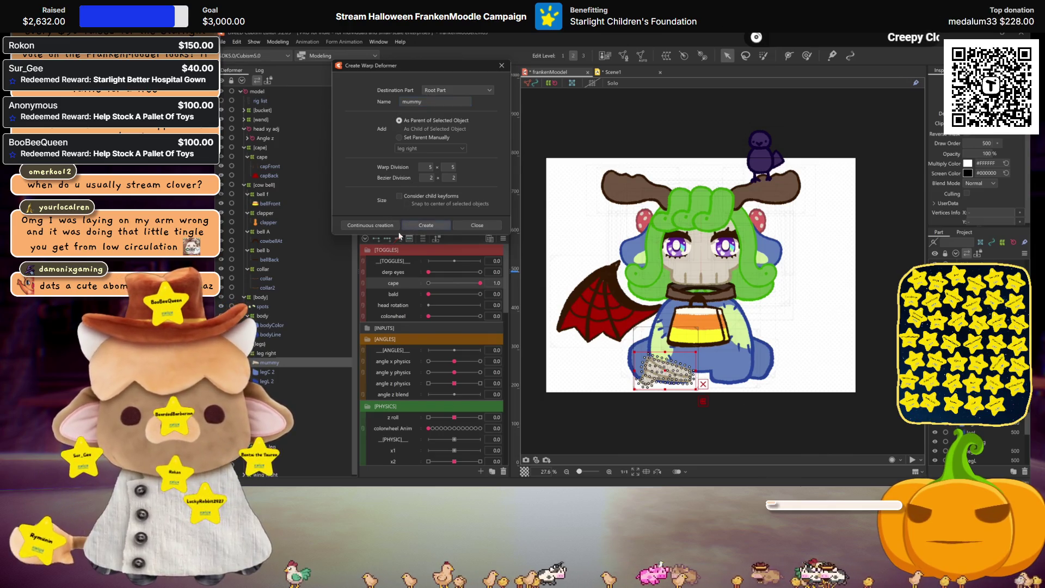
key(Return)
click(278, 353)
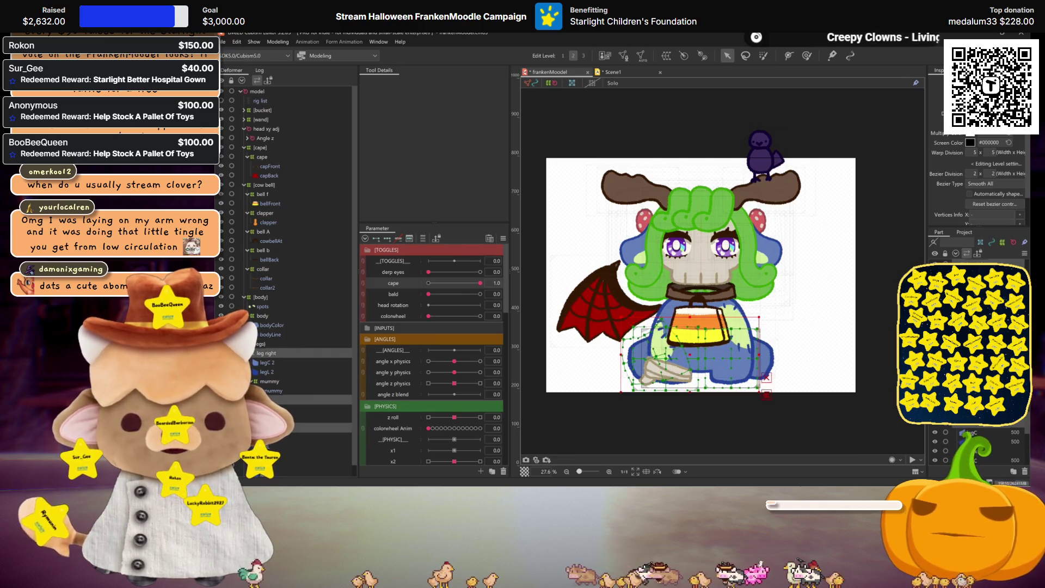
click(260, 318)
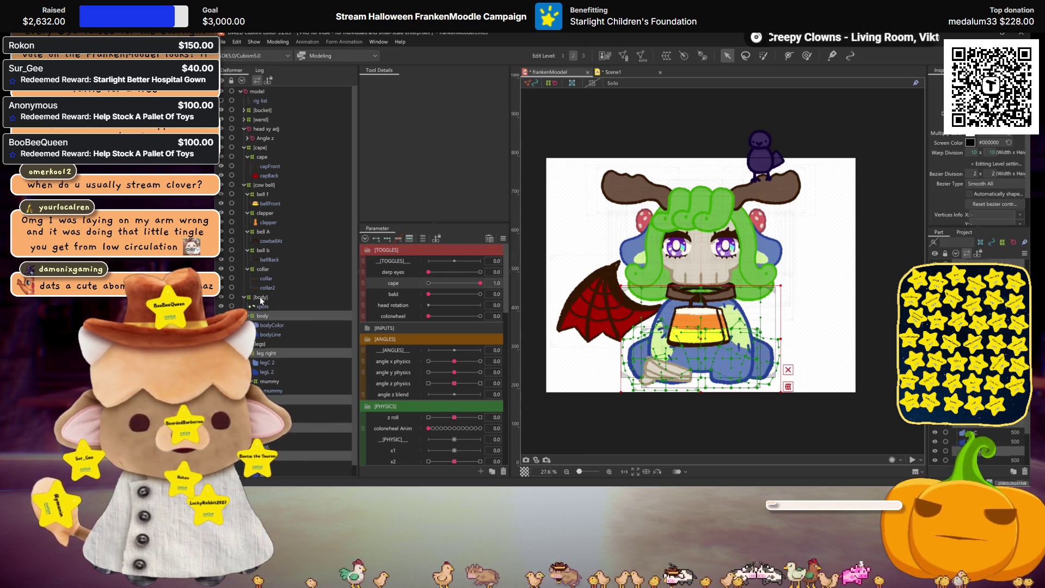
click(260, 269)
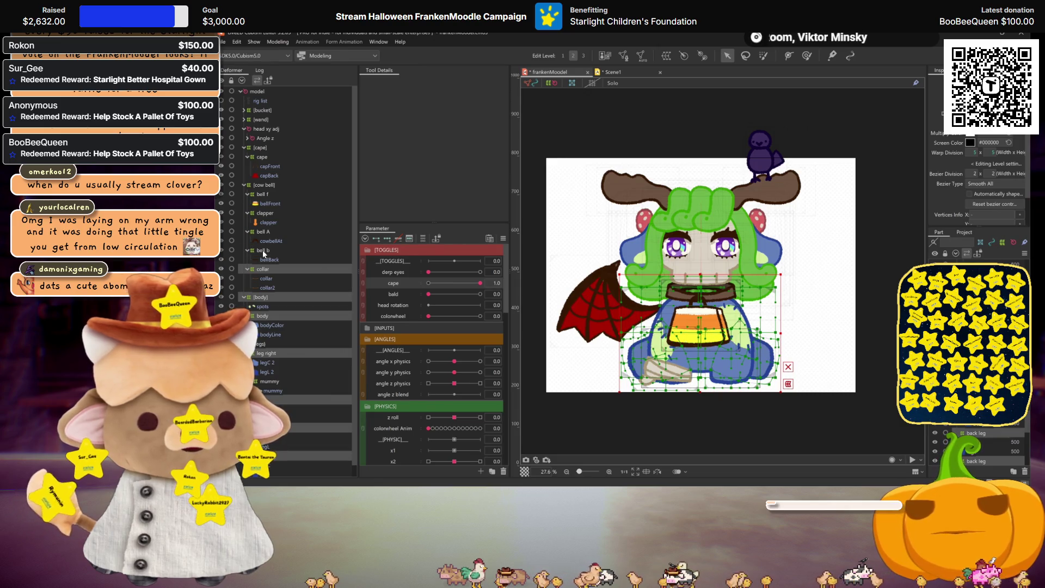
Step: Set angle x physics to 30 and skew the body's top edge right with a perspective temporary deform
click(412, 362)
drag(454, 362, 480, 362)
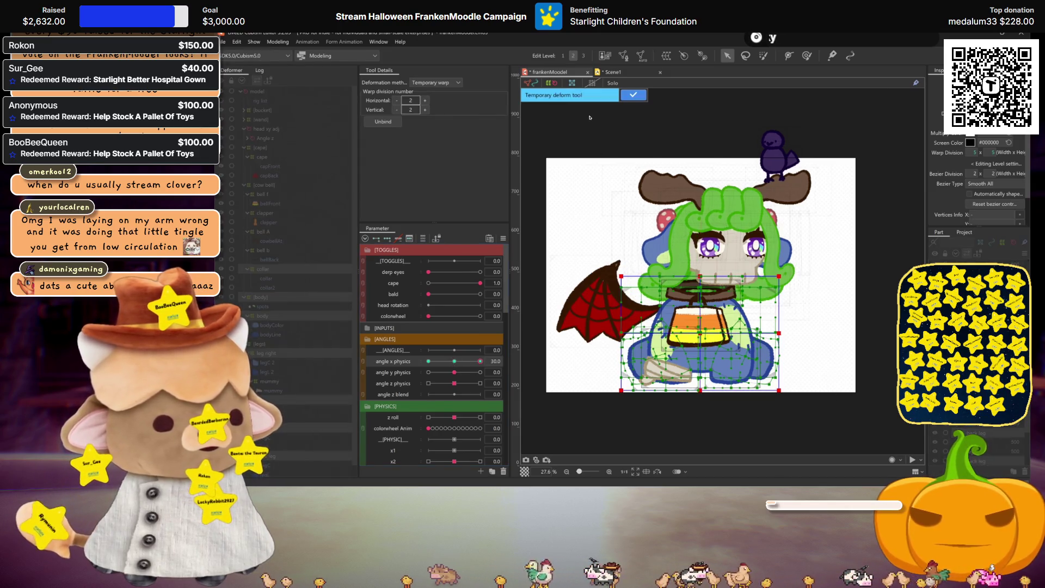
click(433, 82)
click(428, 117)
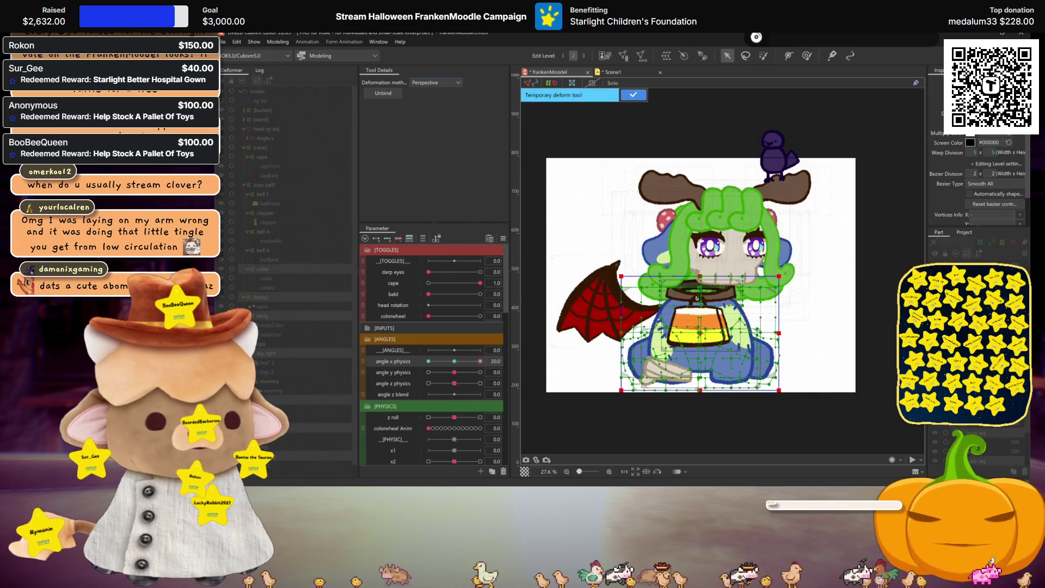
drag(701, 276, 717, 277)
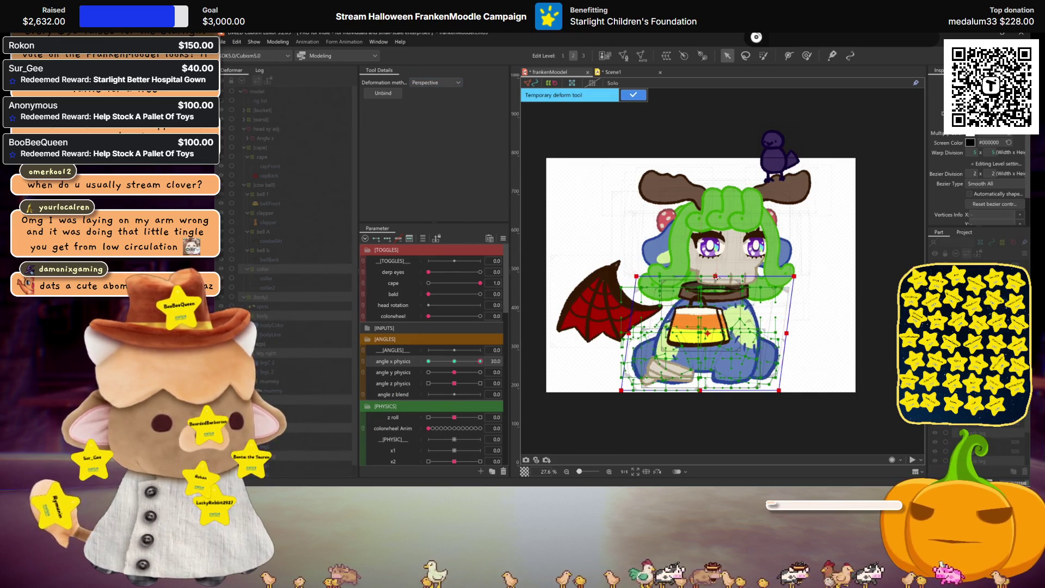
key(ctrl+h)
scroll(718, 305, up, 3)
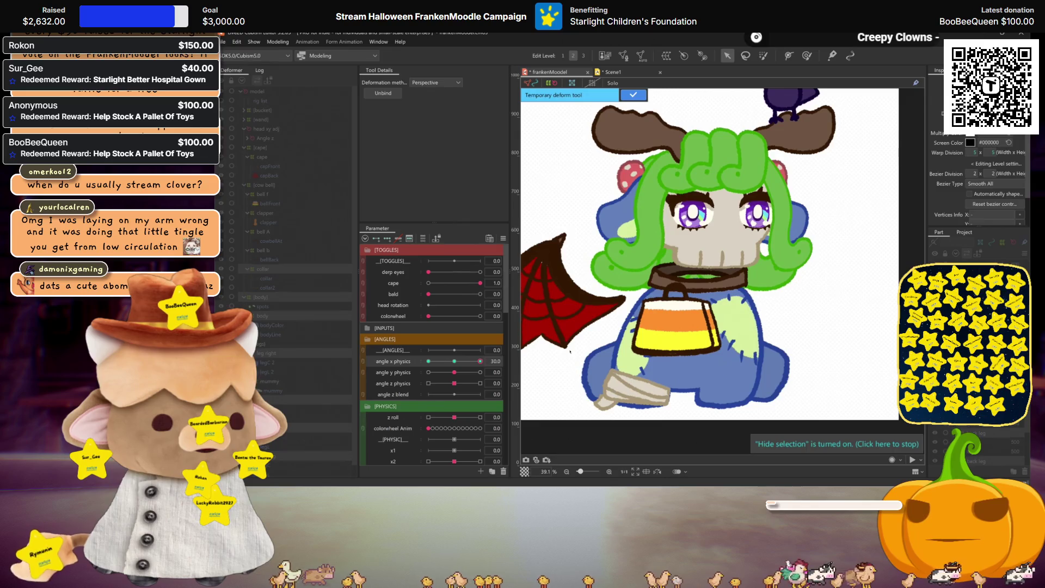
Step: Warp the lower body and candy-corn pot, raising the left side and lowering the right, then commit
click(442, 82)
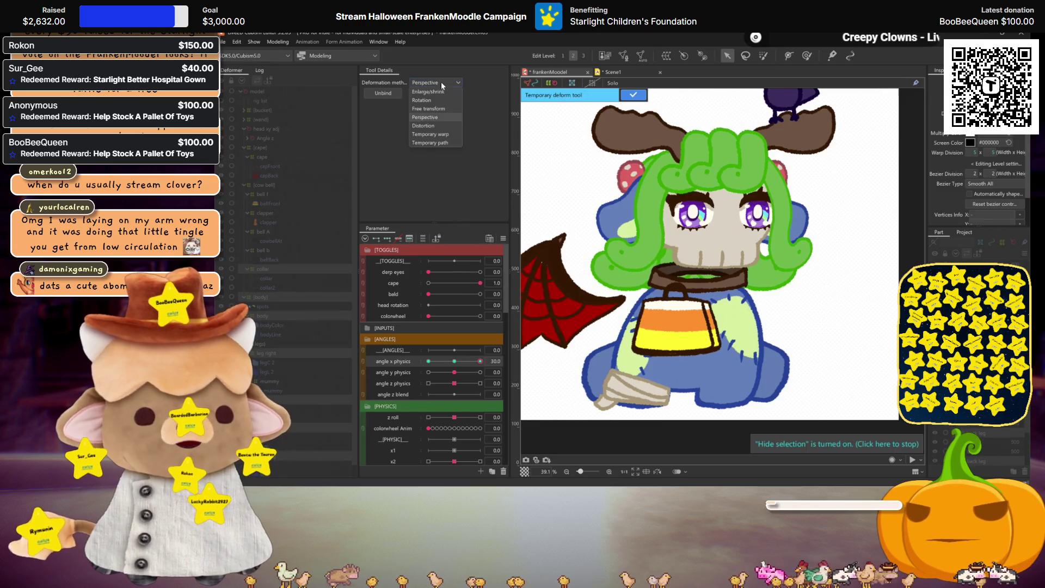
click(433, 133)
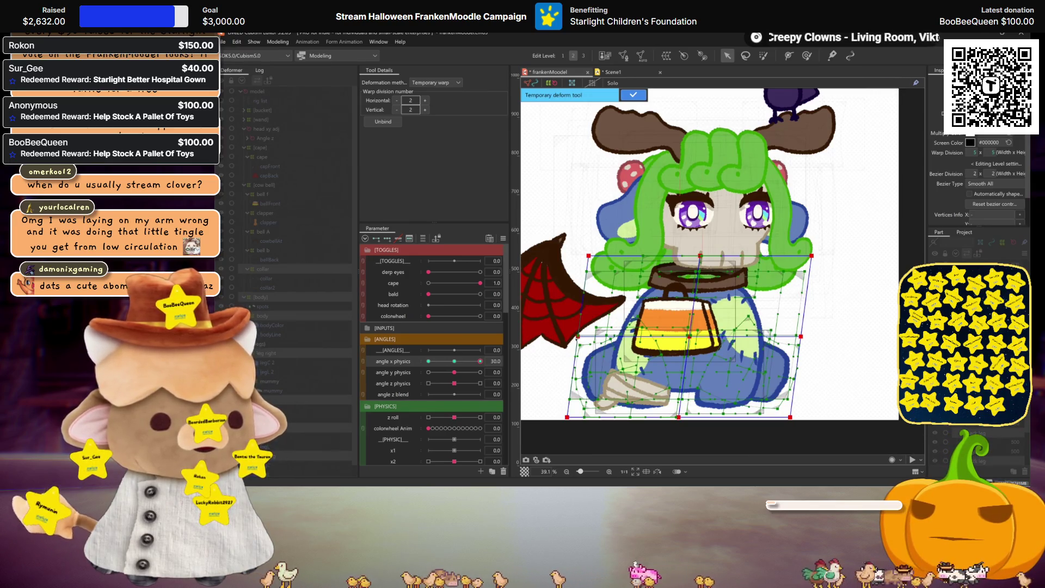
drag(579, 337, 582, 331)
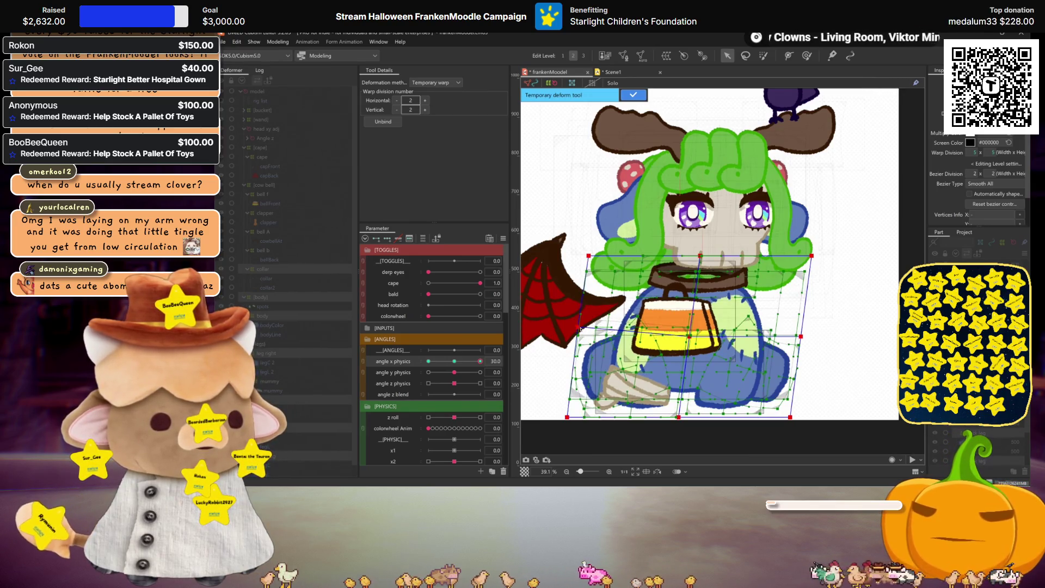
drag(580, 332, 582, 333)
drag(801, 336, 801, 340)
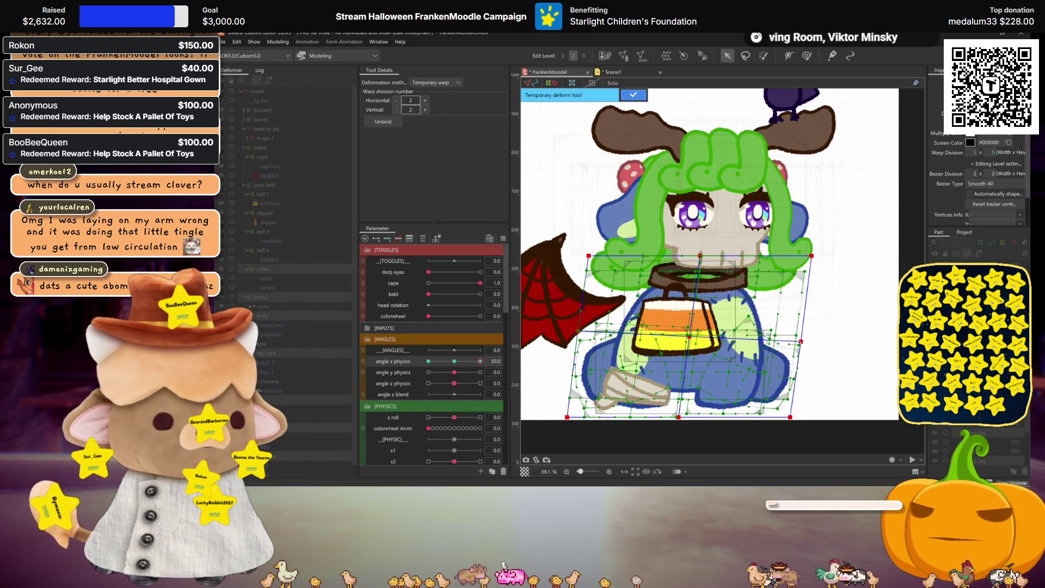
mouse_move(480, 361)
mouse_down()
mouse_move(466, 362)
mouse_move(480, 361)
mouse_up()
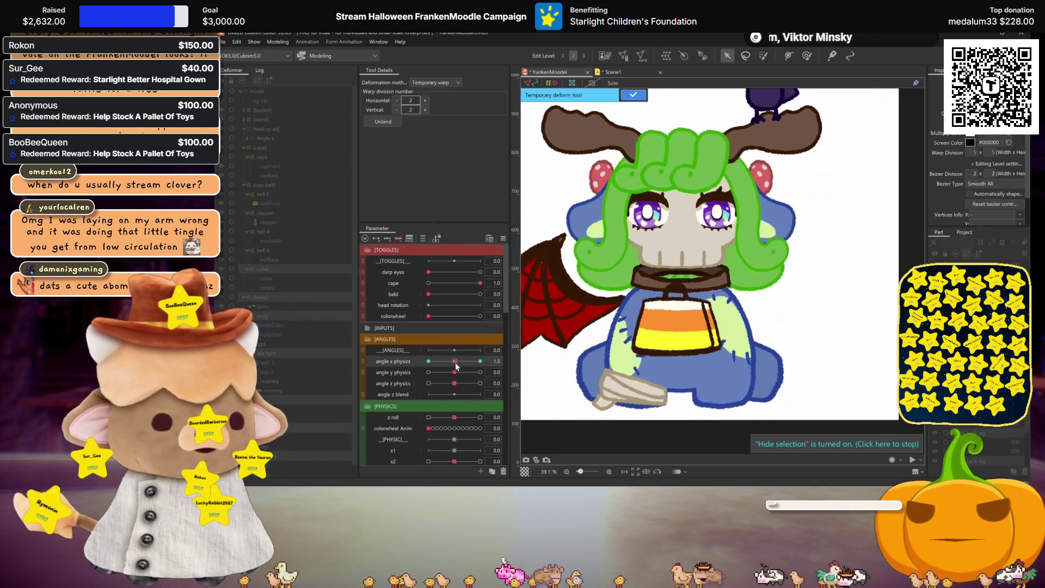
click(686, 366)
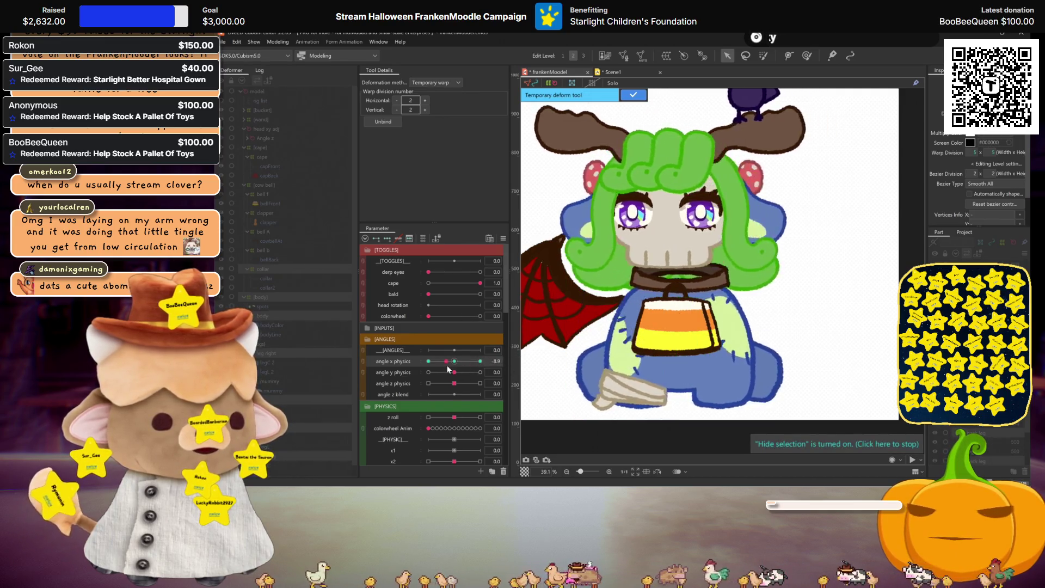
click(633, 95)
scroll(536, 238, down, 2)
click(320, 348)
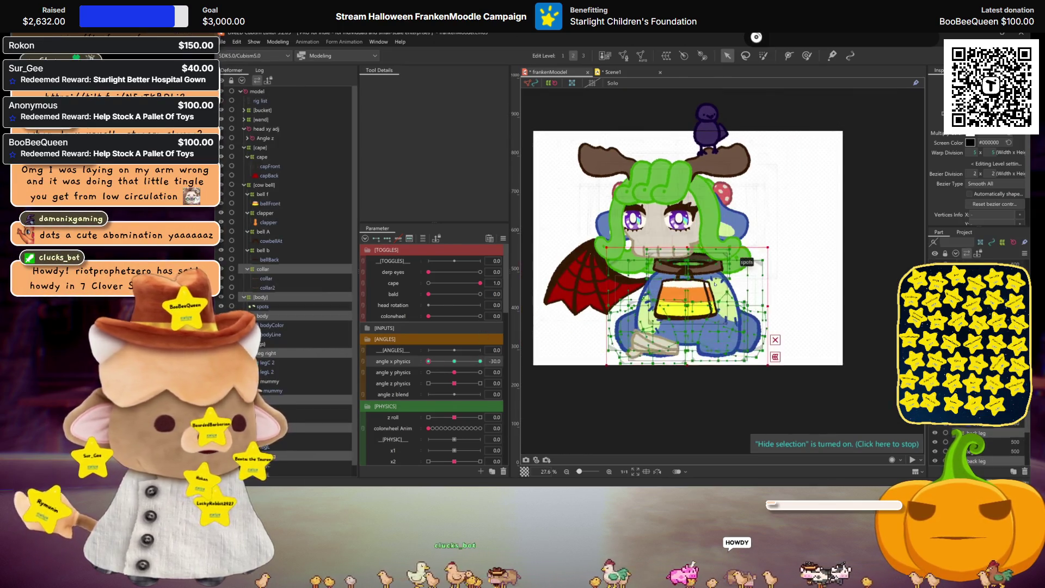
Step: Skew the lower body's top edge slightly left with a perspective temporary deform
scroll(681, 245, up, 2)
click(458, 82)
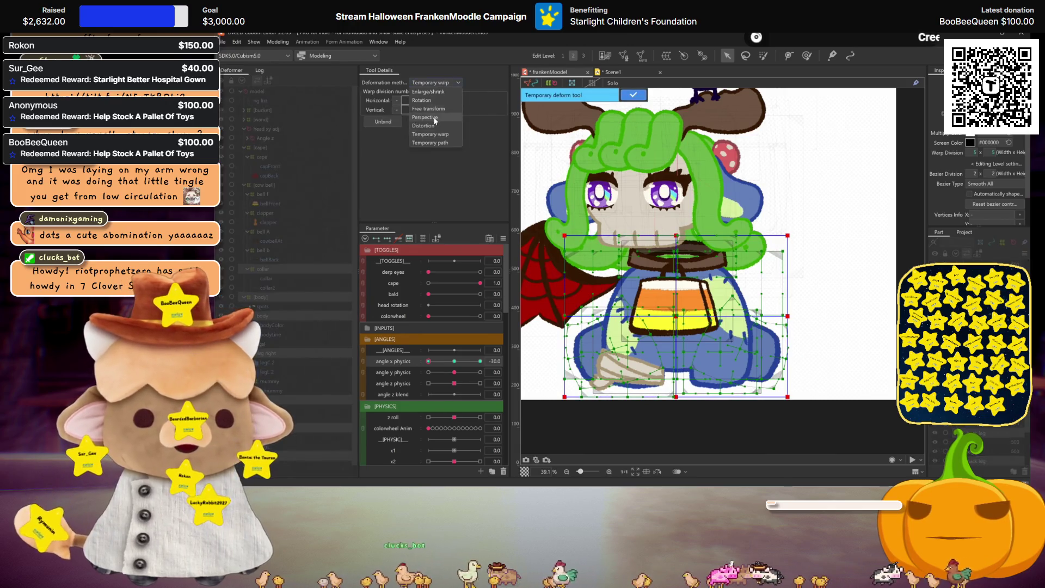
click(434, 117)
drag(676, 236, 658, 237)
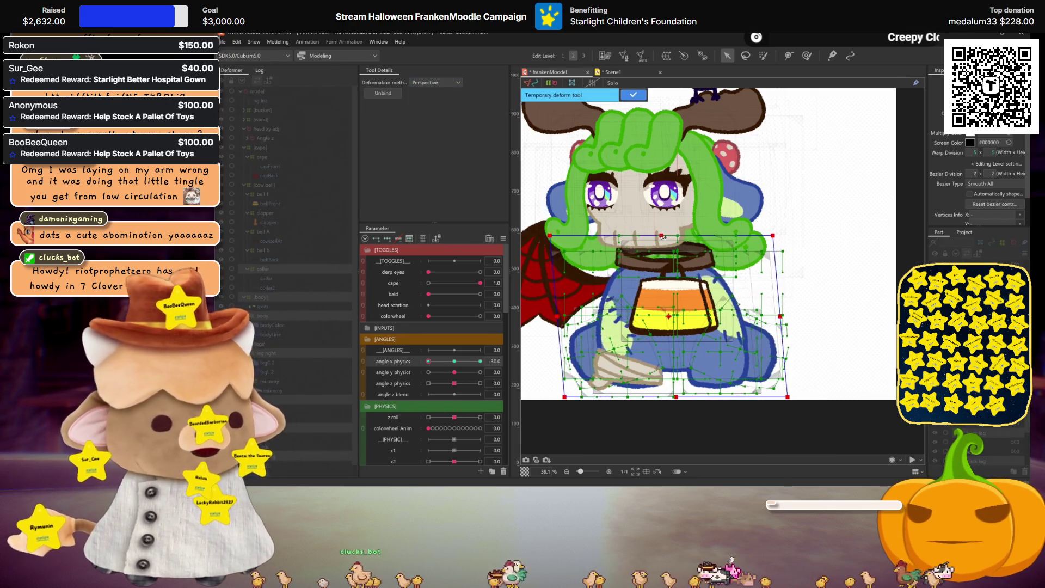
Step: Preview the lower body's turn along angle x physics and commit the deformation
click(427, 81)
click(430, 107)
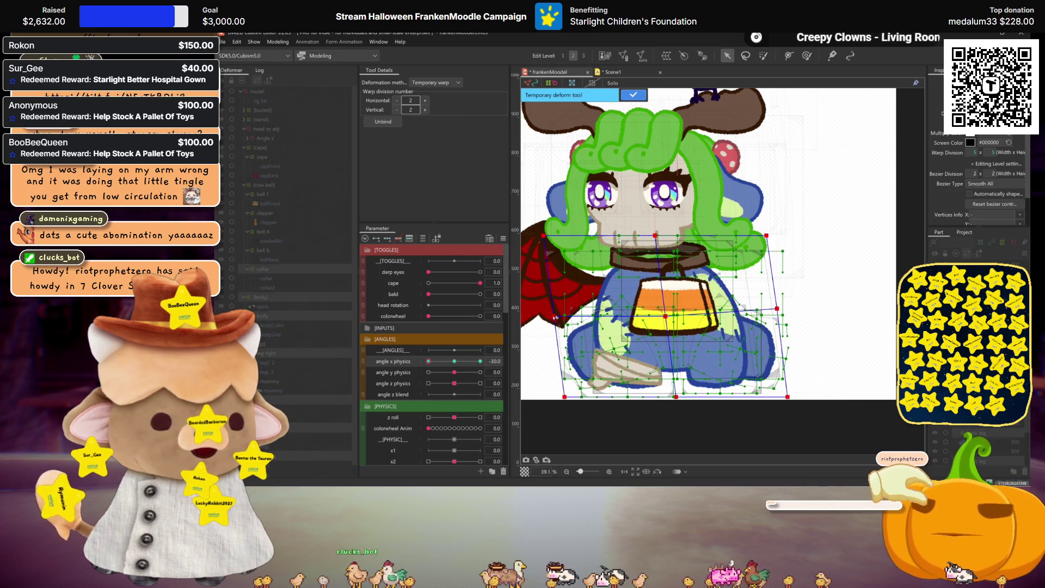
key(ctrl+h)
drag(456, 362, 455, 362)
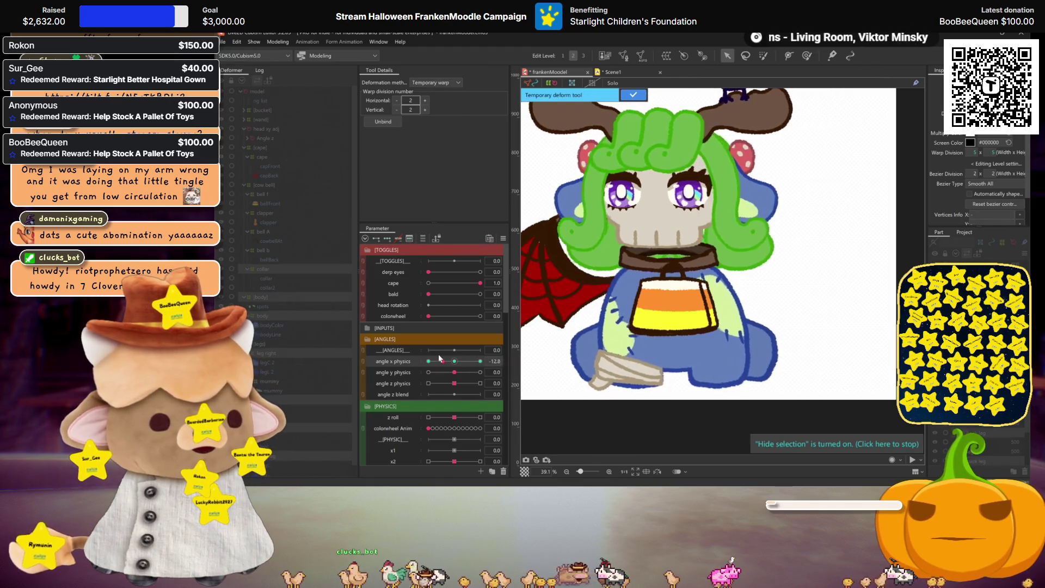
key(ctrl+h)
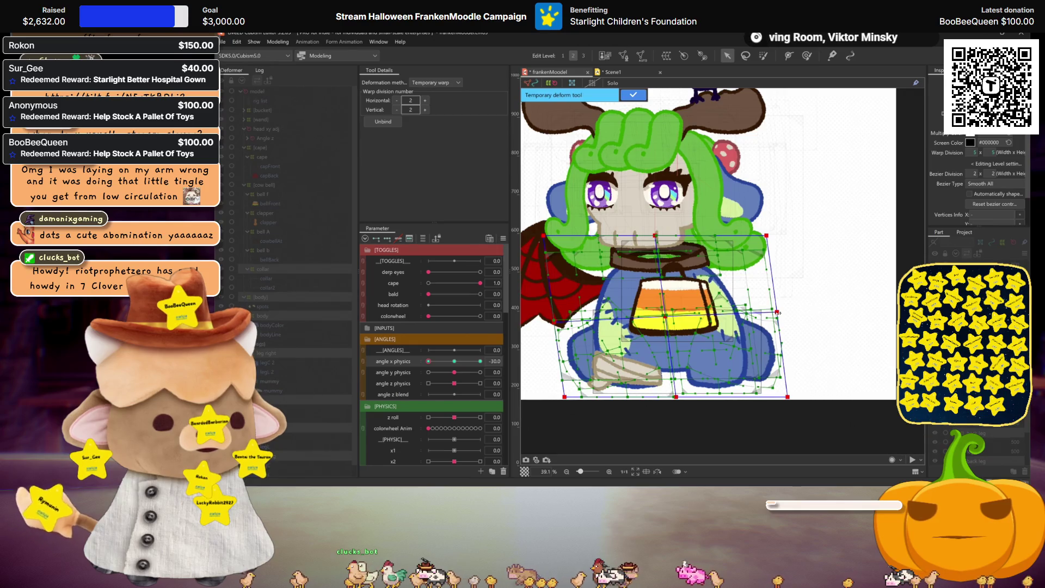
key(ctrl+h)
mouse_move(456, 362)
mouse_down()
mouse_move(465, 355)
mouse_move(426, 350)
mouse_up()
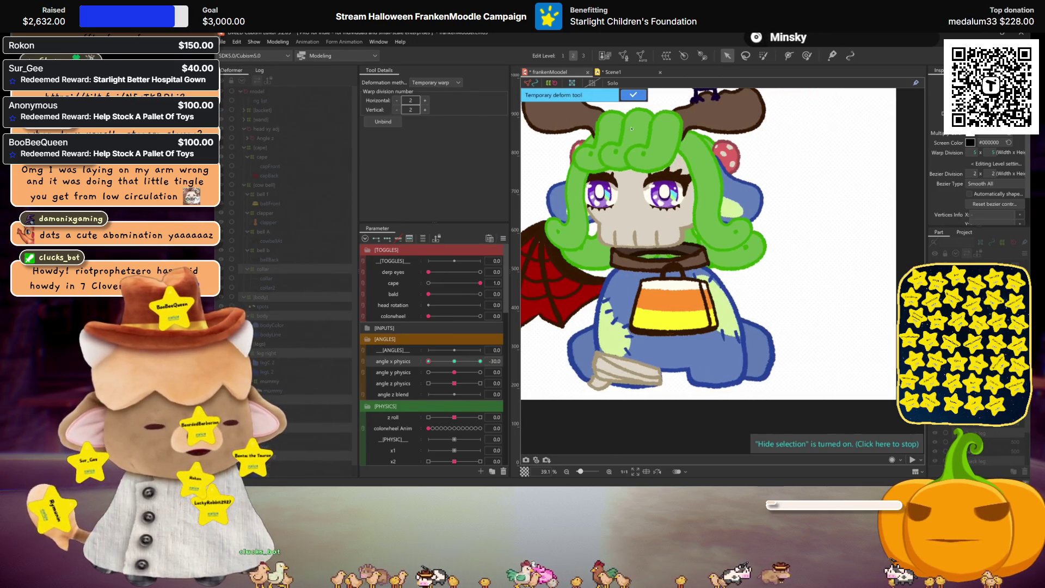
click(634, 95)
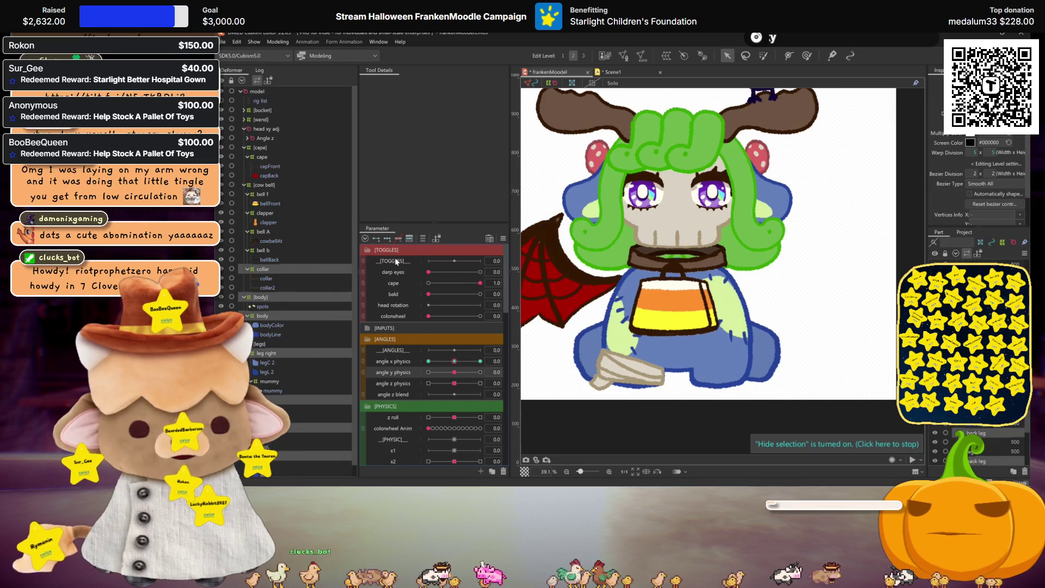
Step: At angle y physics 30, warp the collar and candy-corn middle upward with vertical division 4, then commit
drag(454, 372, 480, 373)
click(702, 274)
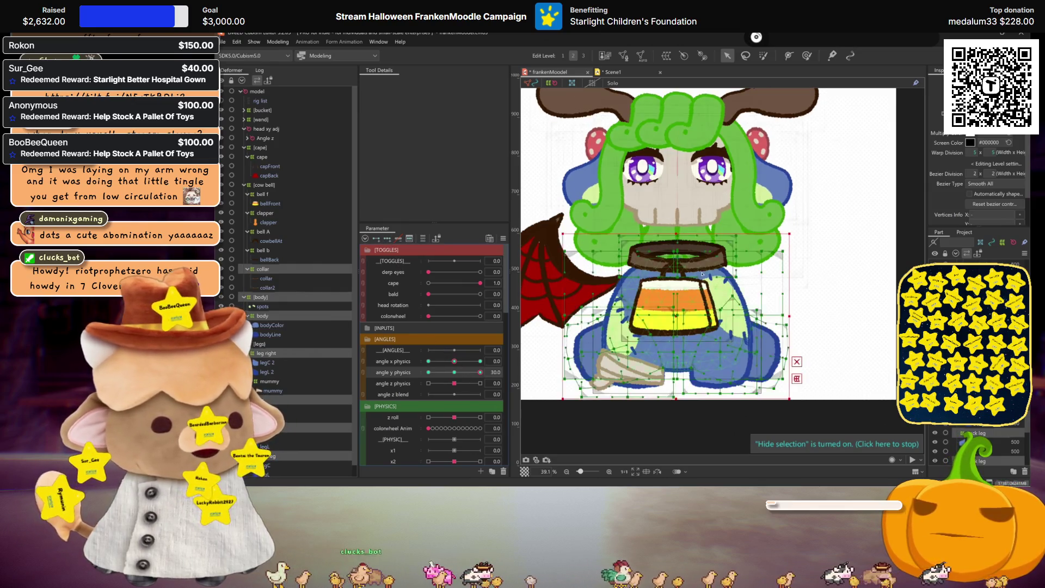
click(812, 386)
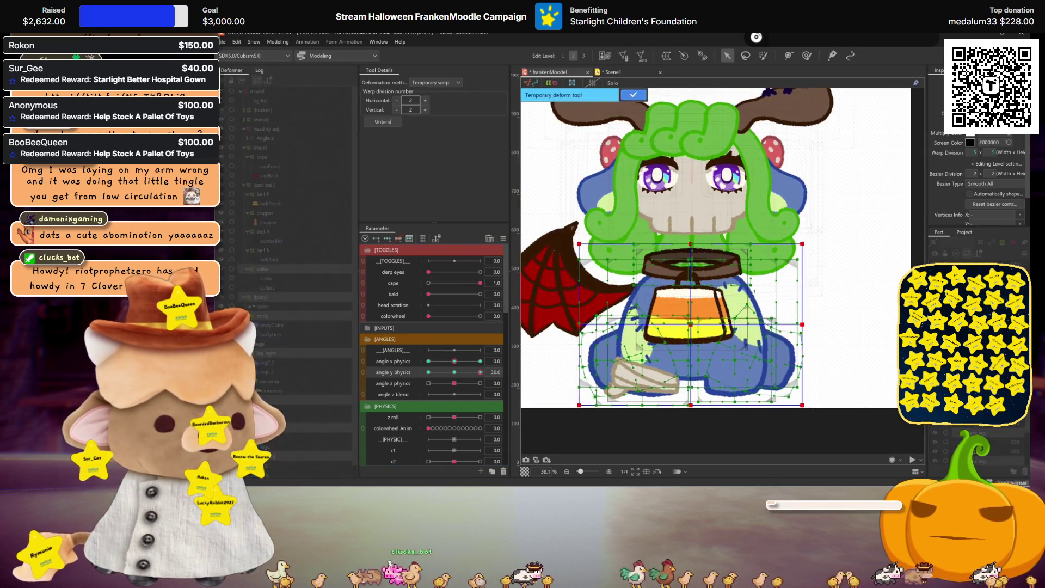
drag(692, 244, 691, 241)
drag(692, 325, 692, 316)
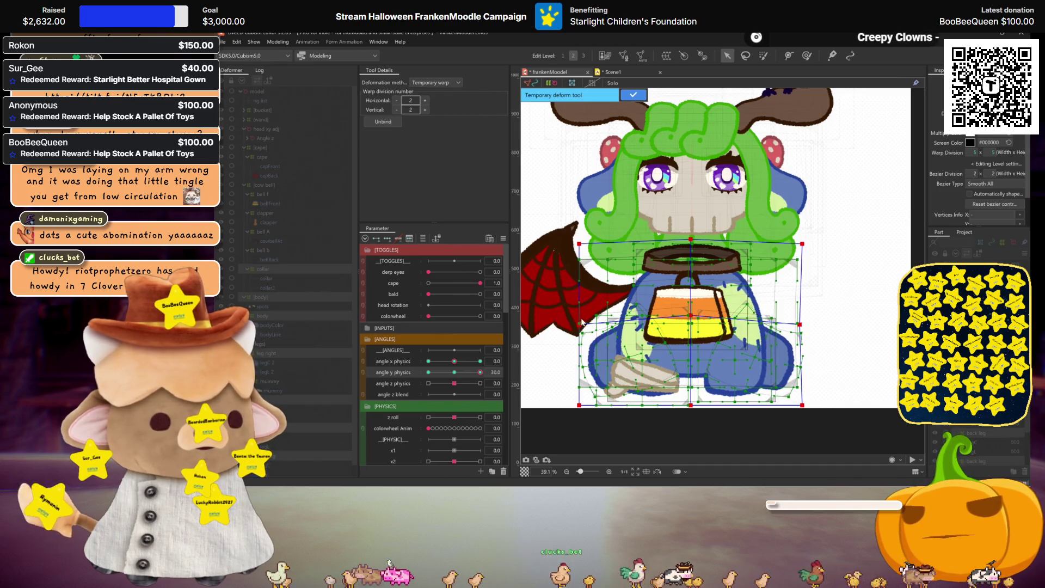
click(426, 110)
click(426, 110)
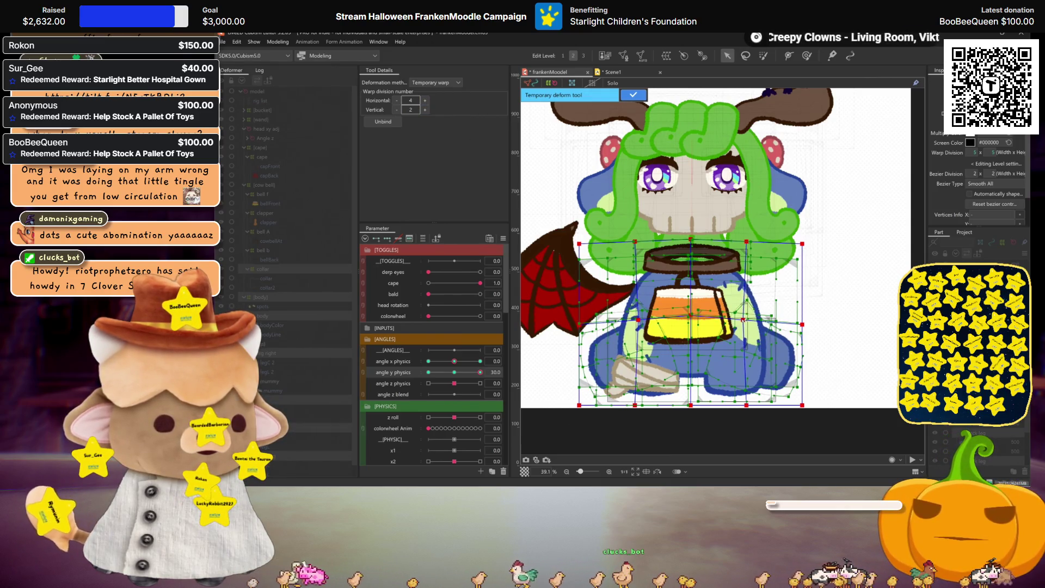
key(ctrl+h)
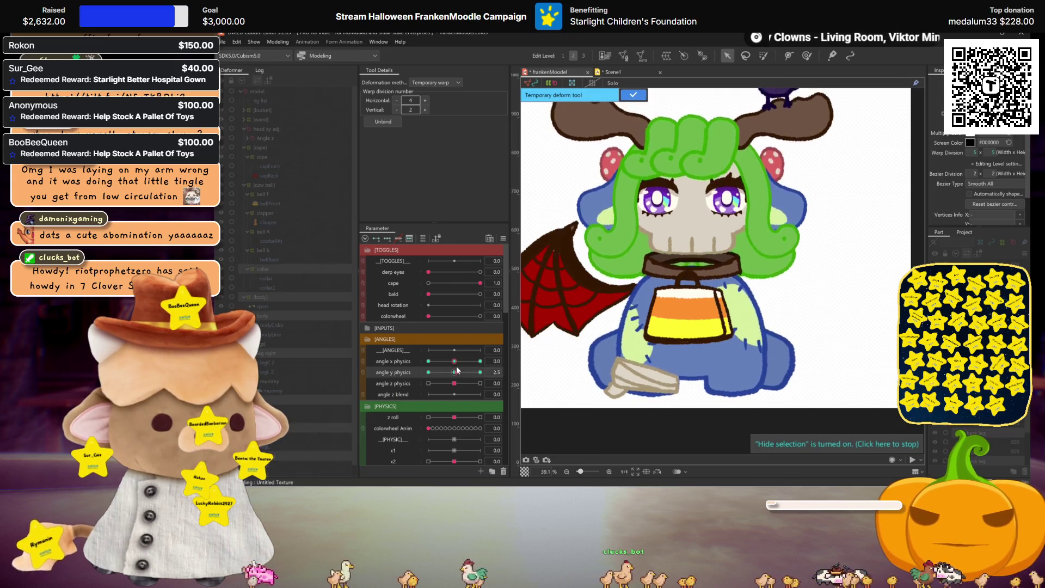
click(694, 317)
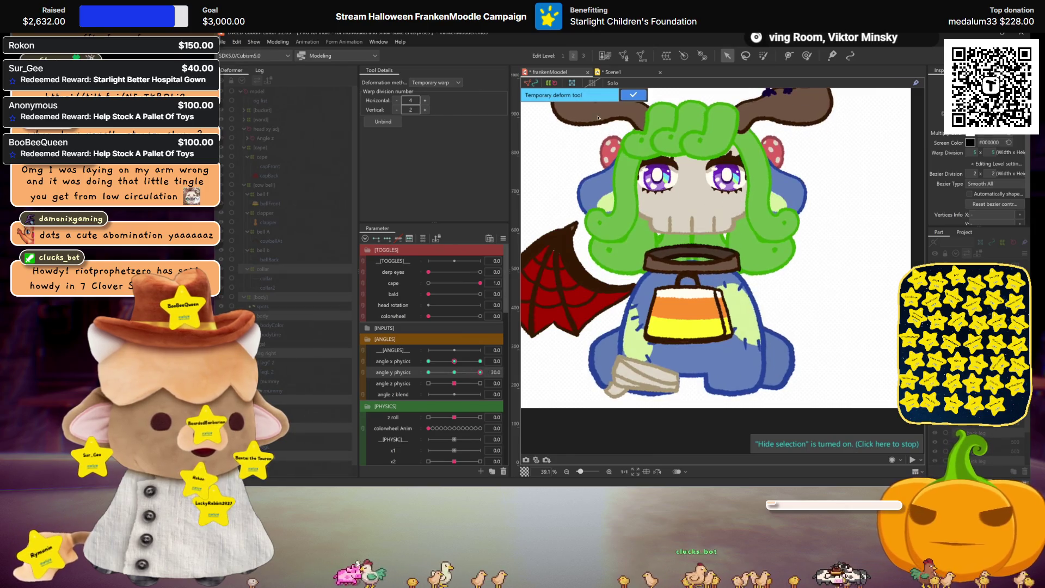
click(633, 95)
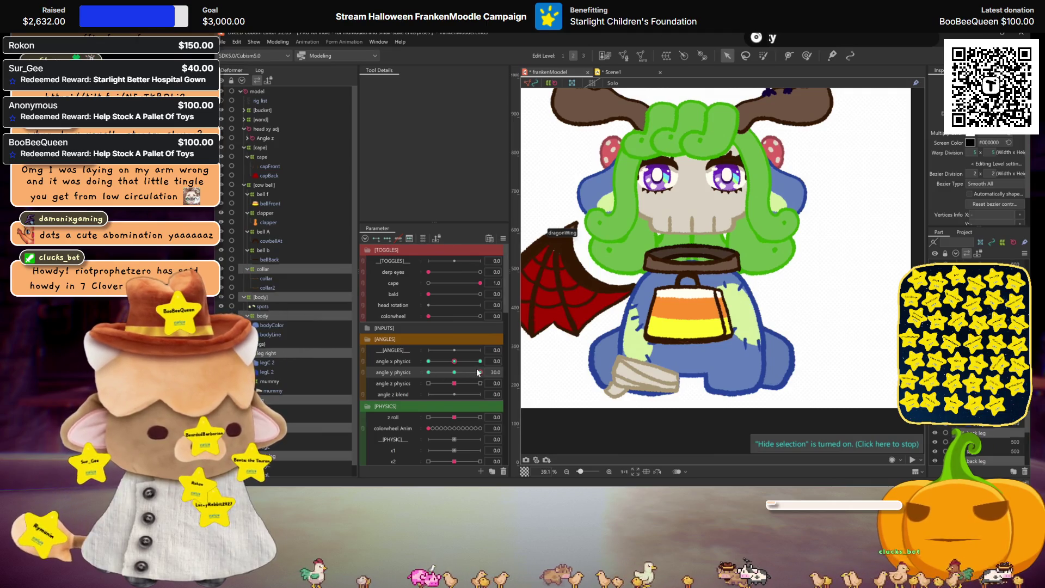
Step: At angle y physics -30, warp the bell centre and collar edge down with horizontal division 4, then commit
drag(476, 370, 302, 368)
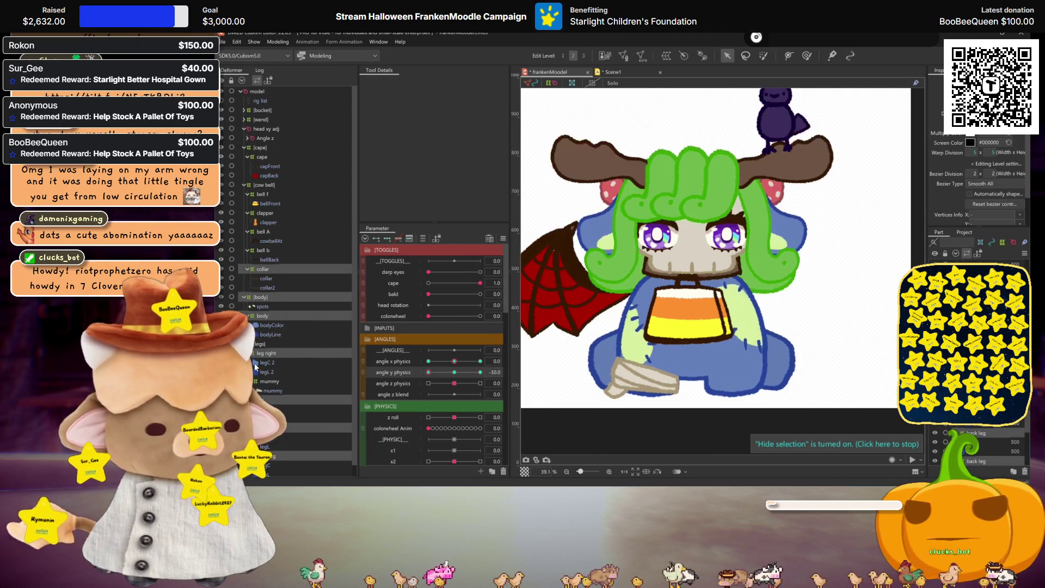
key(ctrl+t)
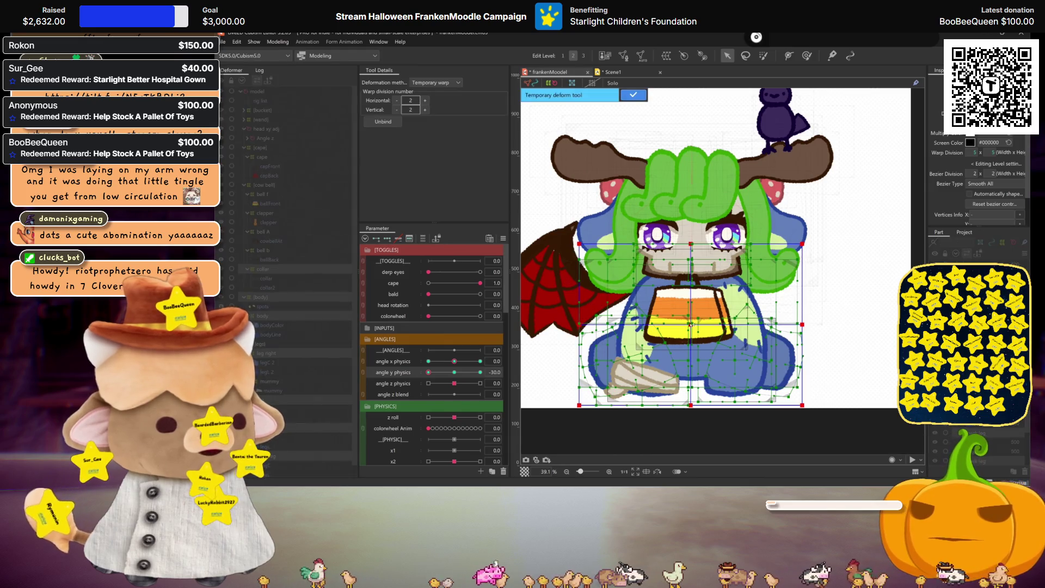
drag(692, 325, 691, 331)
drag(692, 243, 688, 251)
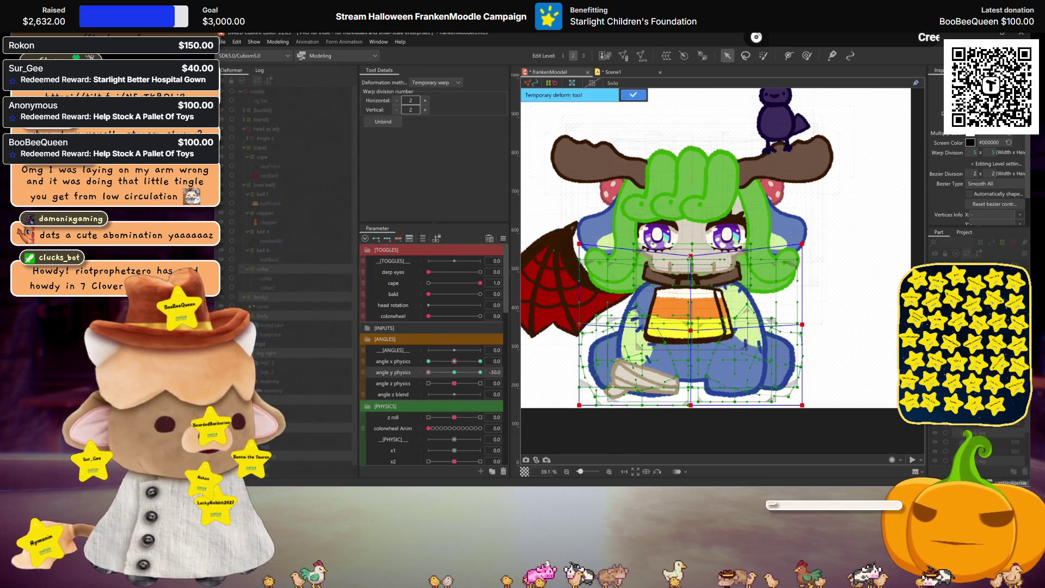
double_click(425, 101)
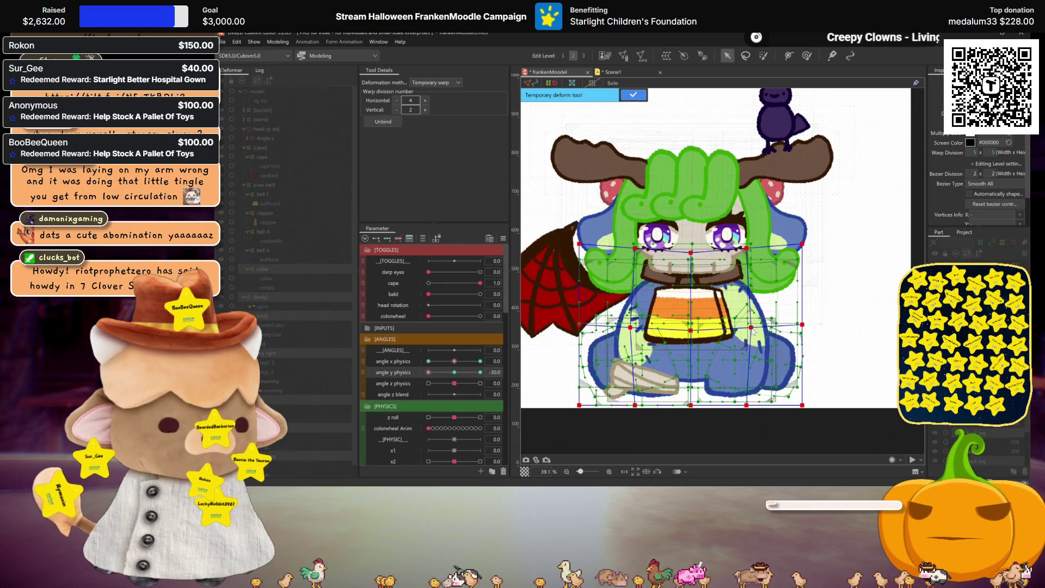
key(ctrl+h)
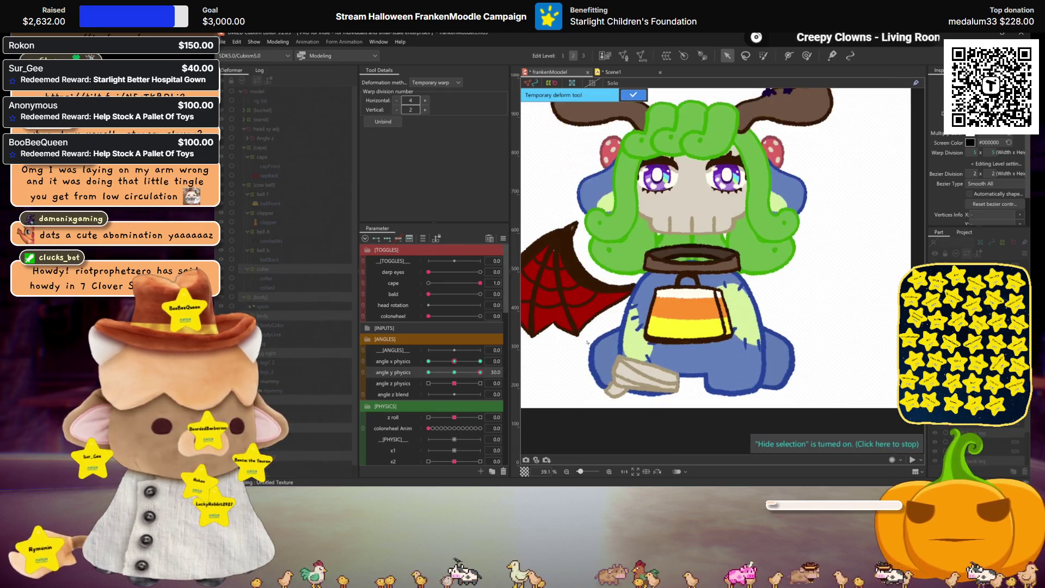
click(675, 344)
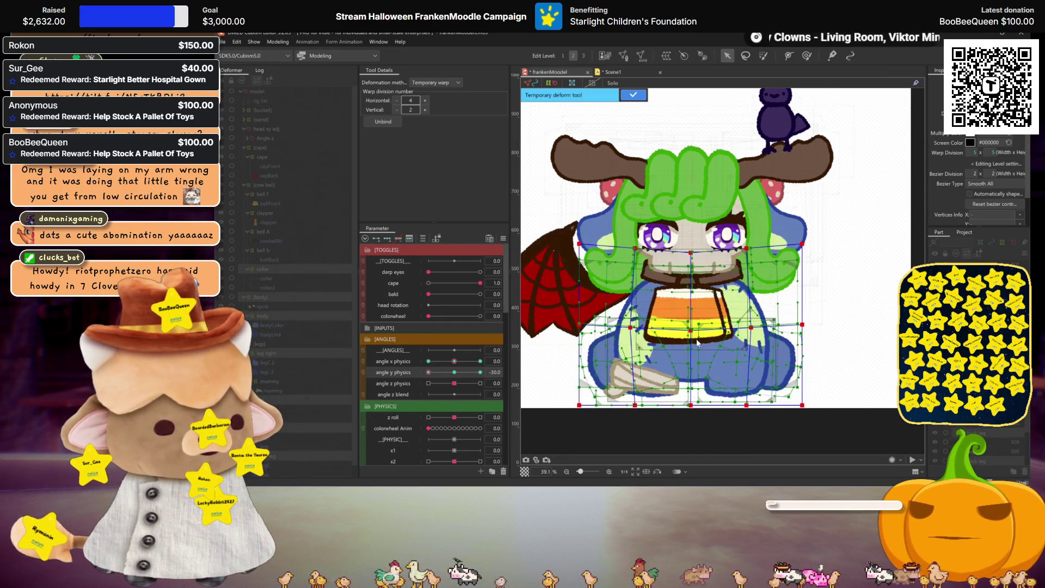
key(ctrl+h)
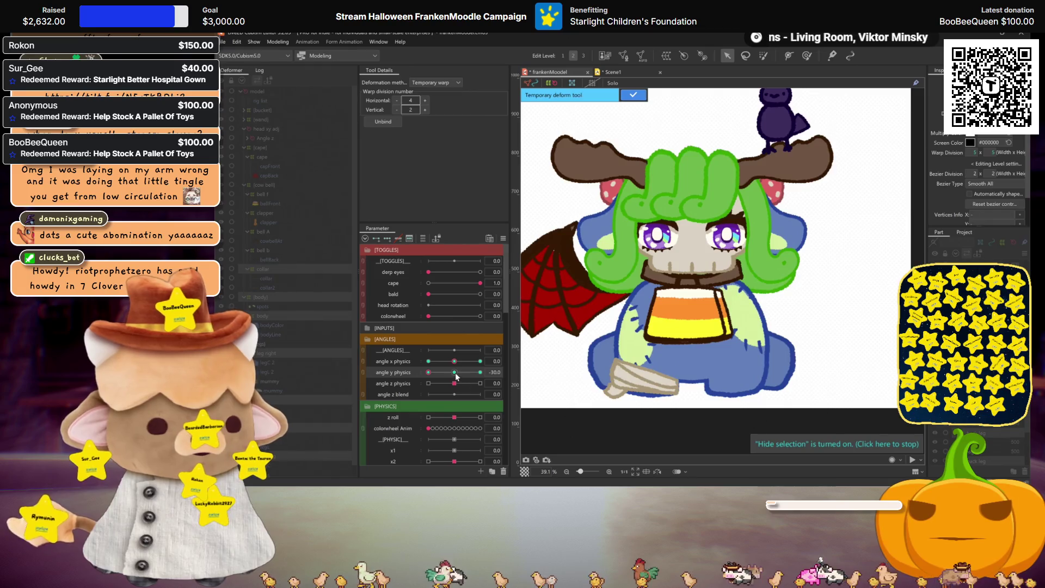
click(634, 95)
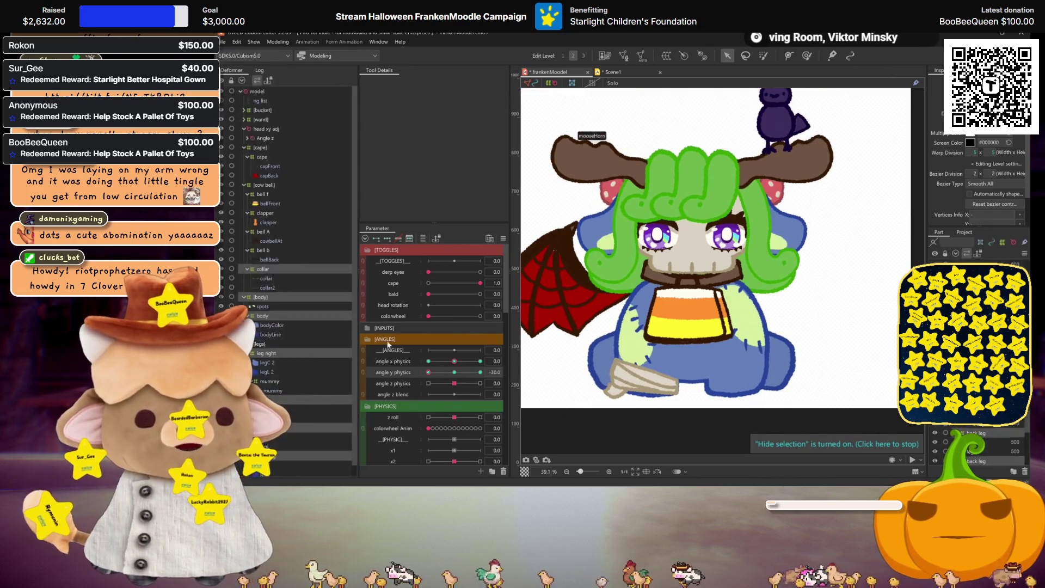
Step: Preview the body at angle x 30, return to neutral, and move the body deformer under the body group
click(270, 298)
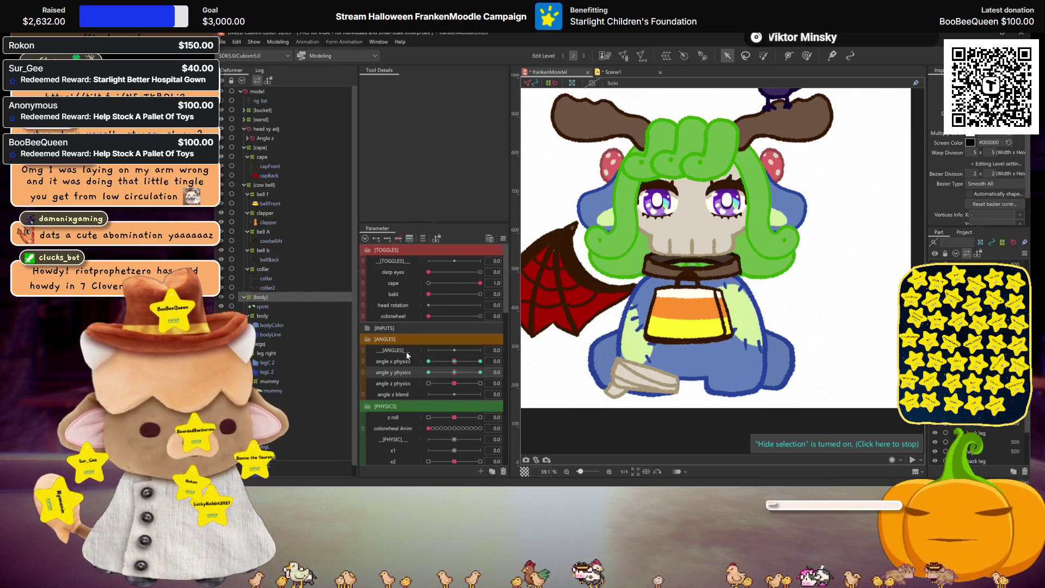
click(393, 360)
mouse_move(454, 361)
mouse_down()
mouse_move(494, 360)
mouse_move(455, 361)
mouse_up()
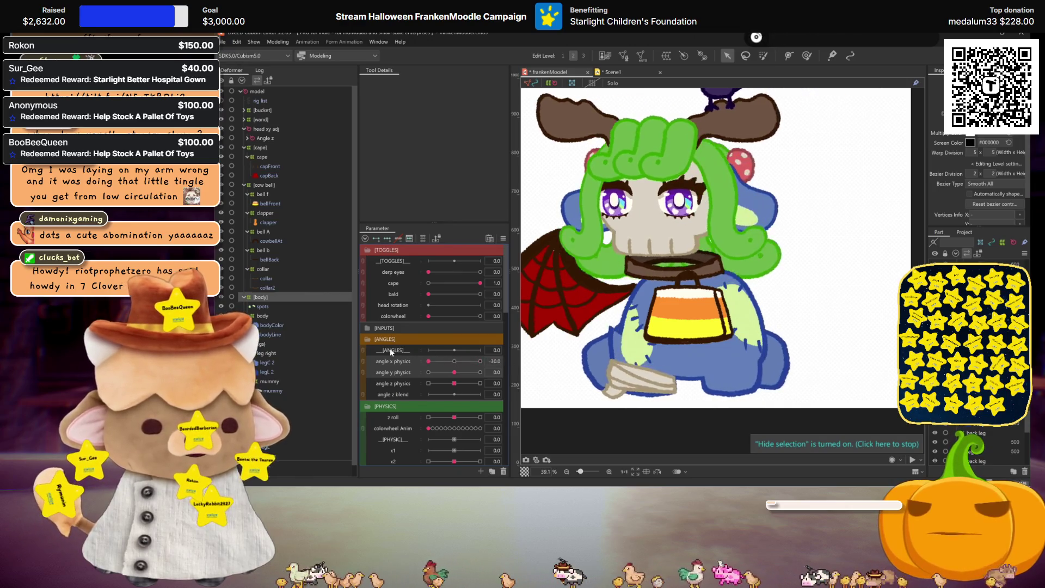
click(302, 319)
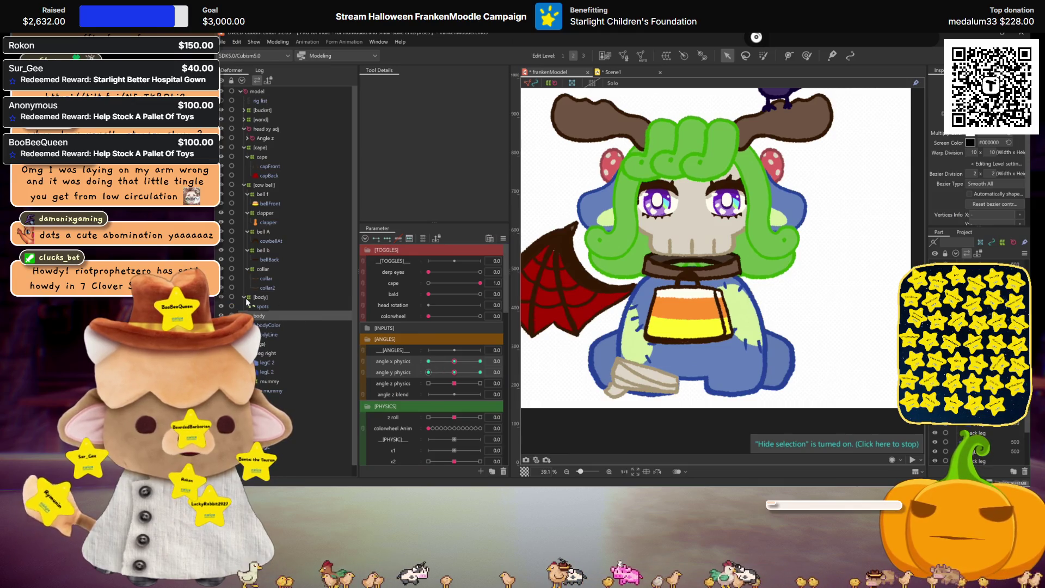
drag(449, 371, 456, 363)
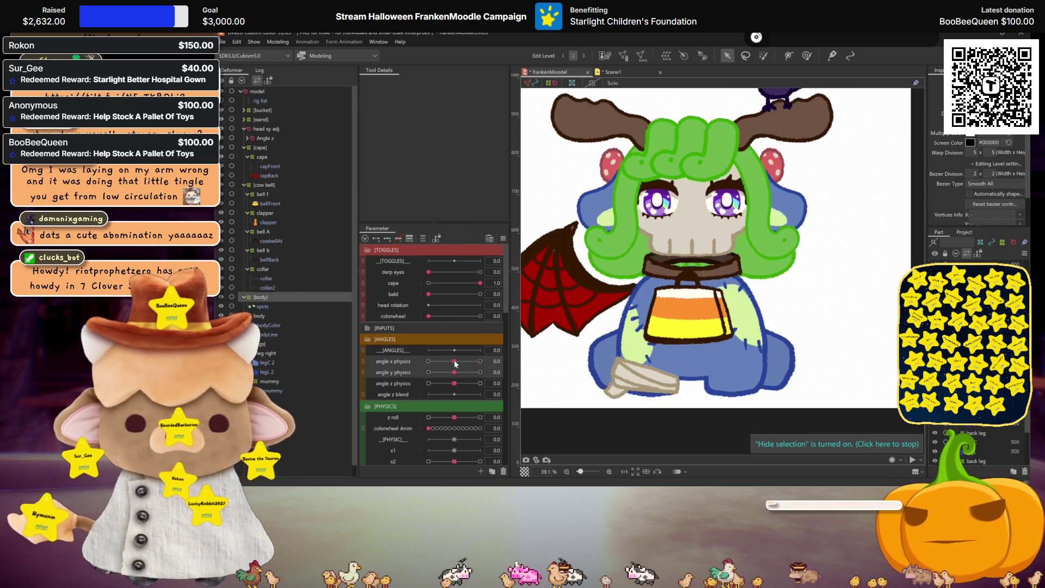
drag(260, 317, 264, 299)
Step: Select the spots art mesh and begin a new warp deformer named 'spot'
click(263, 306)
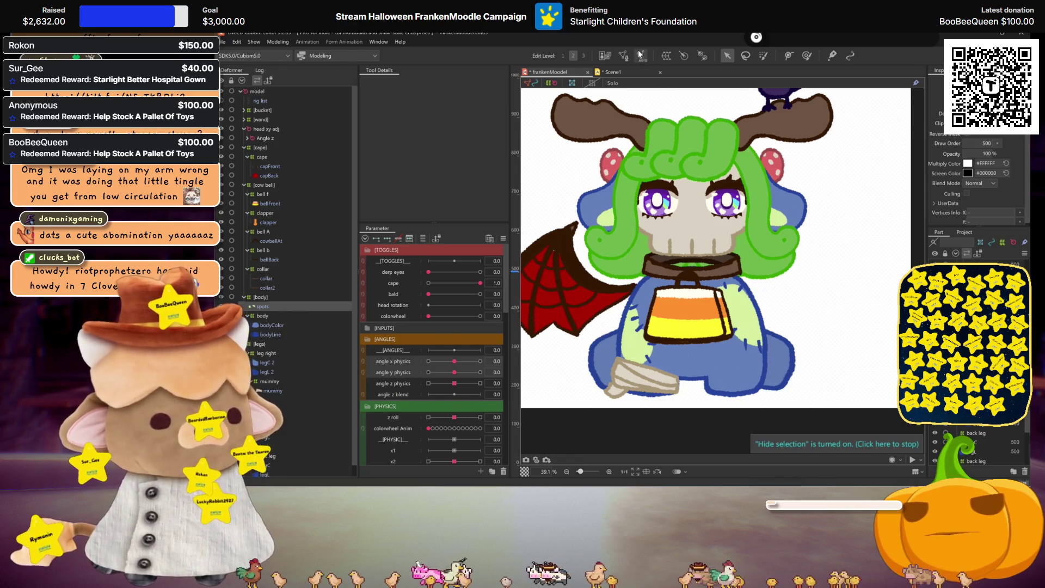
key(ctrl+shift+a)
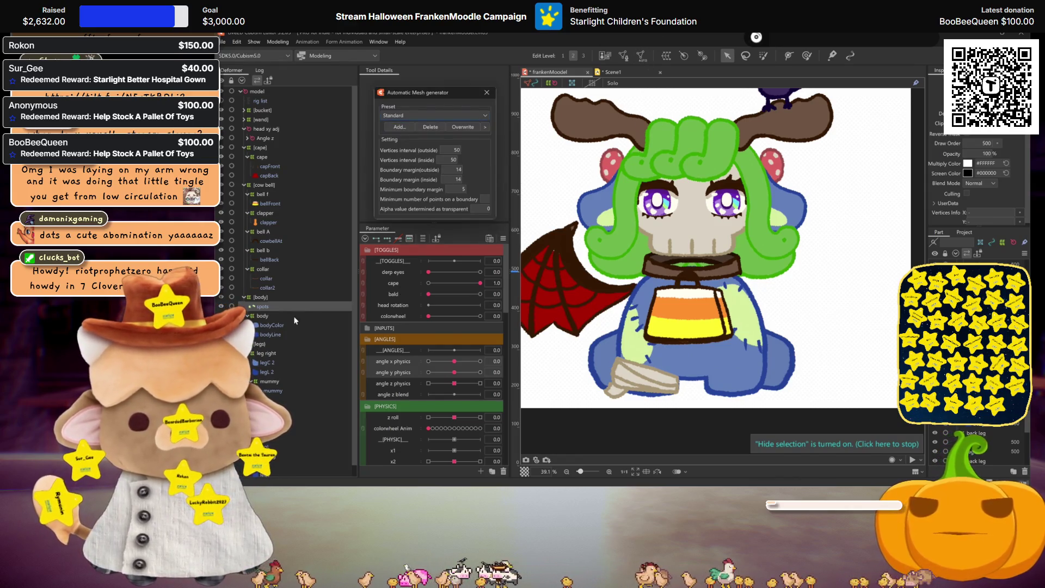
click(257, 81)
triple_click(416, 101)
text(spot)
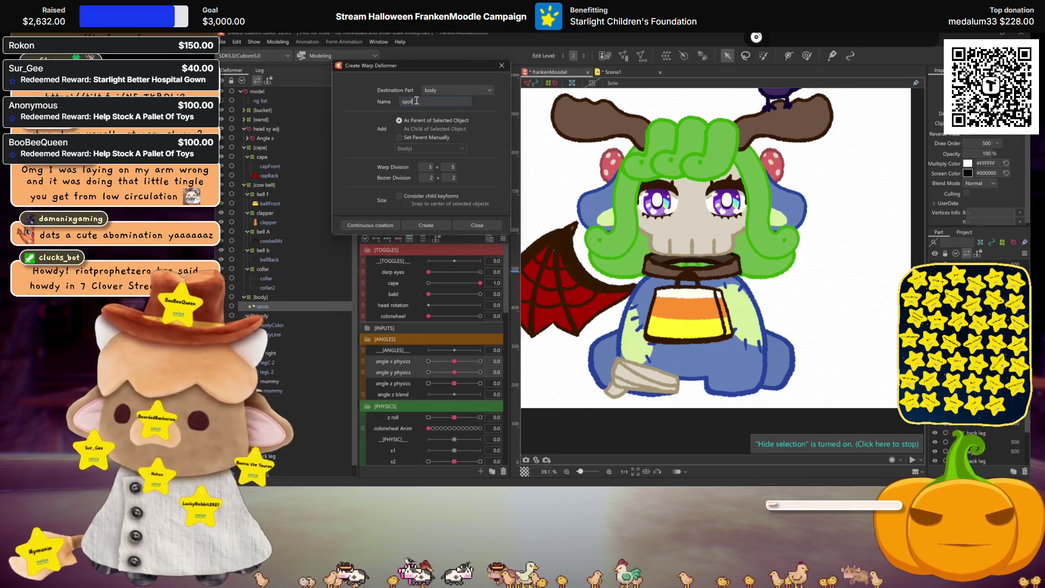
Step: Create the 'spot' deformer and shift the spots right in perspective at angle x physics 30
click(441, 227)
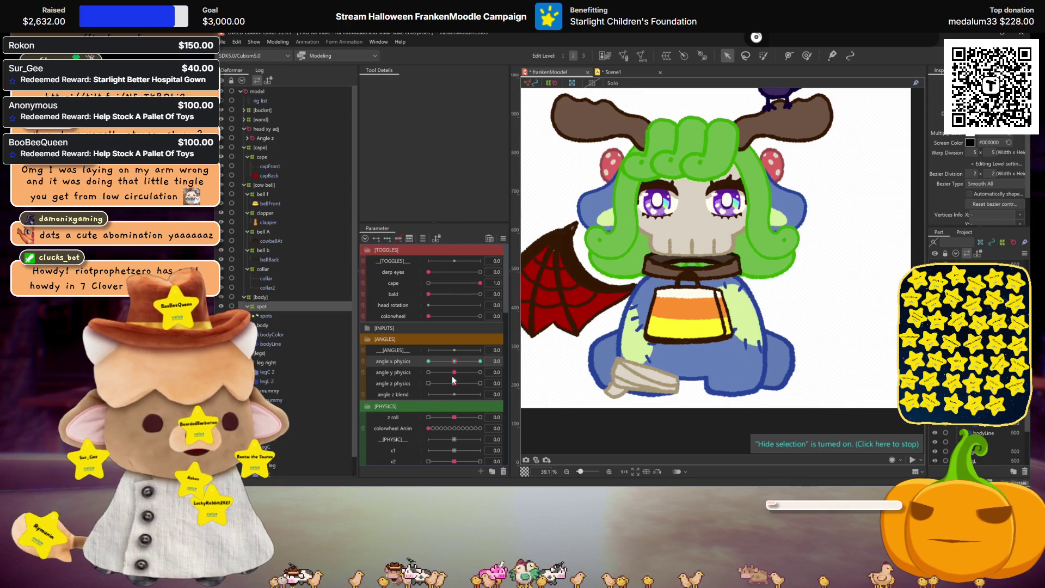
click(481, 361)
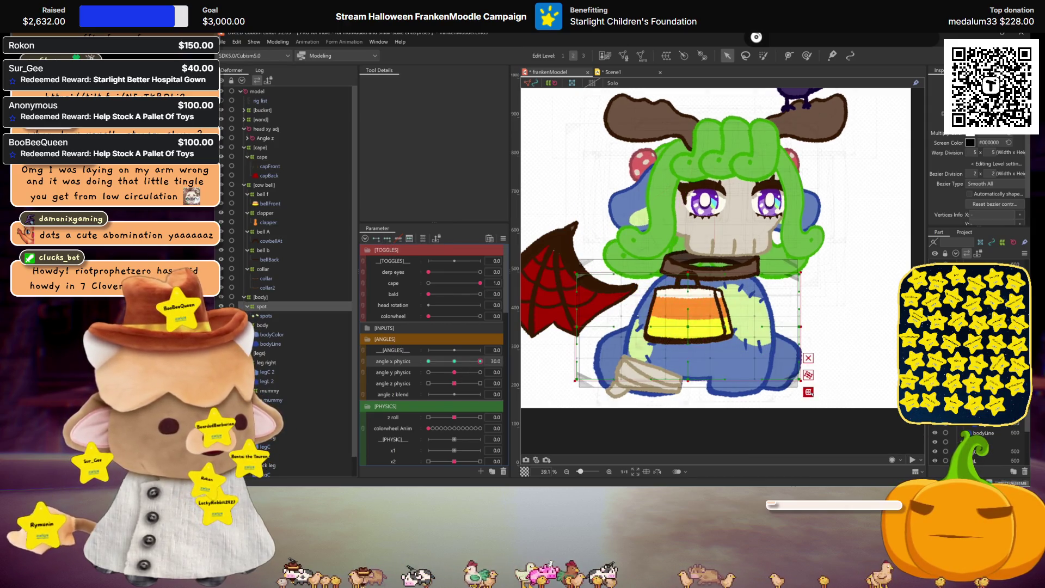
key(q)
click(444, 82)
click(430, 117)
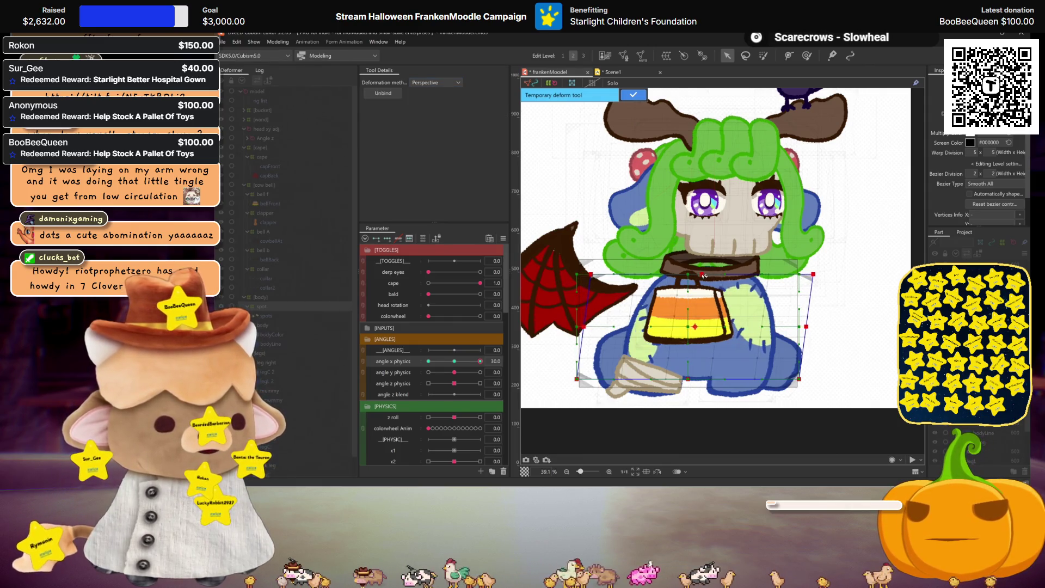
key(Return)
drag(695, 327, 705, 327)
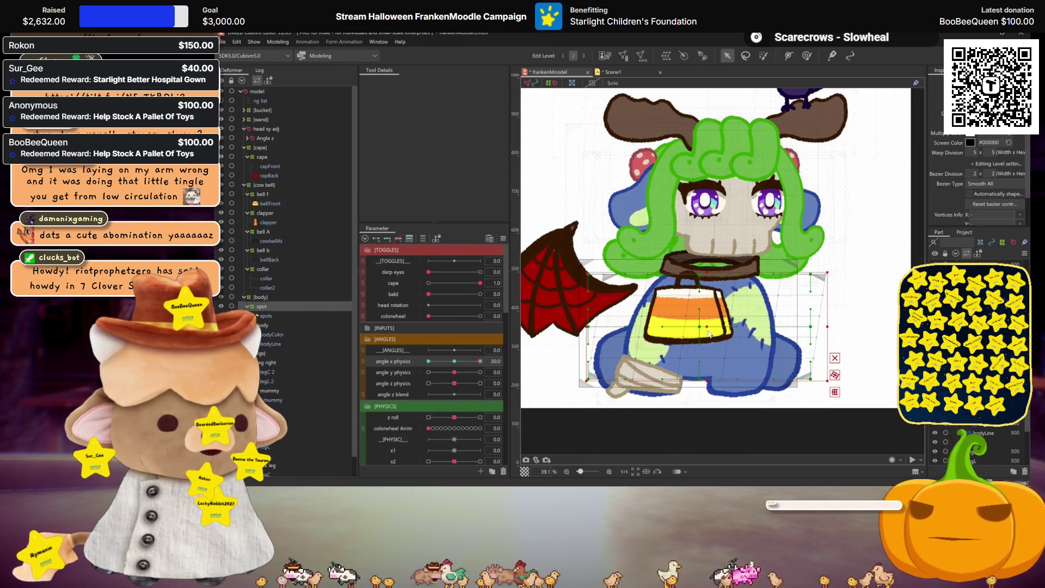
key(ctrl+h)
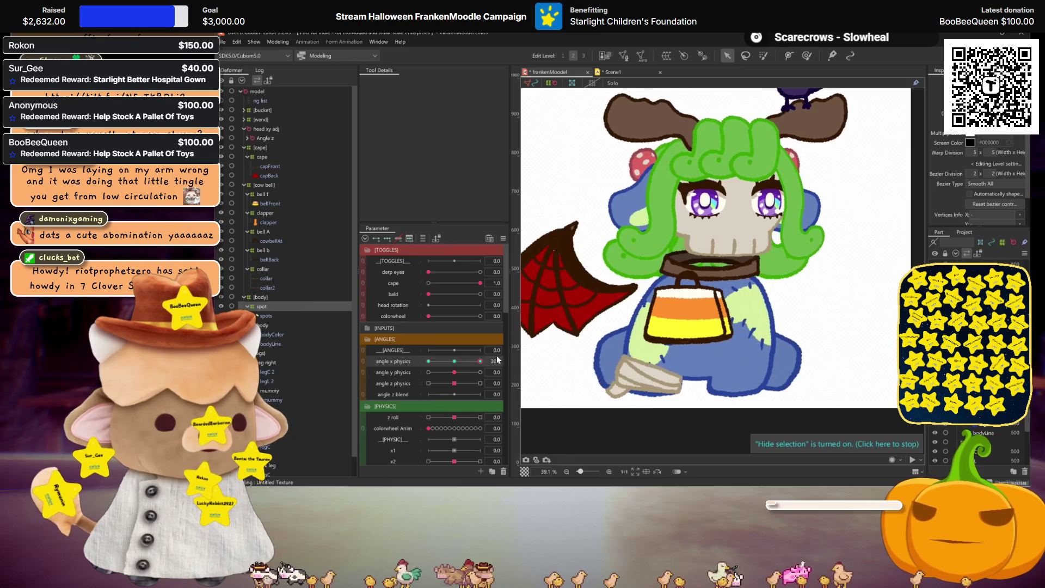
key(ctrl+m)
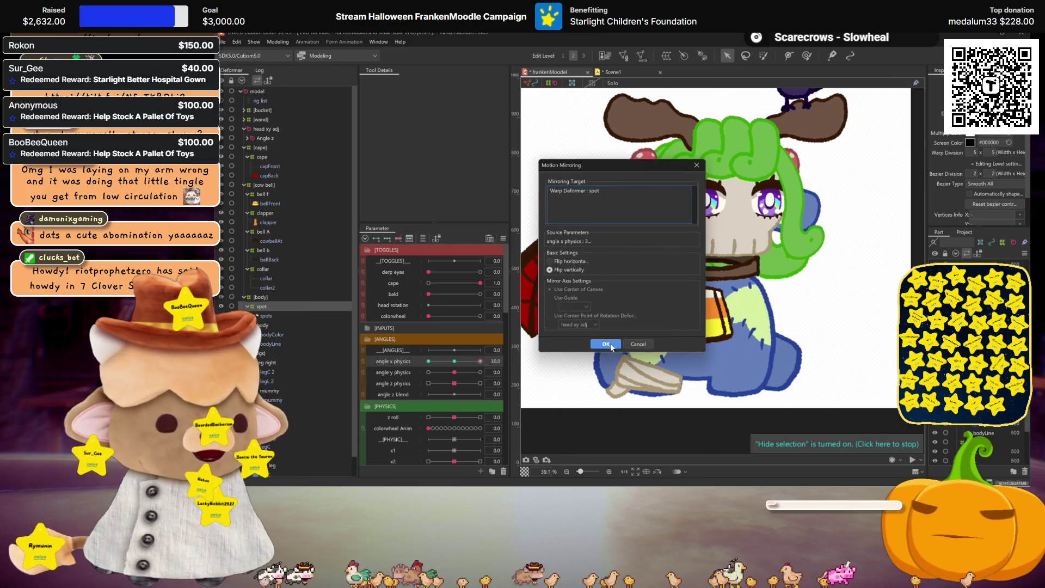
Step: Mirror the spot's angle x pose, then key angle y physics 30 and mirror it to -30
click(606, 344)
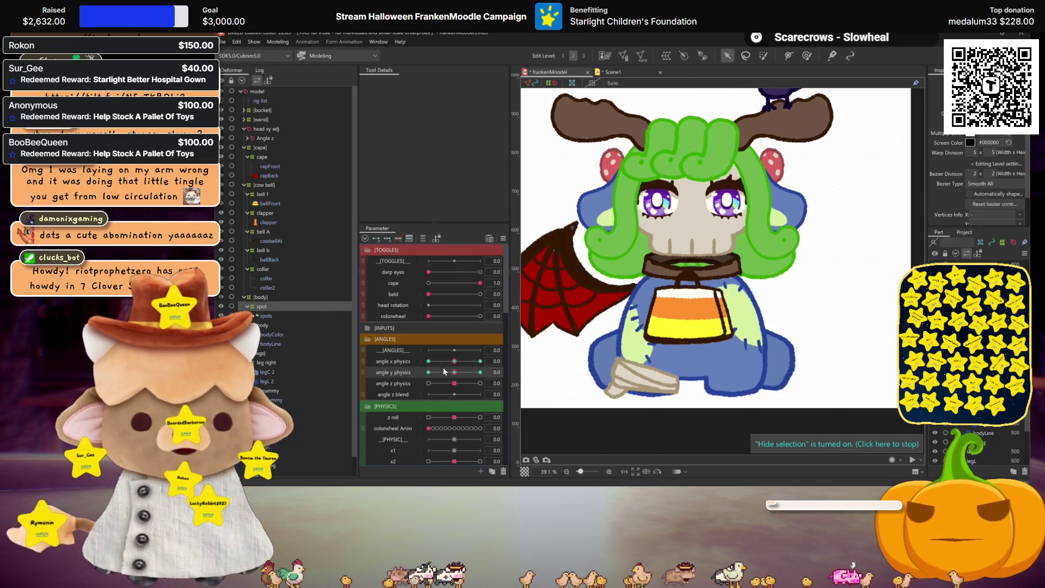
click(481, 372)
click(703, 327)
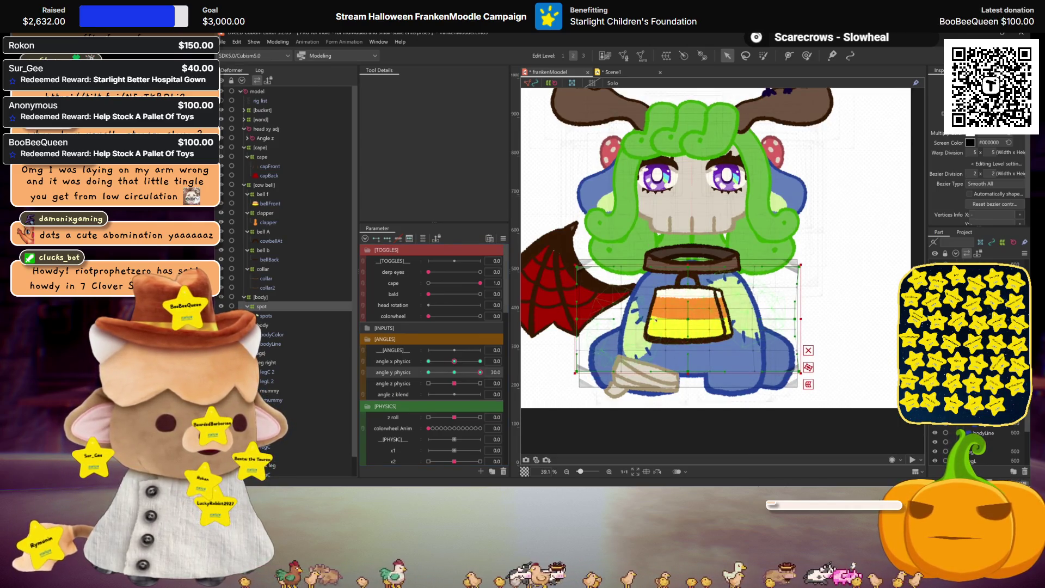
key(ctrl+h)
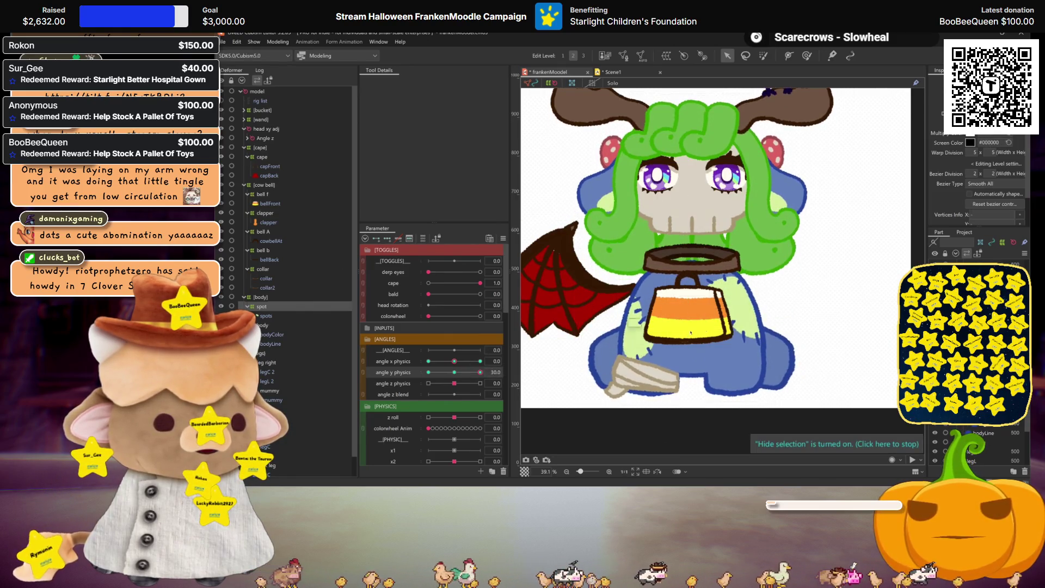
key(ctrl+m)
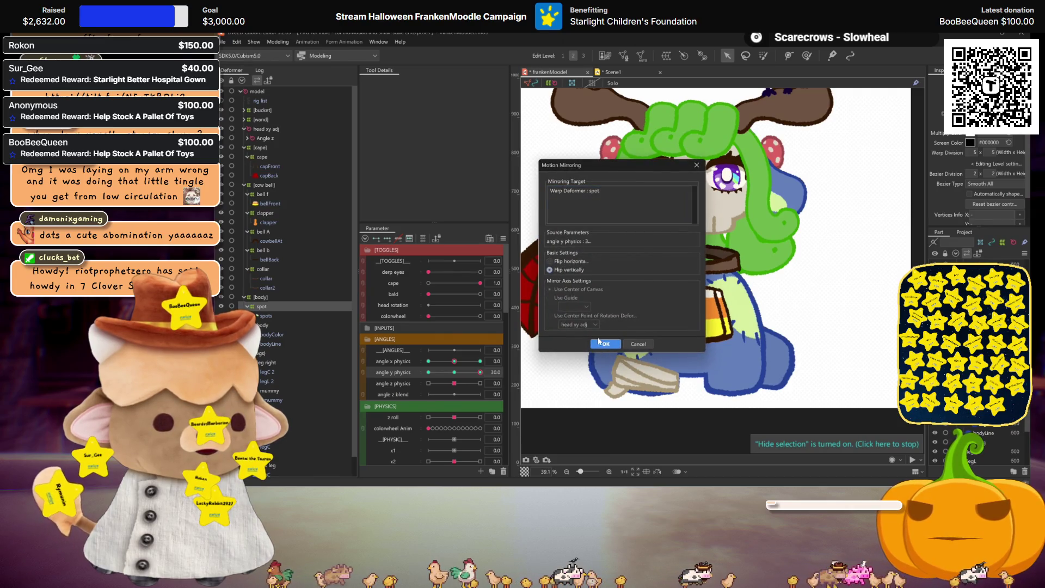
click(601, 343)
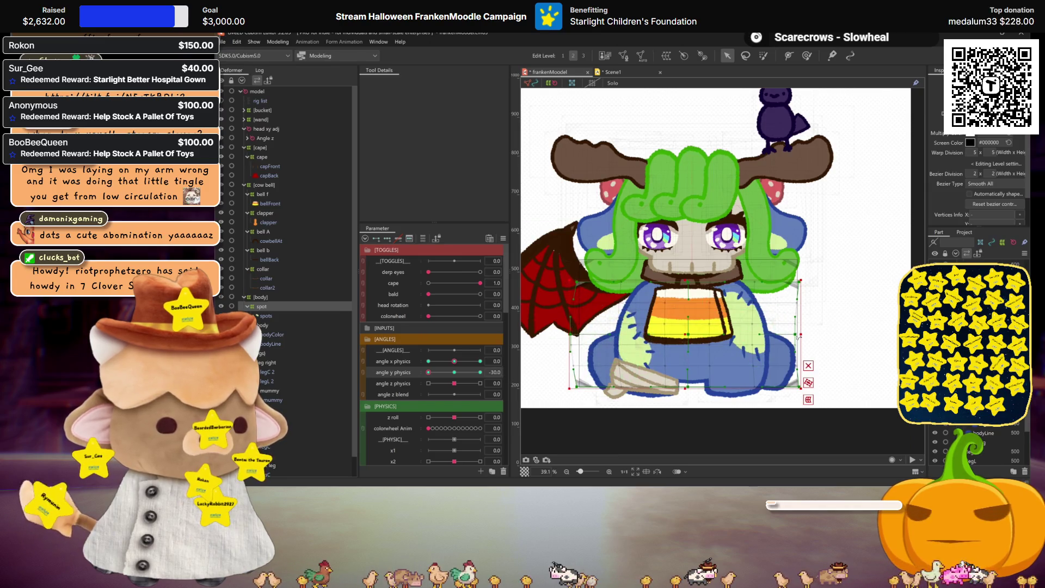
key(ctrl+h)
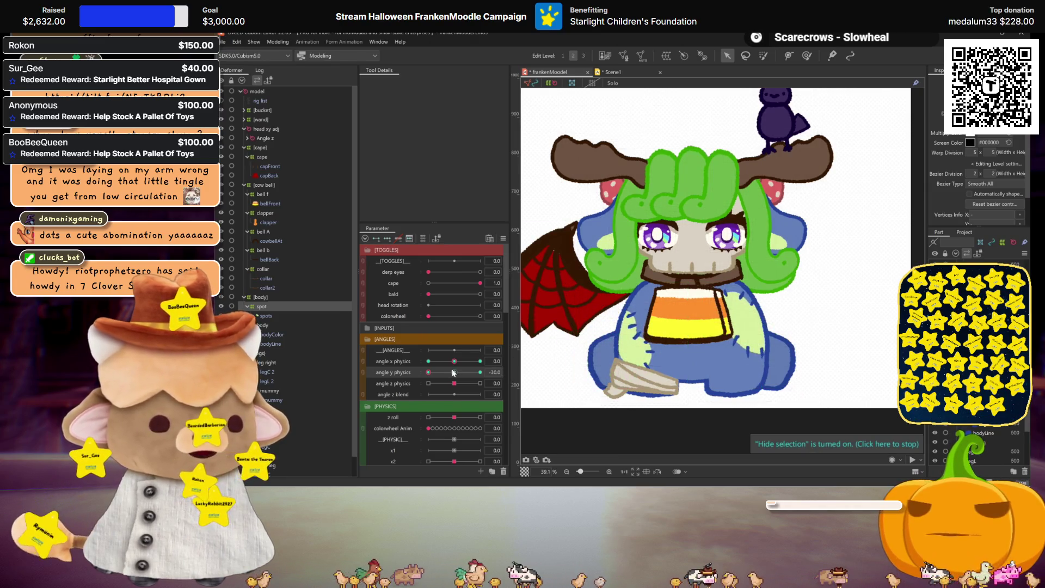
click(452, 372)
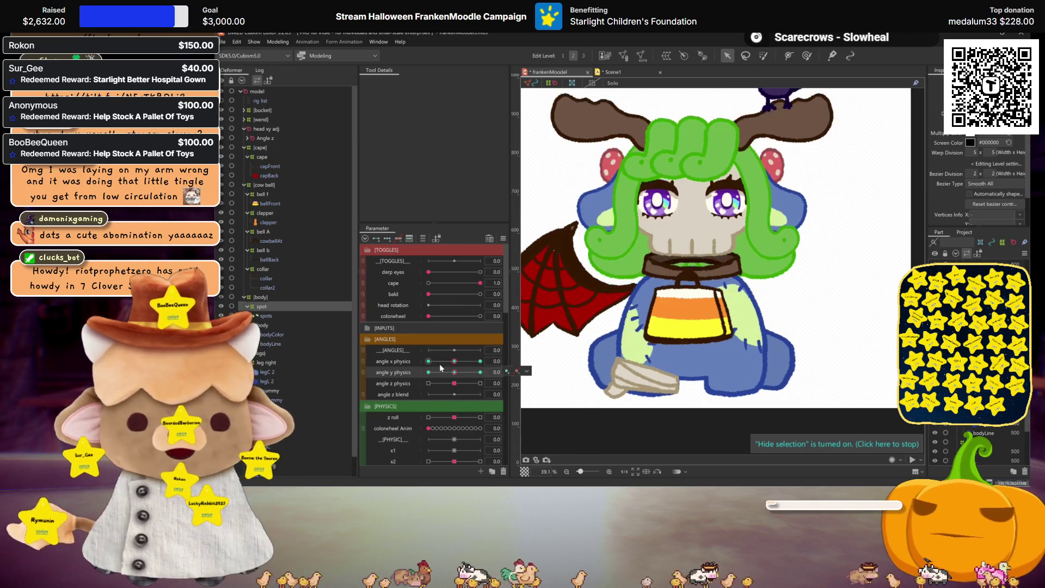
Step: Select the body and leg deformers and open the Parameter panel options menu
click(265, 327)
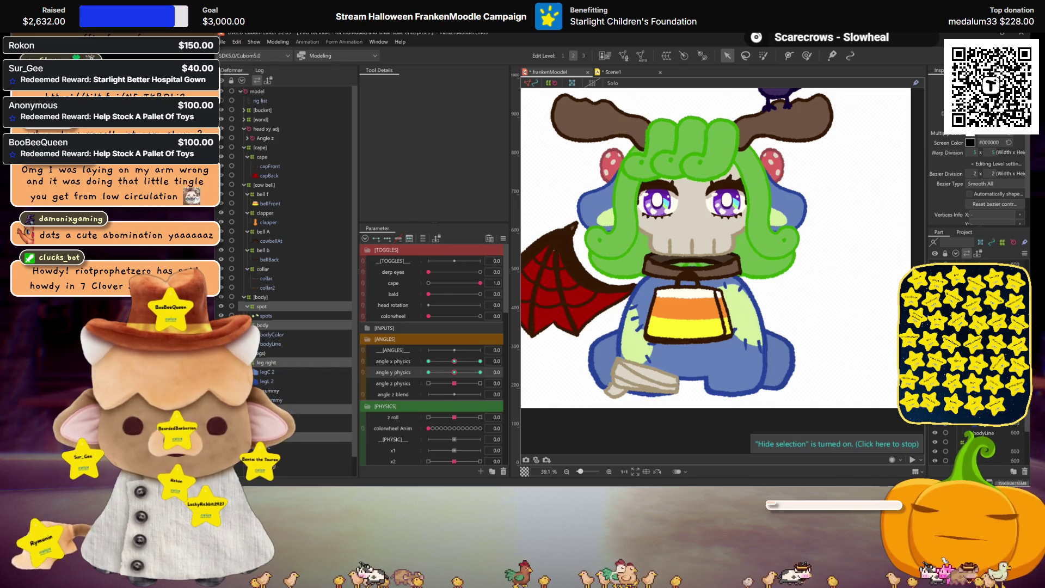
scroll(286, 273, down, 1)
click(273, 445)
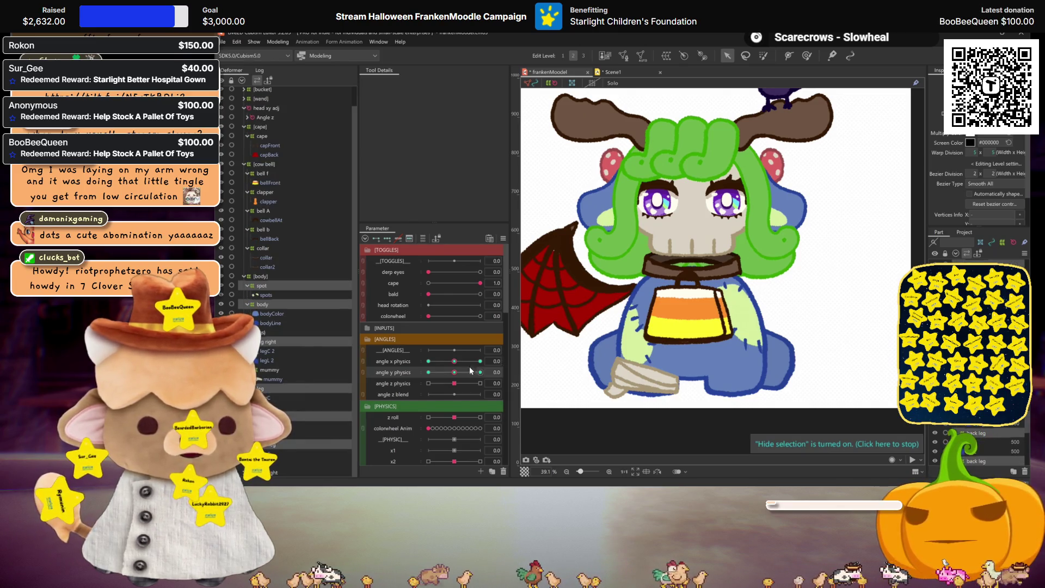
click(504, 240)
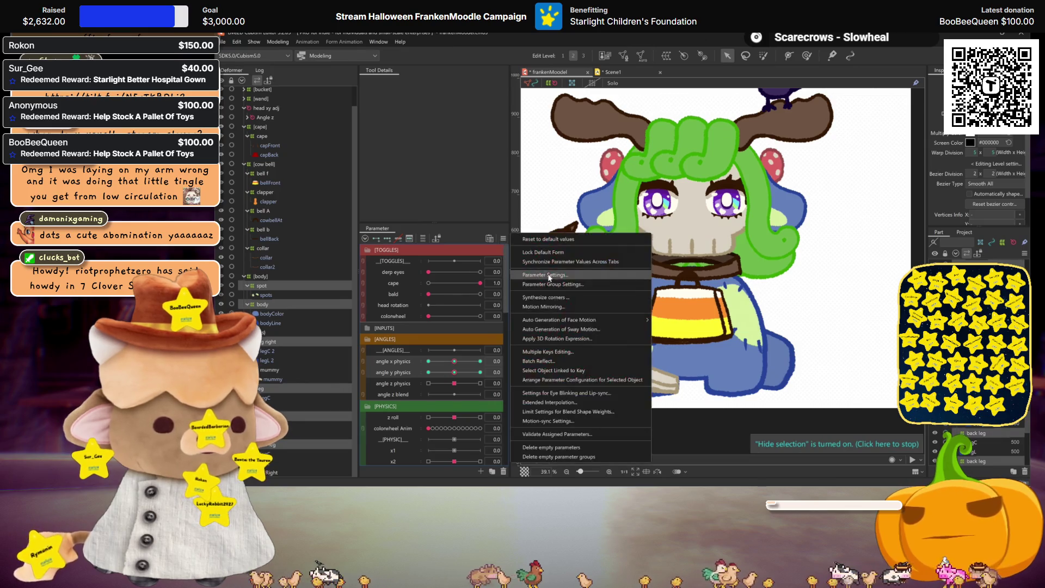
Step: Synthesize corner keys from angle x and y, preview a diagonal pose, and reset to neutral
click(545, 297)
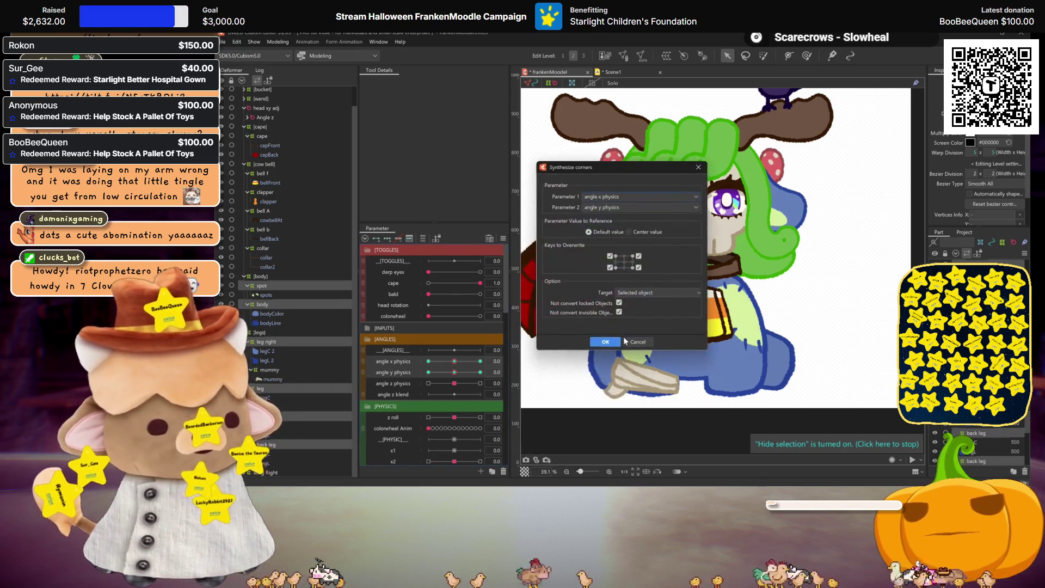
click(623, 336)
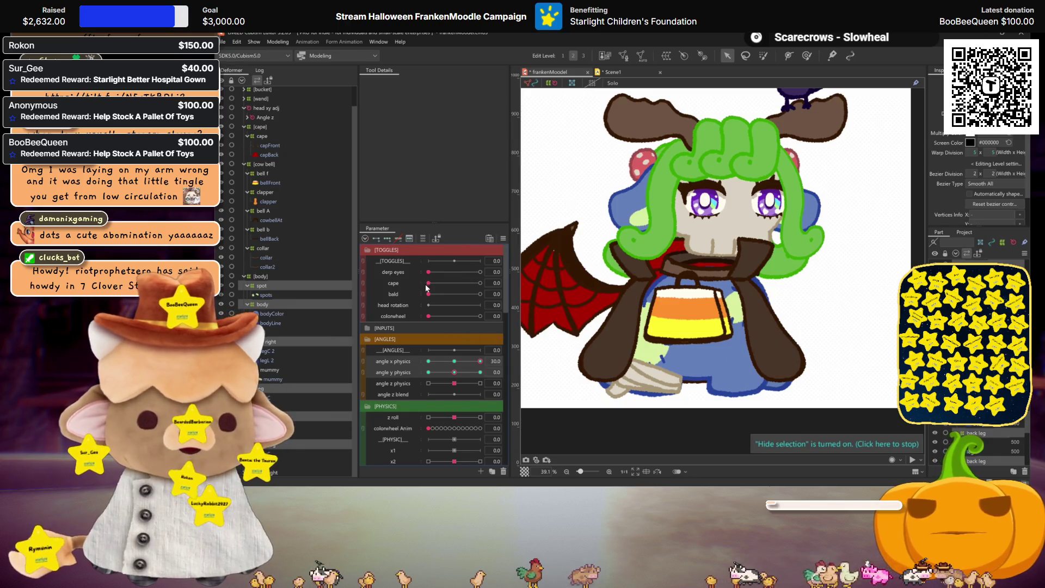
drag(429, 283, 672, 362)
mouse_move(436, 369)
mouse_down()
mouse_move(341, 354)
mouse_move(582, 365)
mouse_up()
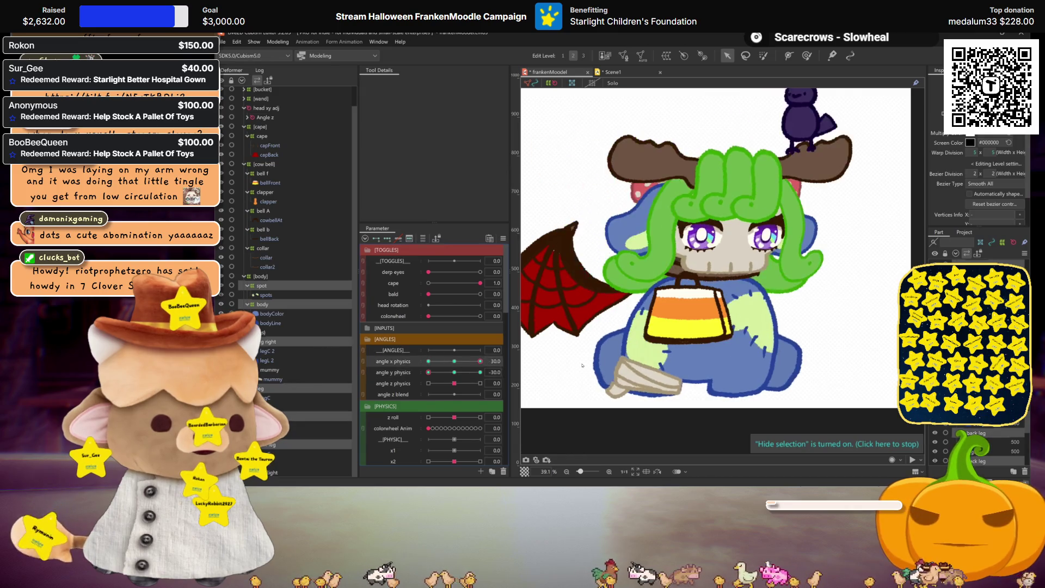
drag(435, 360, 456, 361)
click(455, 372)
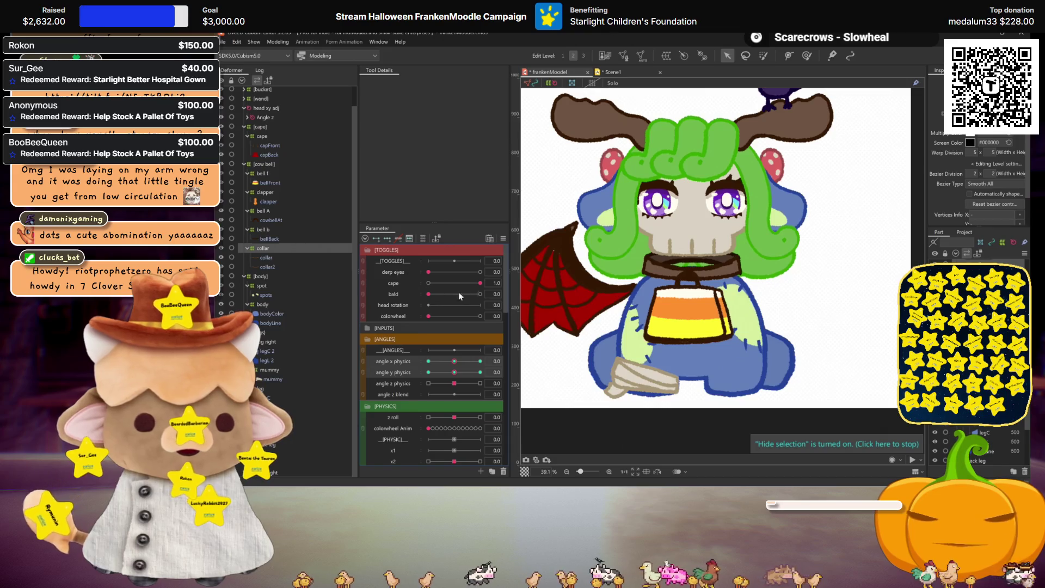
Step: Hide the cape, test angle x and y at ±30, reset both to 0, then select bell deformers
click(502, 239)
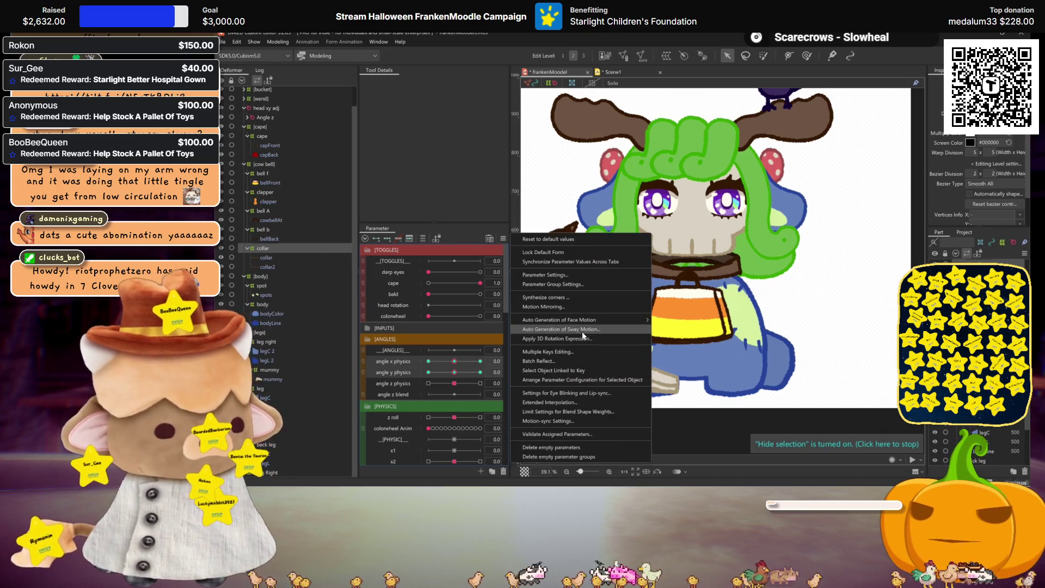
click(559, 297)
click(602, 341)
mouse_move(481, 283)
mouse_down()
mouse_move(429, 283)
mouse_move(481, 283)
mouse_up()
drag(454, 372, 481, 372)
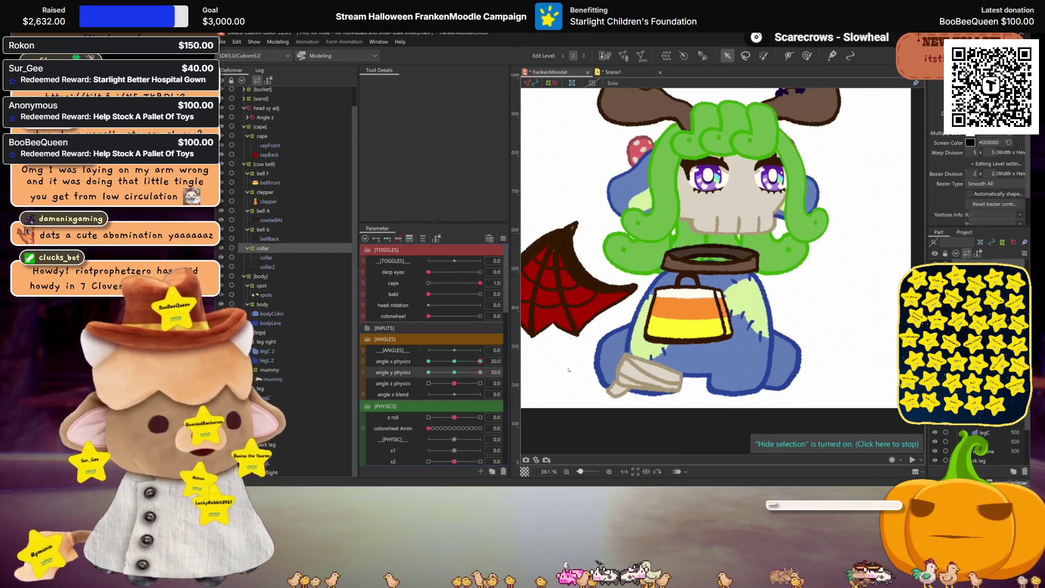
drag(631, 349, 260, 336)
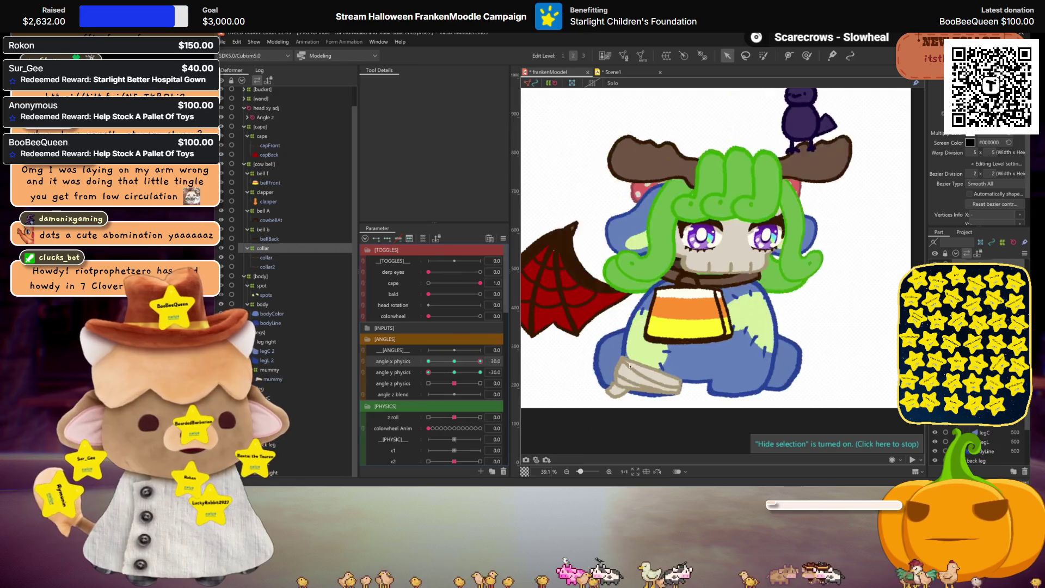
click(455, 361)
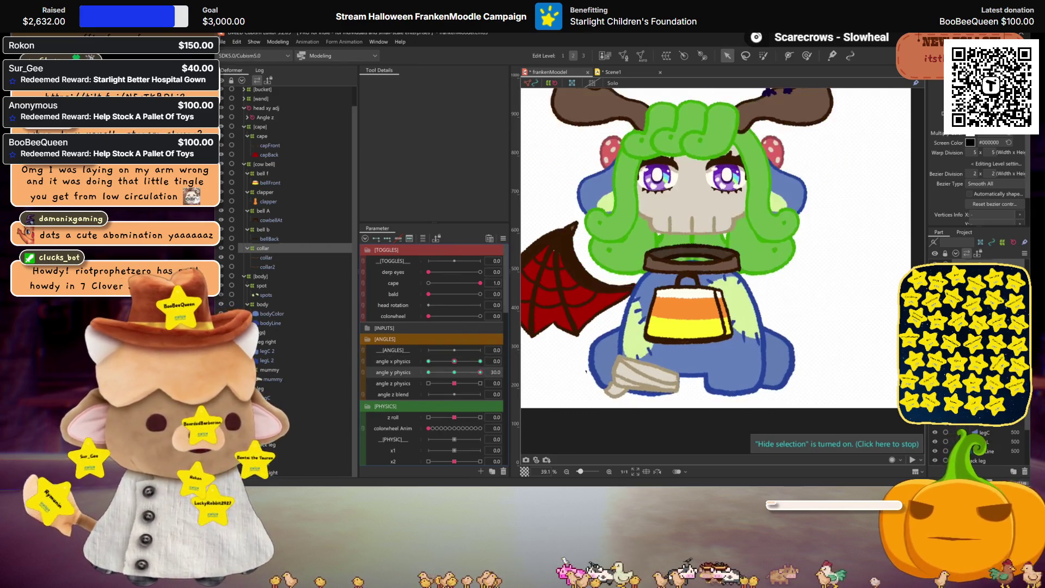
click(479, 362)
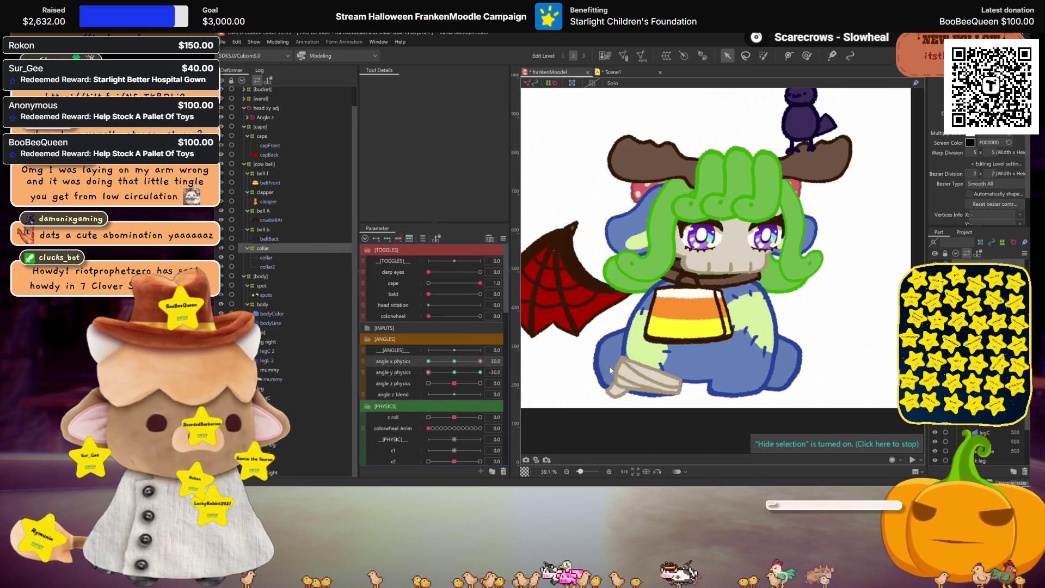
click(409, 352)
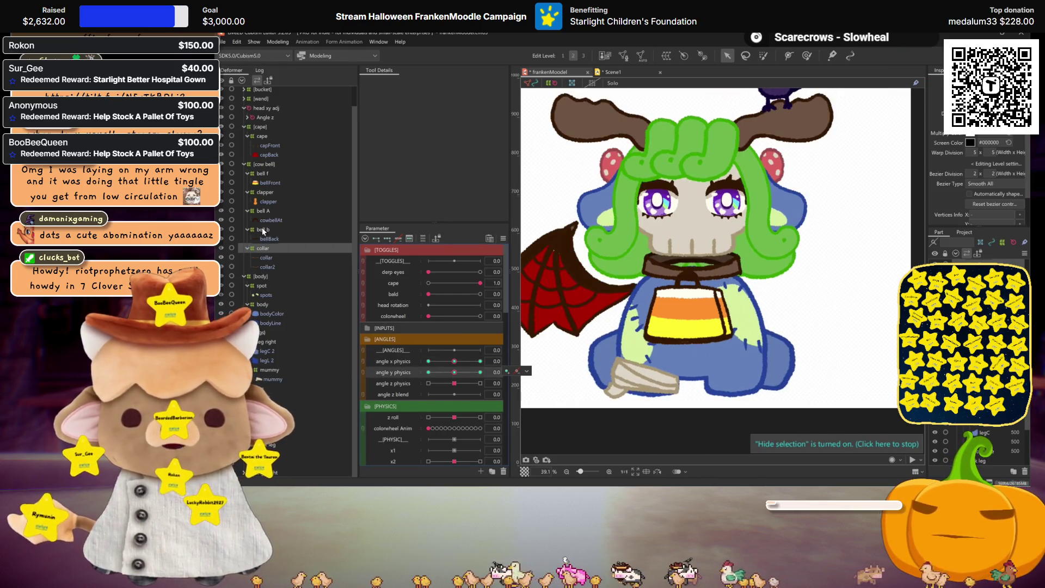
click(262, 229)
ctrl+click(263, 211)
Step: At angle x physics 30, shift the candy-corn bell right and pull bell f's right edge inward
ctrl+click(264, 192)
ctrl+click(263, 173)
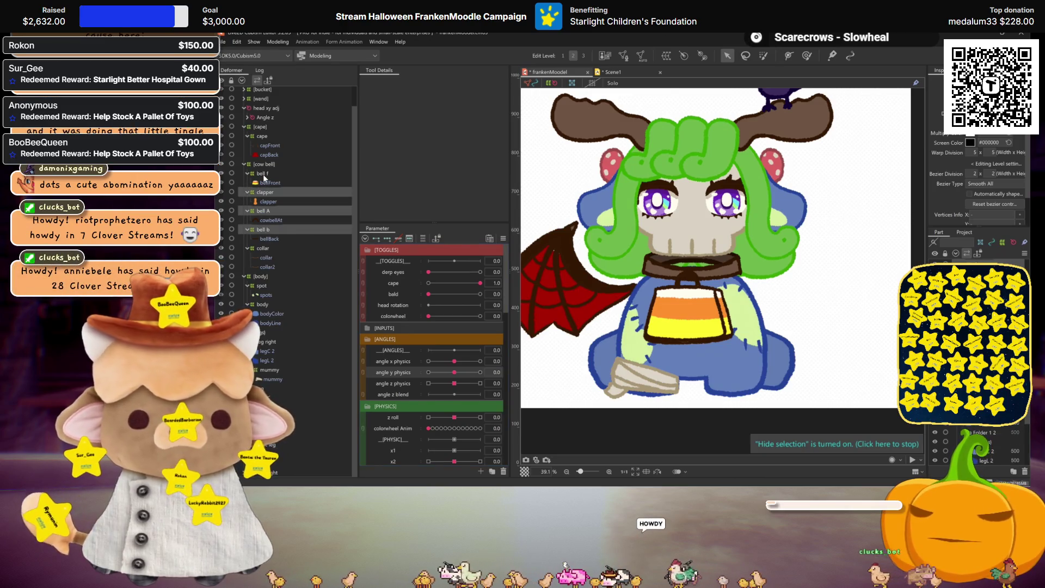
click(454, 361)
click(481, 361)
scroll(706, 312, up, 2)
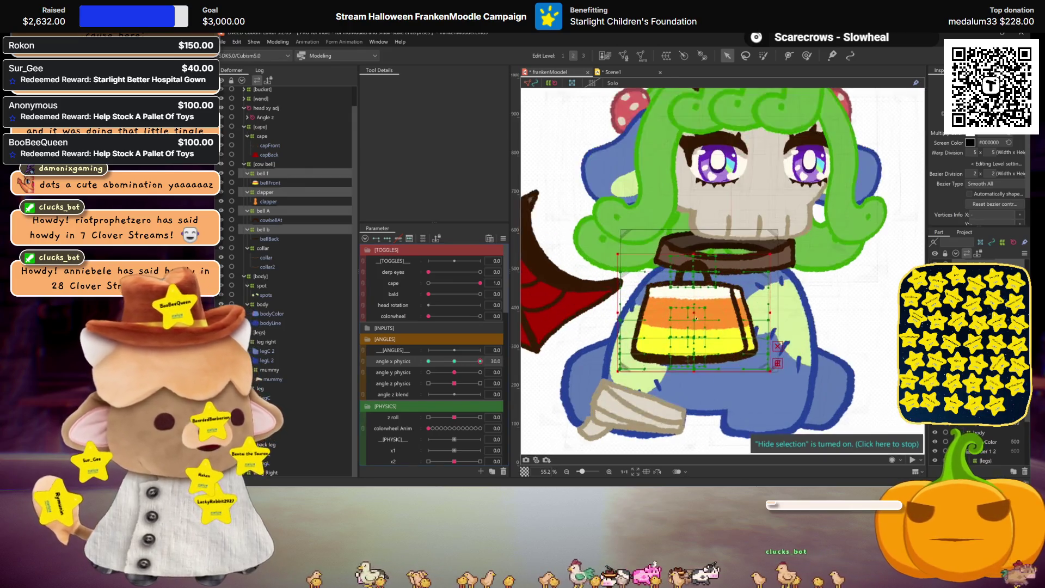
drag(706, 313, 730, 314)
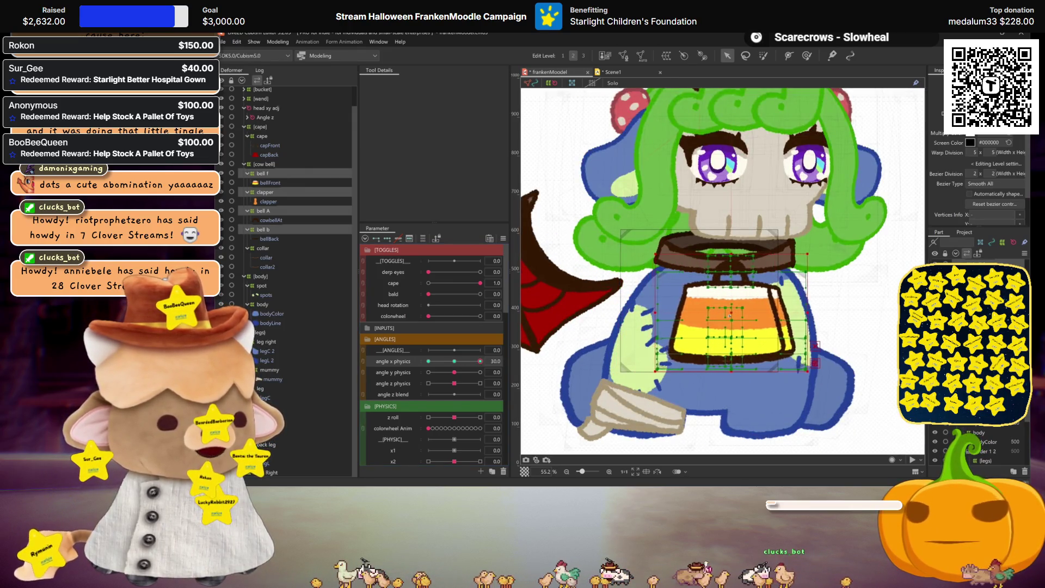
click(261, 174)
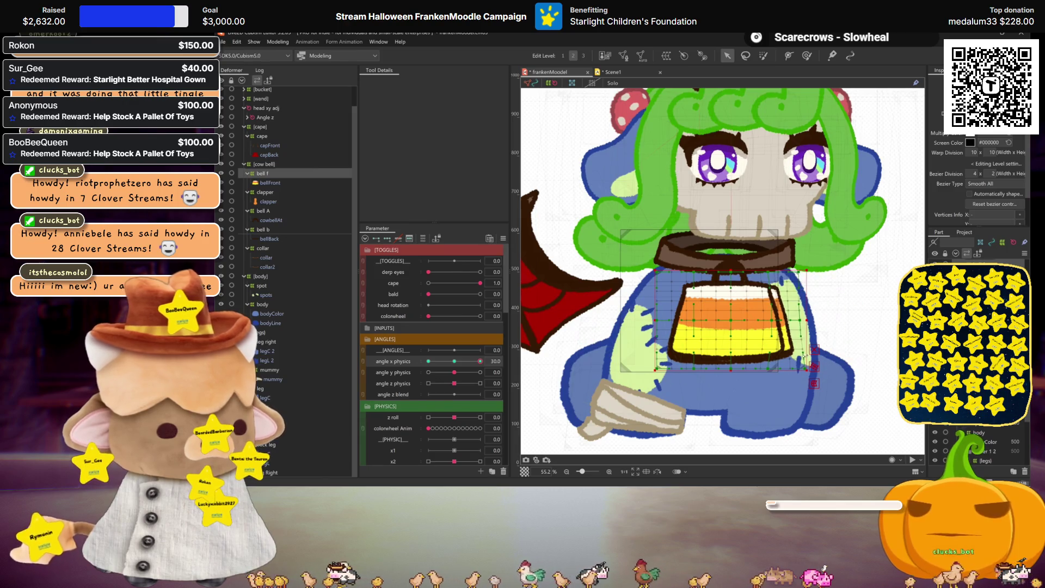
drag(807, 369, 803, 369)
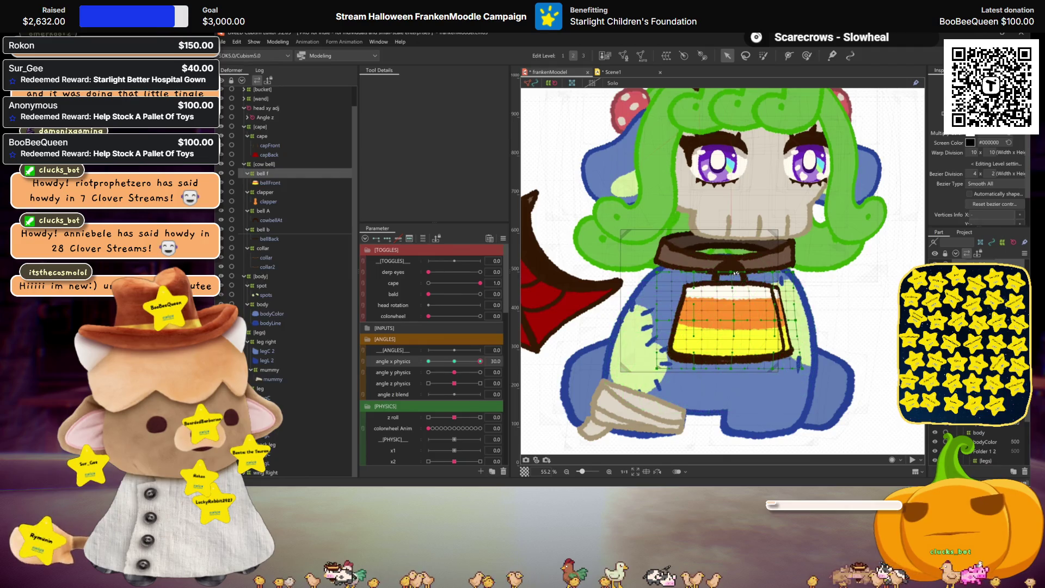
key(ctrl+h)
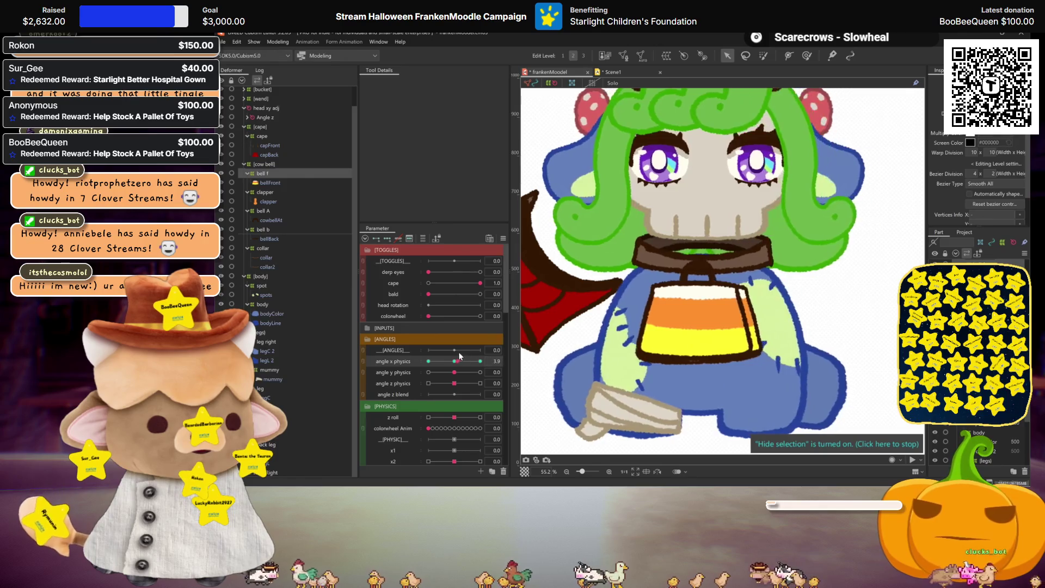
Step: Mirror the clapper, bell A, bell b and bell f poses to the opposite angle x side
click(583, 269)
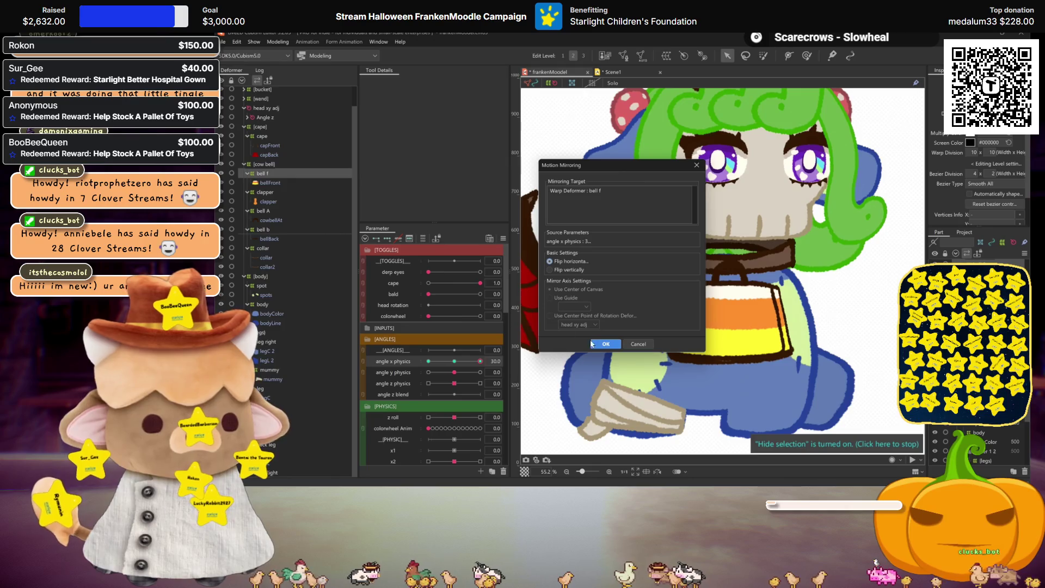
click(606, 343)
ctrl+click(265, 192)
ctrl+click(262, 210)
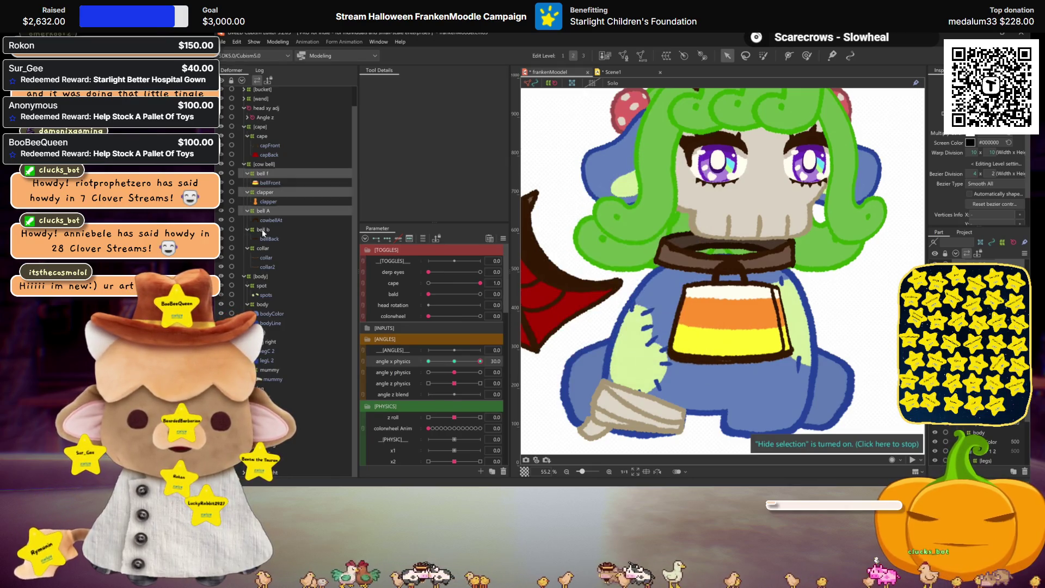
ctrl+click(263, 230)
click(606, 344)
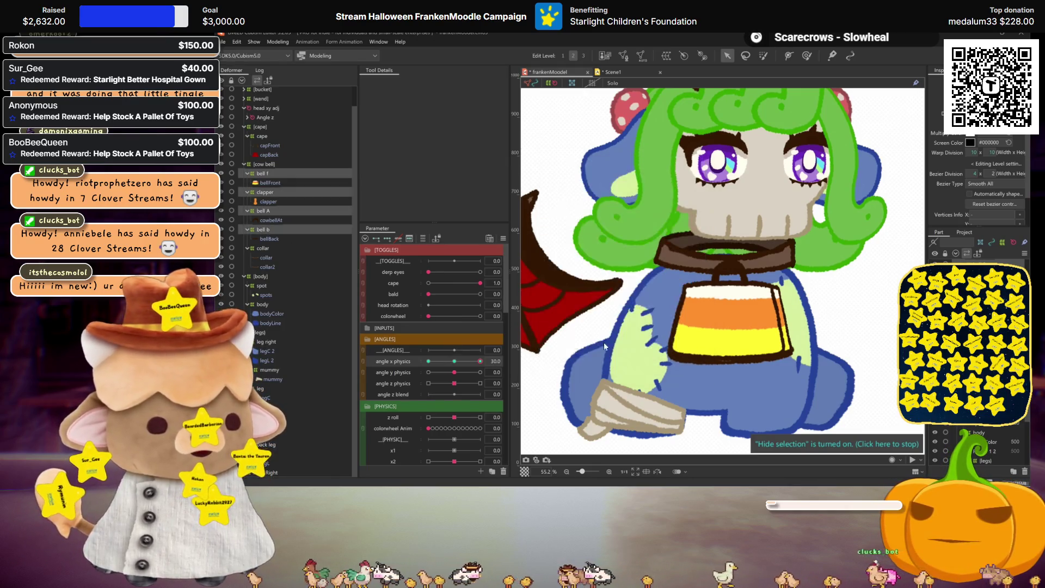
Step: At angle x -30, bulge bell f's right edge outward and preview the motion
drag(480, 361, 428, 361)
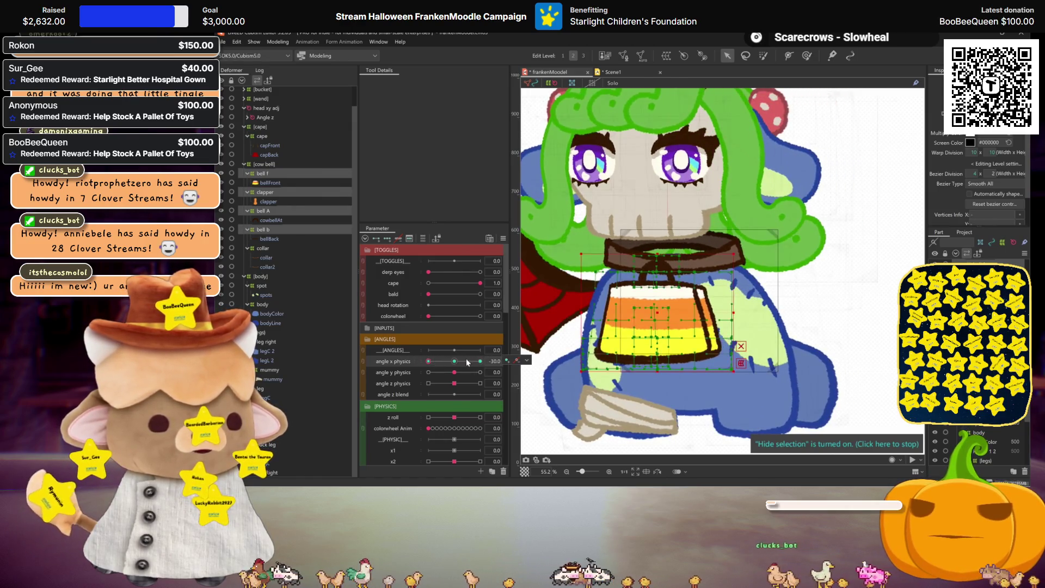
click(569, 303)
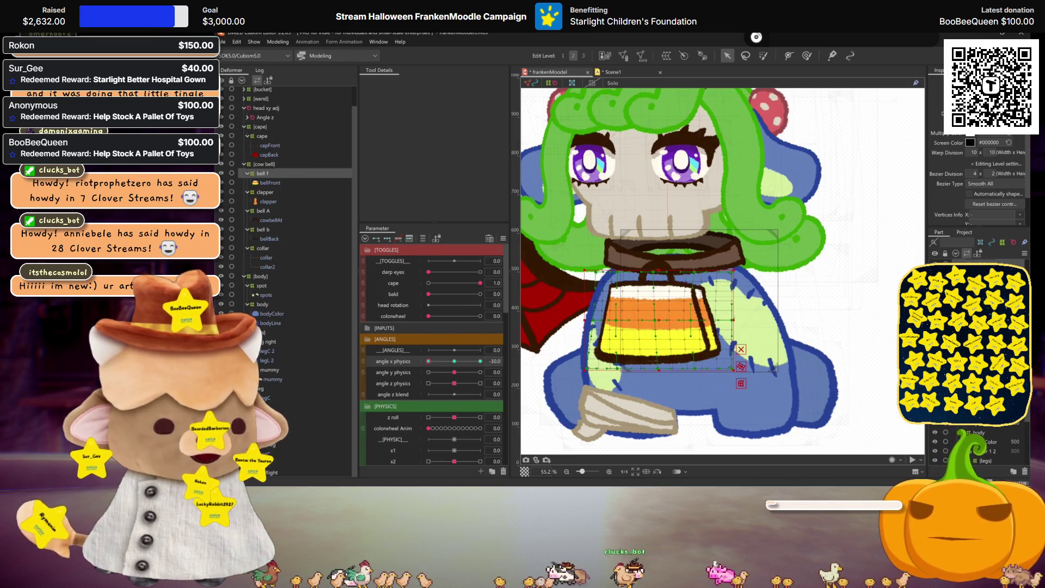
drag(734, 320, 739, 320)
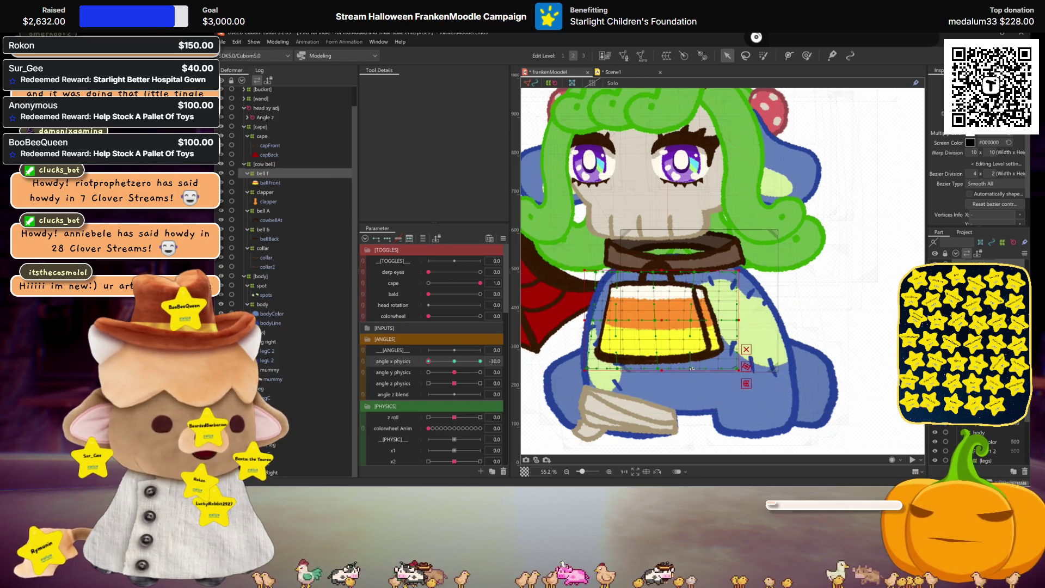
key(ctrl+h)
drag(429, 361, 449, 362)
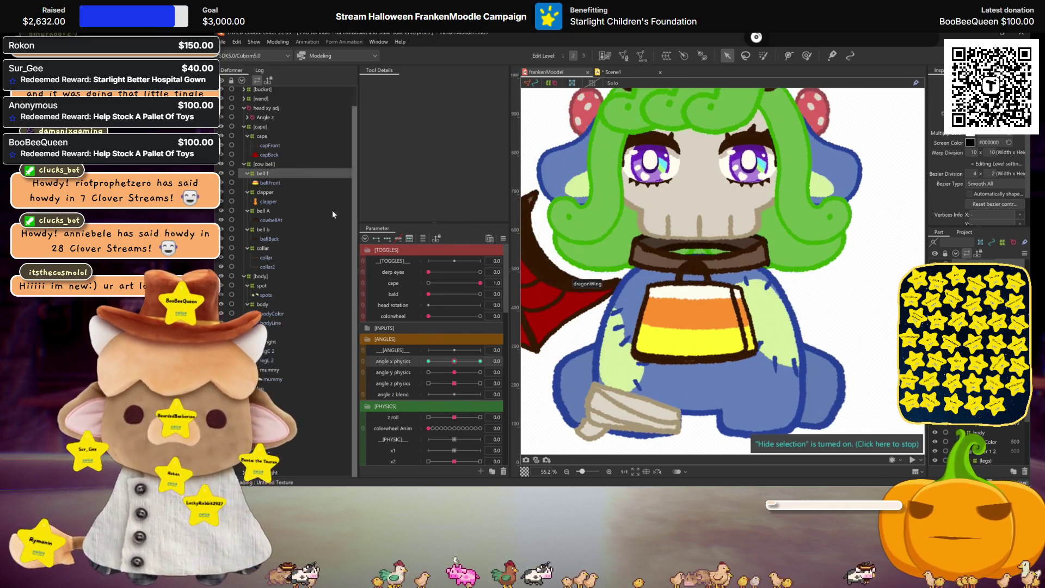
Step: Select all four bell deformers, set angle y physics to 30, and raise the bell
click(271, 193)
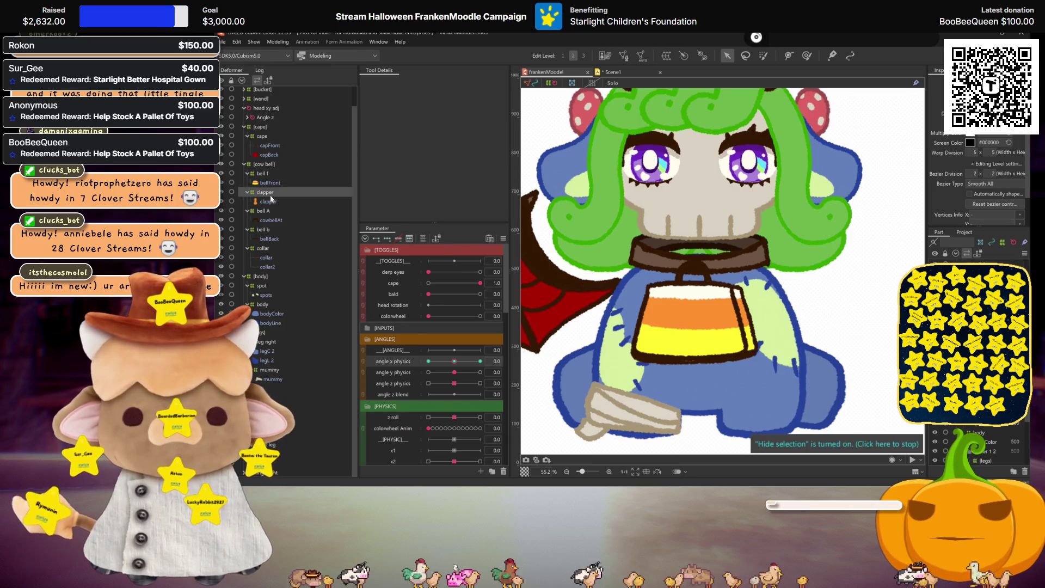
drag(454, 370, 632, 357)
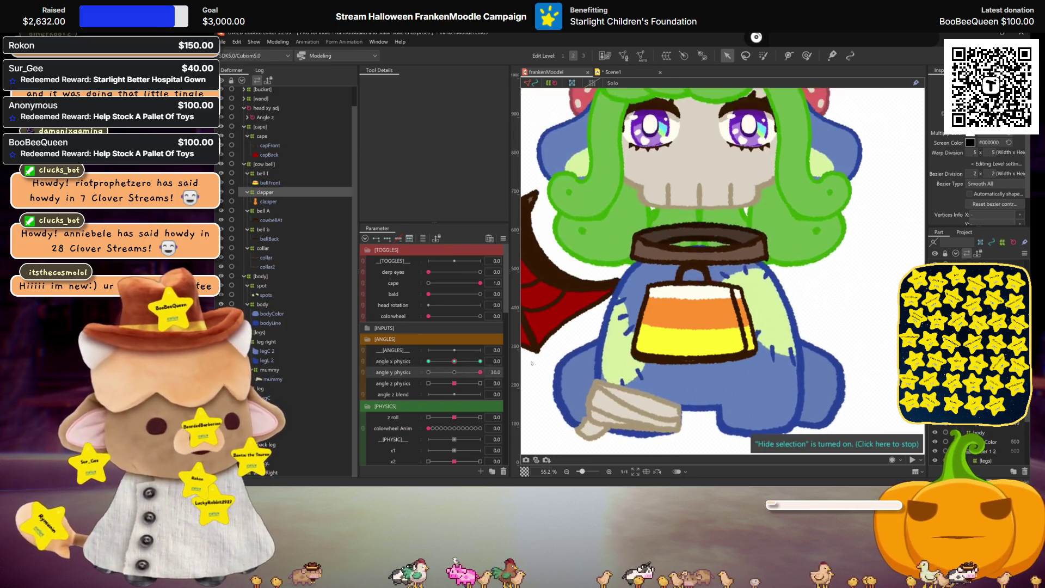
click(447, 373)
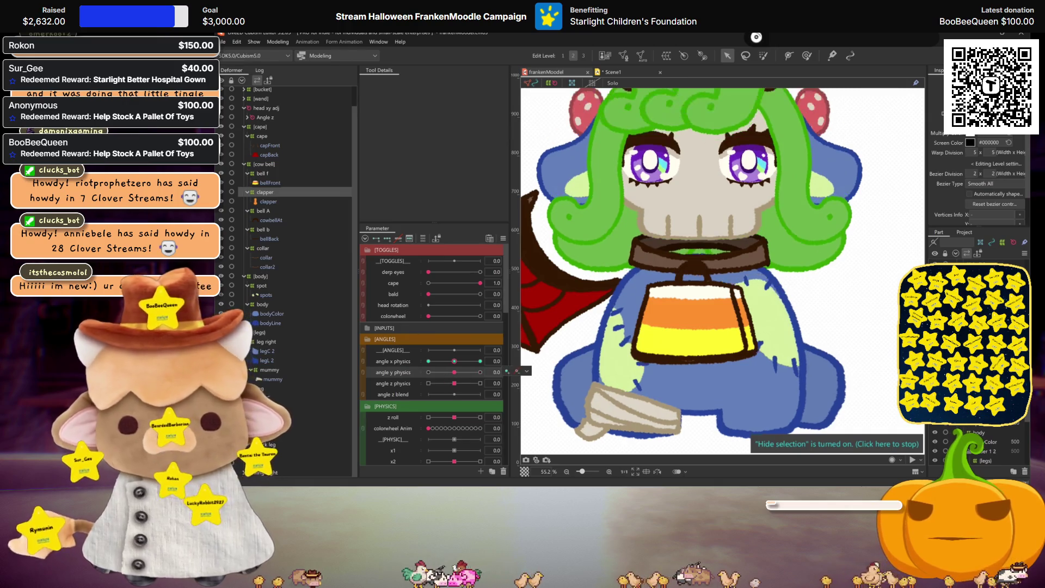
drag(259, 180, 268, 230)
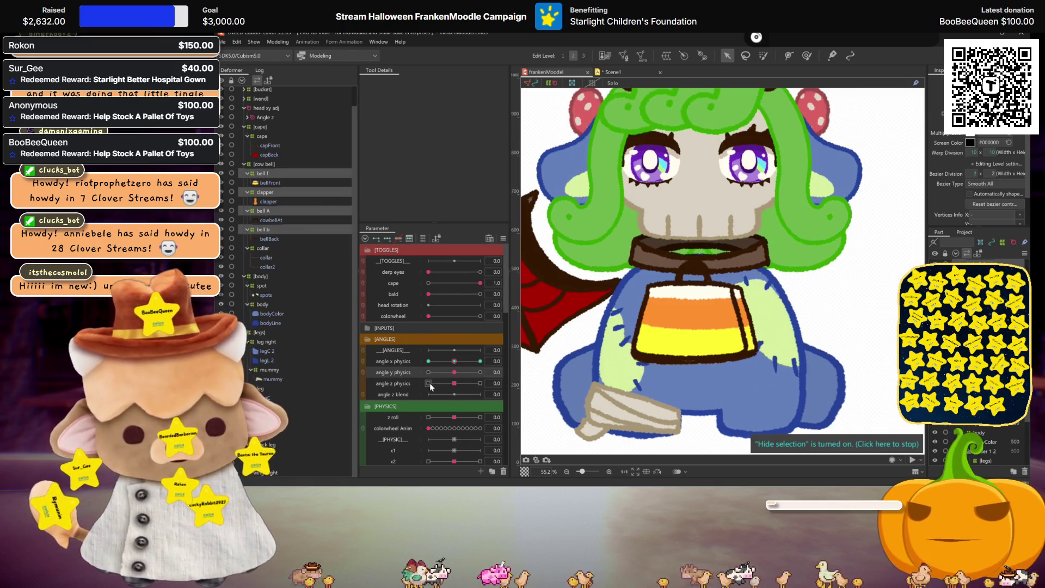
click(480, 372)
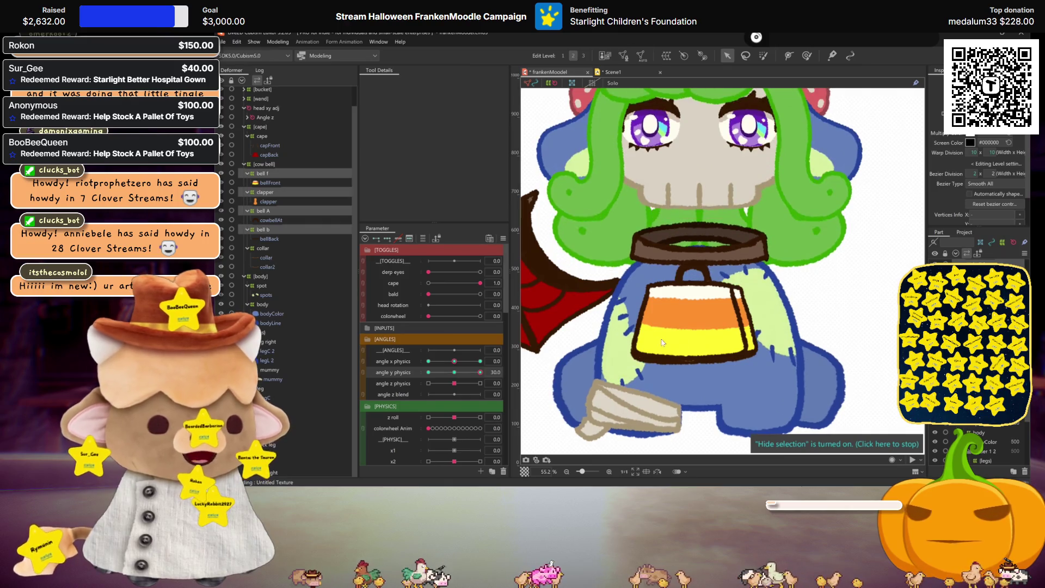
drag(693, 313, 695, 306)
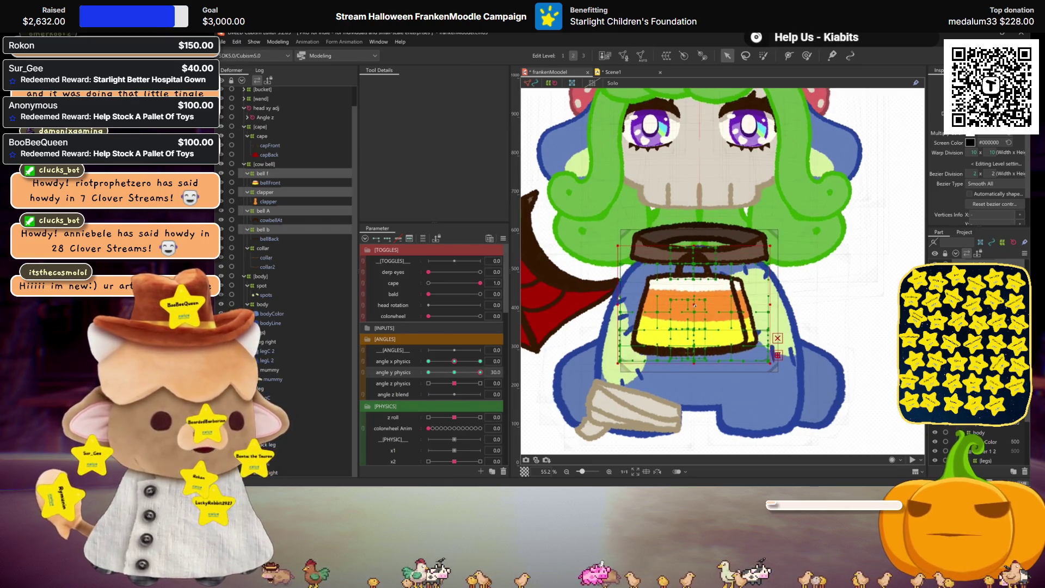